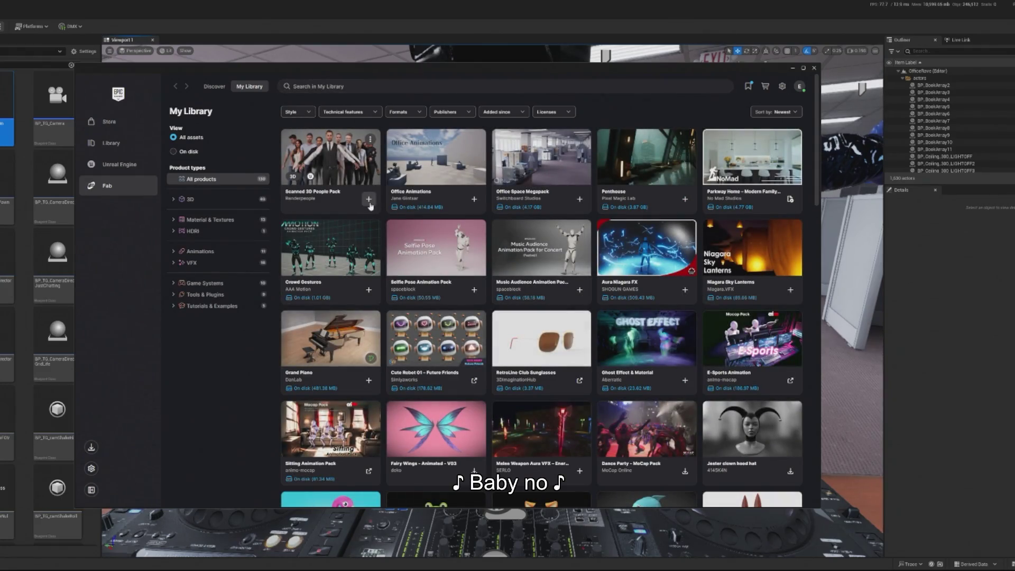
Step: Add the Scanned 3D People Pack from Fab My Library to the ENDVR_Stage_1 project
left_click(369, 199)
scroll(476, 285, "down", 10)
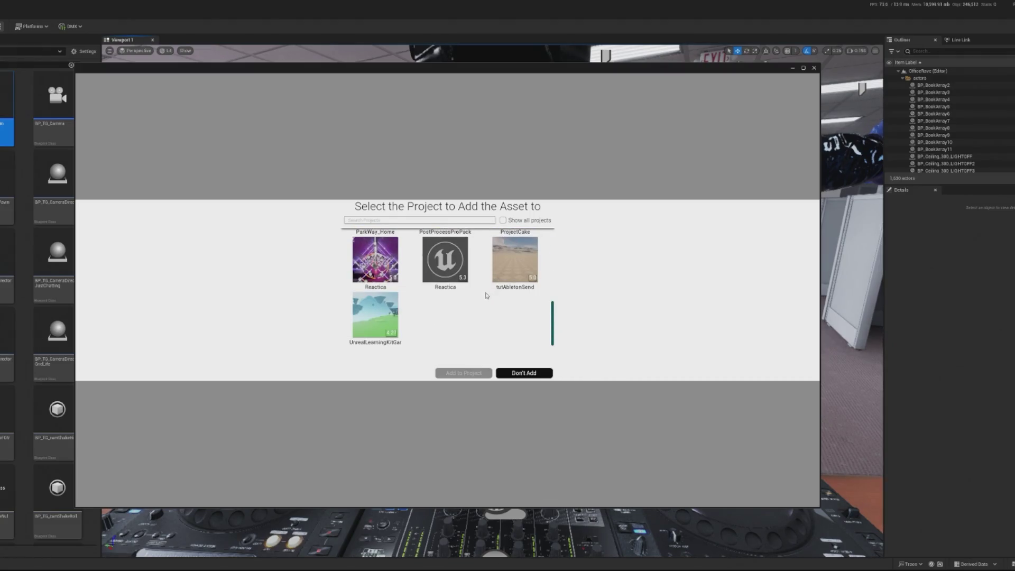
scroll(502, 291, "up", 3)
scroll(515, 307, "up", 5)
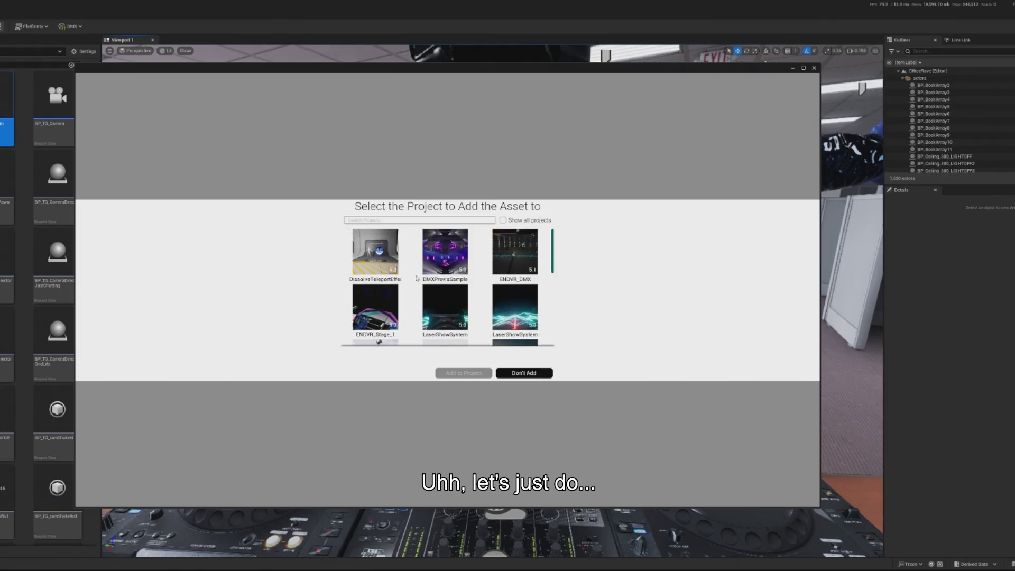
left_click(397, 313)
left_click(463, 374)
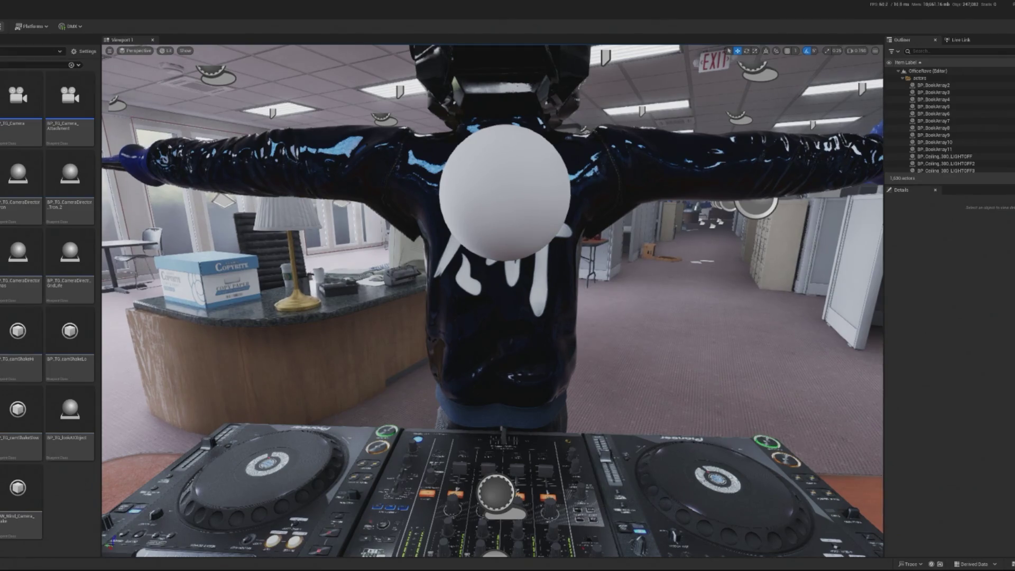
Step: Load the RP_Scene_Mobile demo level from the Renderpeople content folder
right_click(16, 100)
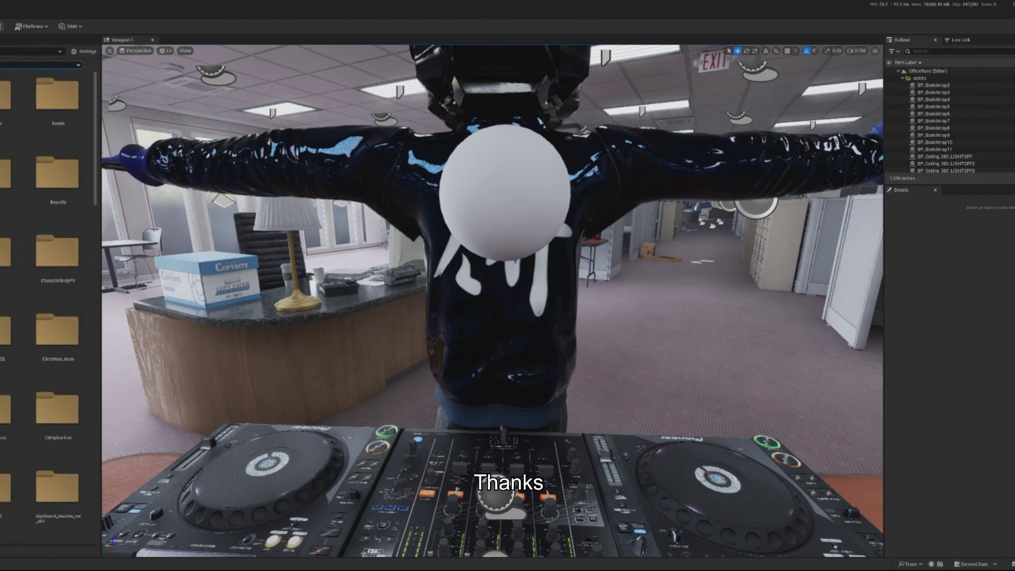
right_click(1, 109)
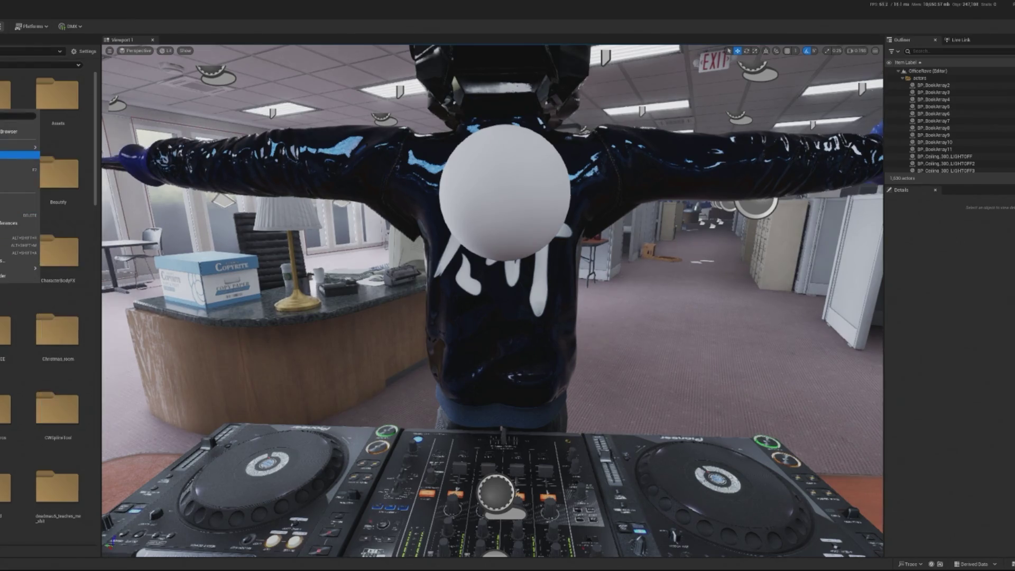
key("Escape")
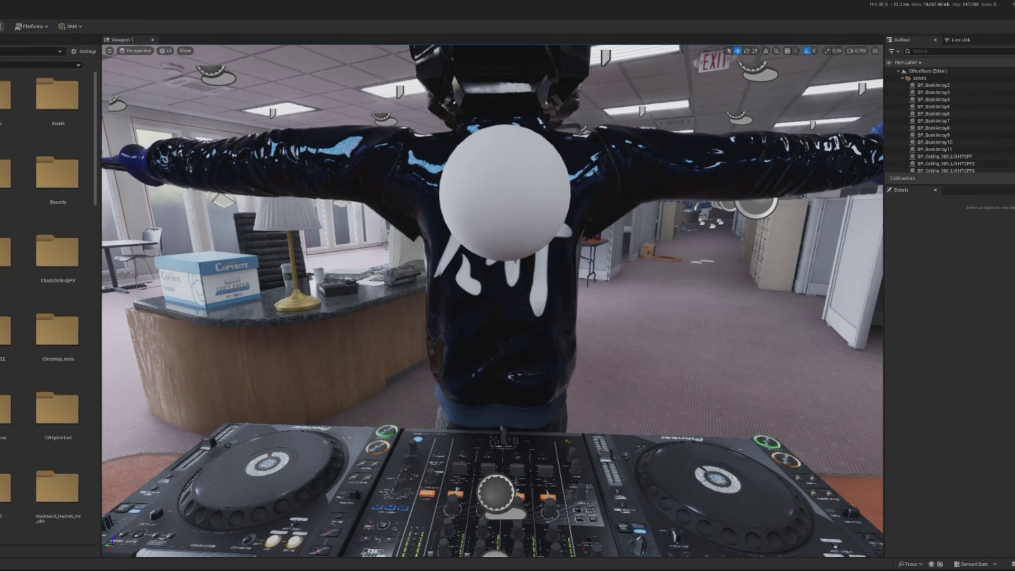
key("alt+F4")
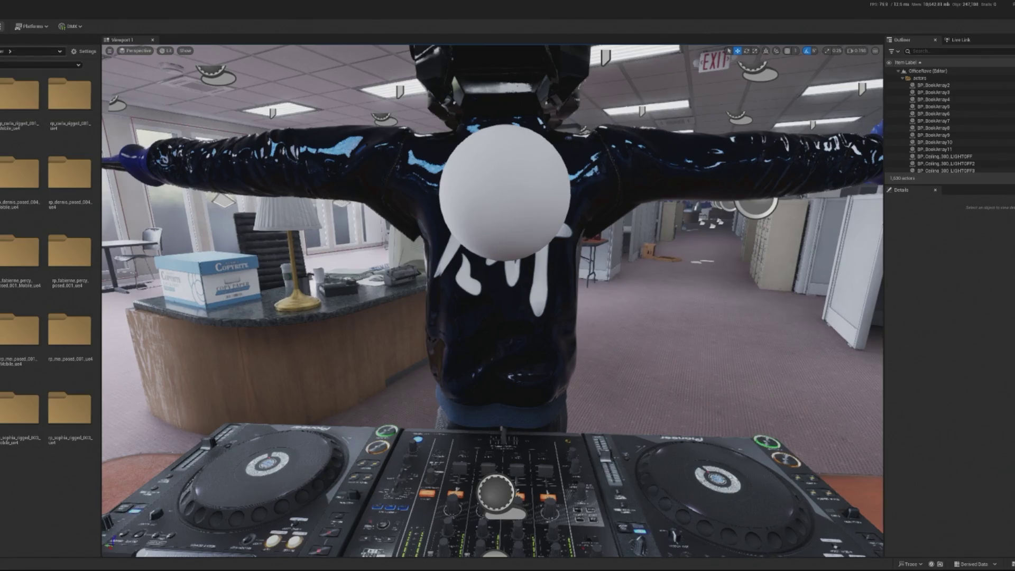
double_click(21, 132)
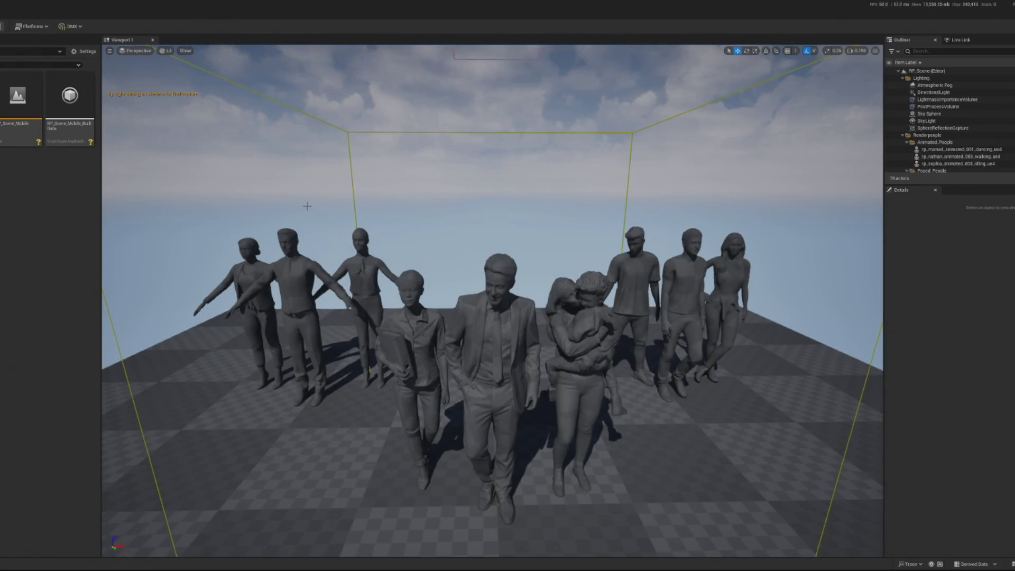
Step: Fly to the three T-posed people and select rp_eric_rigged_001_ue4, the man in the waistcoat
mouse_move(439, 310)
left_mouse_down()
mouse_move(415, 227)
mouse_move(449, 195)
mouse_move(433, 204)
mouse_move(447, 207)
left_mouse_up()
left_click(497, 296)
left_click_drag(497, 296, 489, 300)
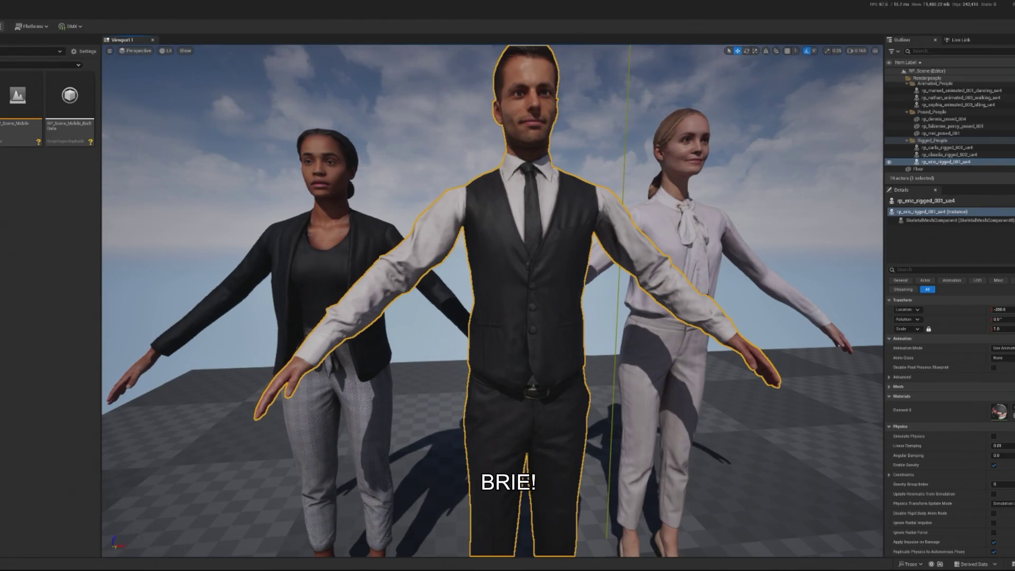
Step: Browse to the man's asset and open the rp_eric_rigged_001_ue4 skeletal mesh for editing
right_click(505, 235)
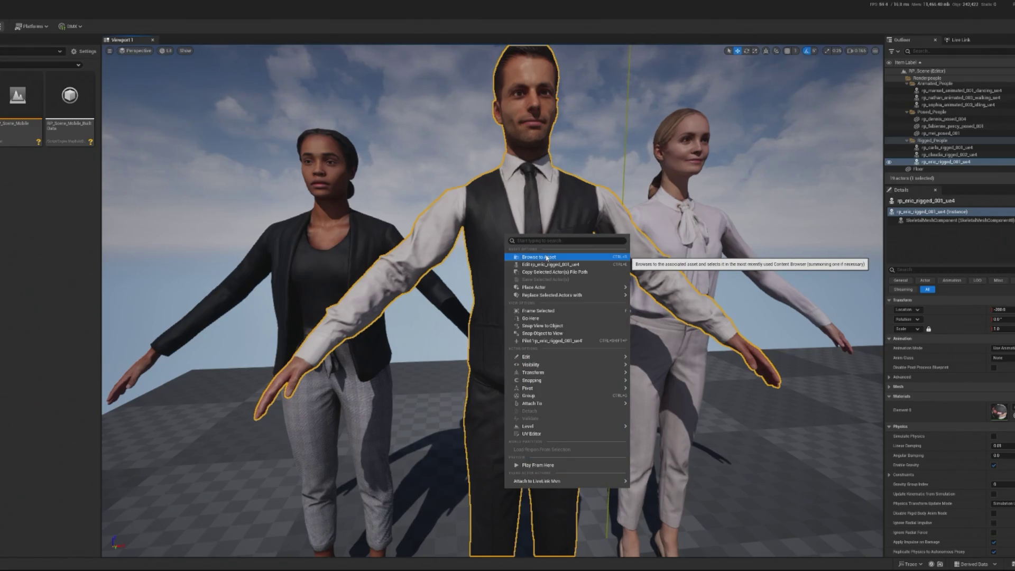
left_click(546, 257)
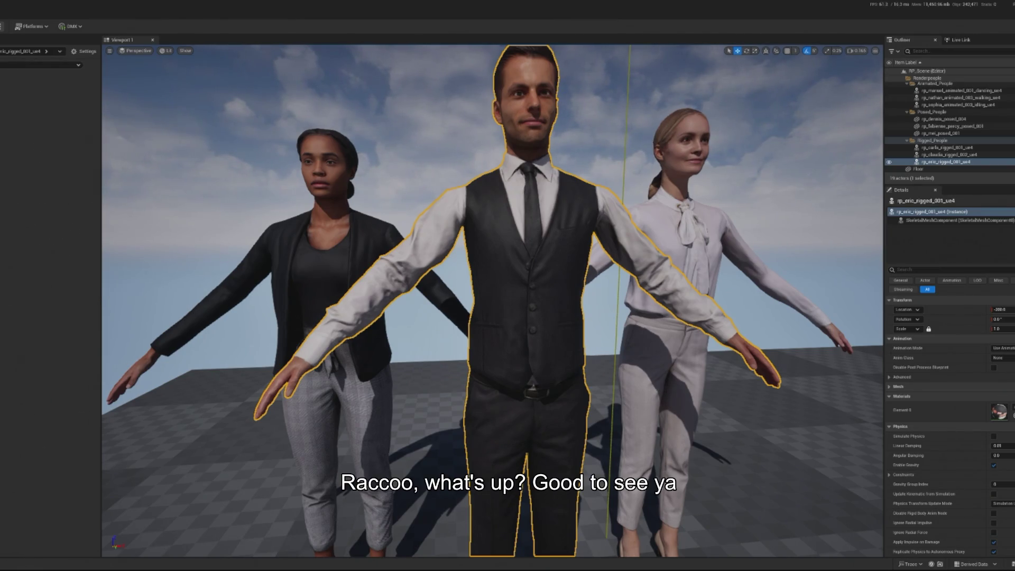
key("ctrl+e")
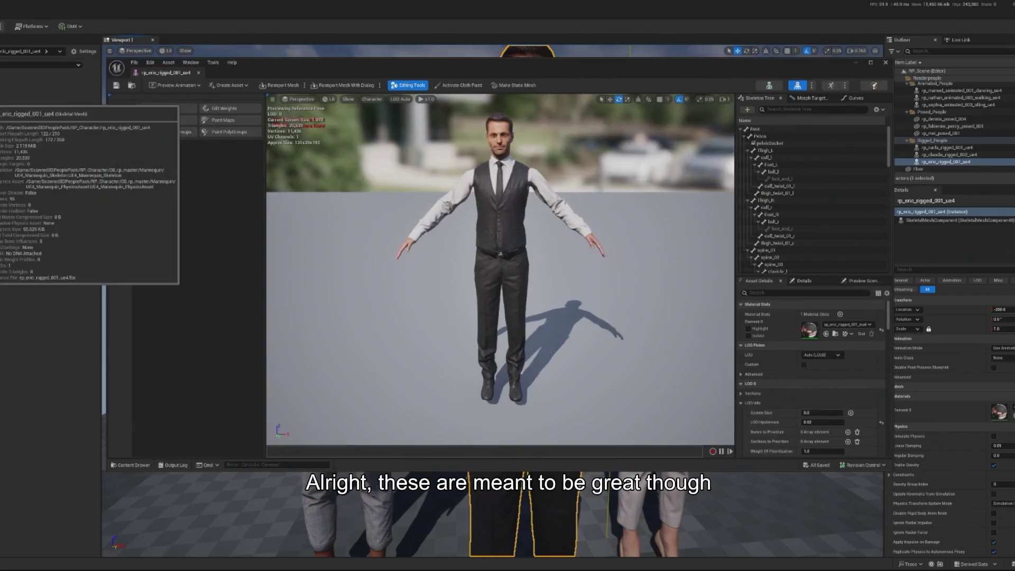
Step: Inspect the mesh's Skeleton tab, then browse the man's Materials folder and back
left_click(772, 87)
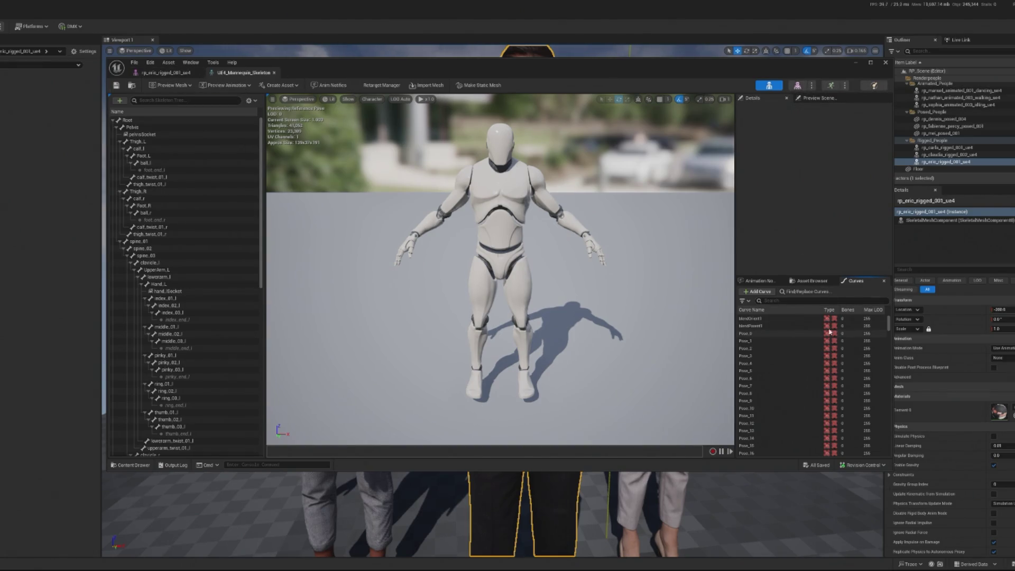
left_click(165, 73)
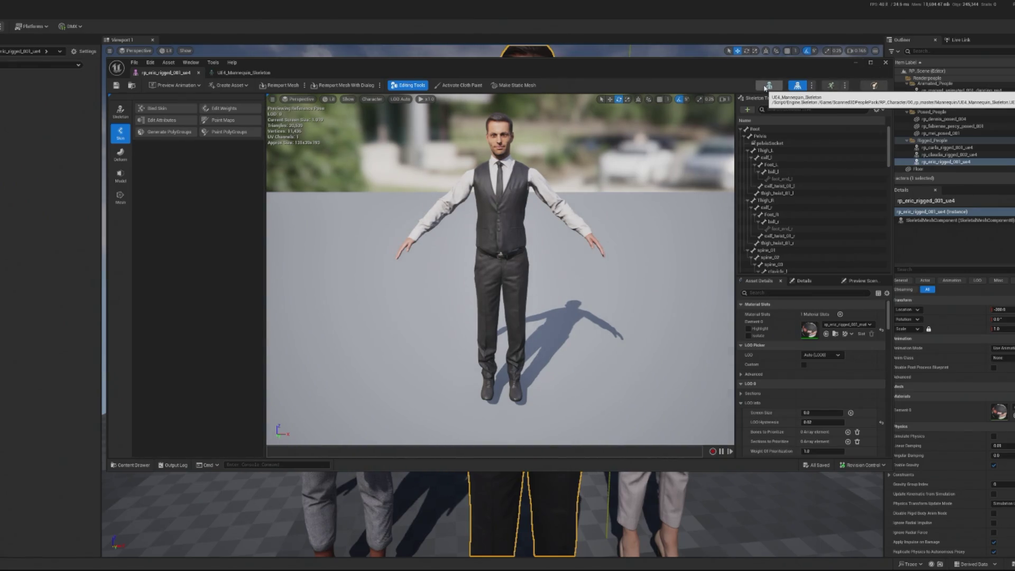
double_click(1, 106)
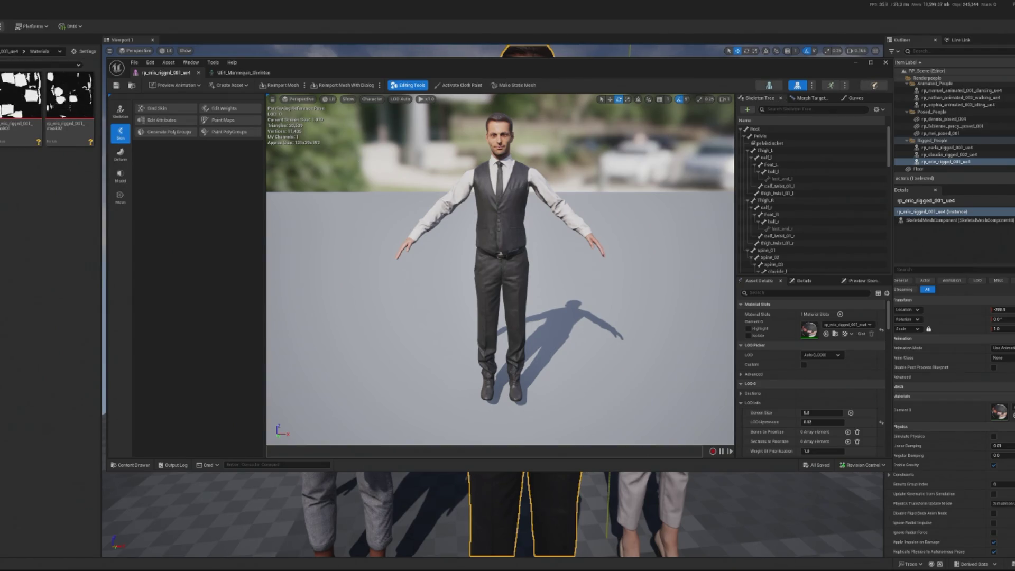
key("alt+Left")
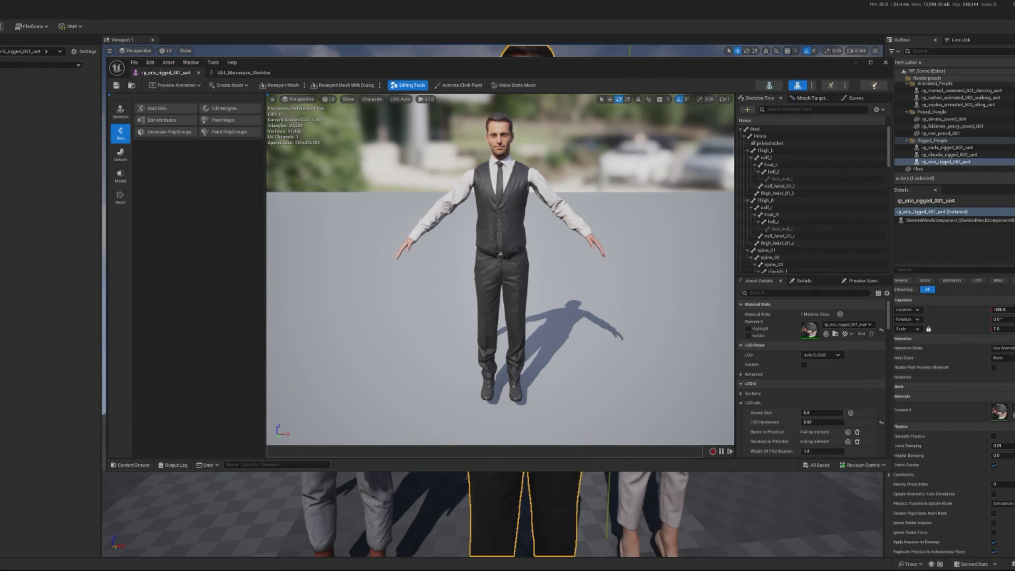
Step: Use Skeleton > Find Skeleton on the mesh and open rp_eric_rigged_001_ue4's skeleton asset
right_click(1, 110)
mouse_move(32, 170)
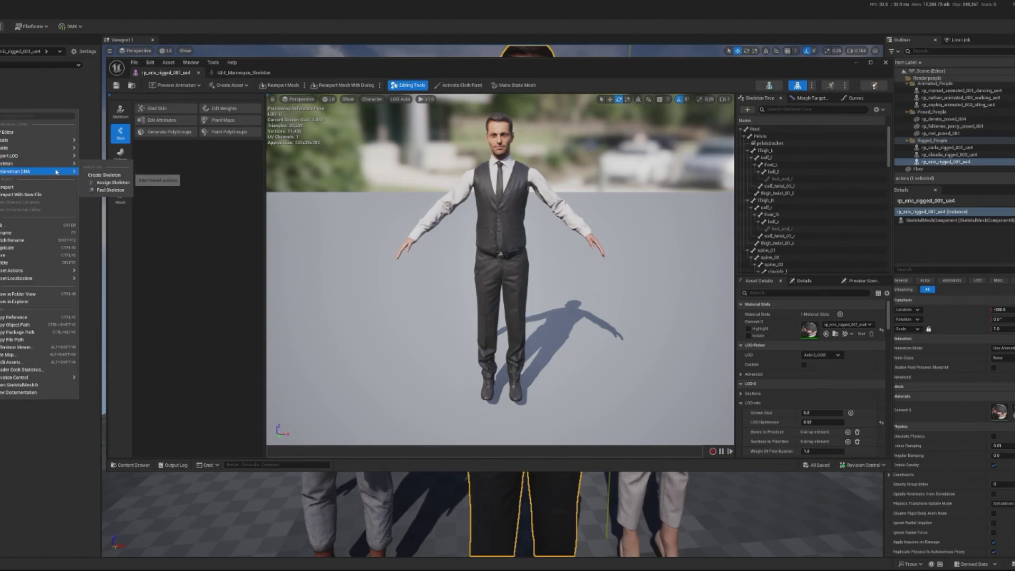
left_click(112, 178)
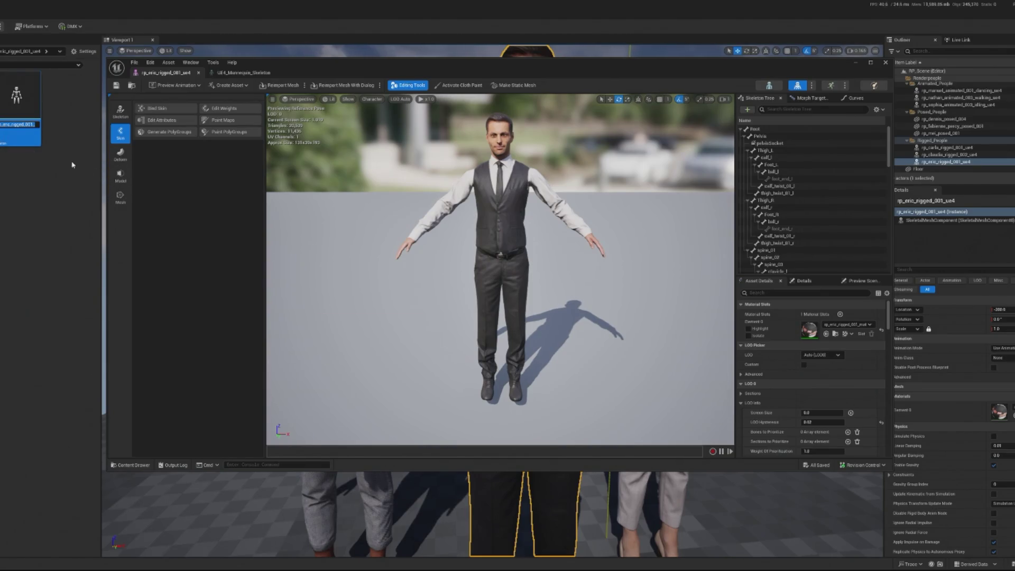
double_click(34, 96)
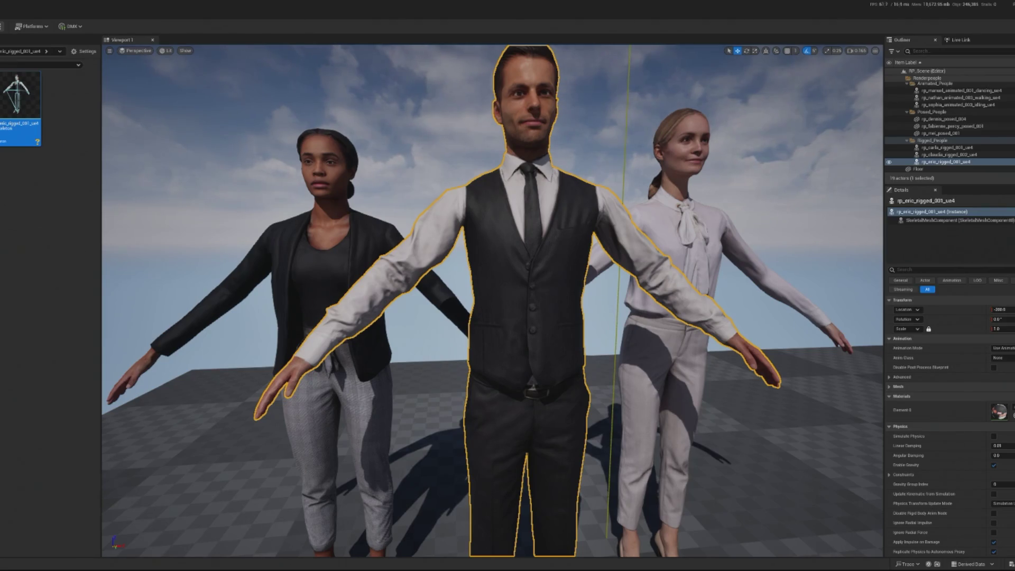
Step: Browse back to the office animation folder and open AS_MakeCopiesDocuments in the animation editor
left_click(2, 351)
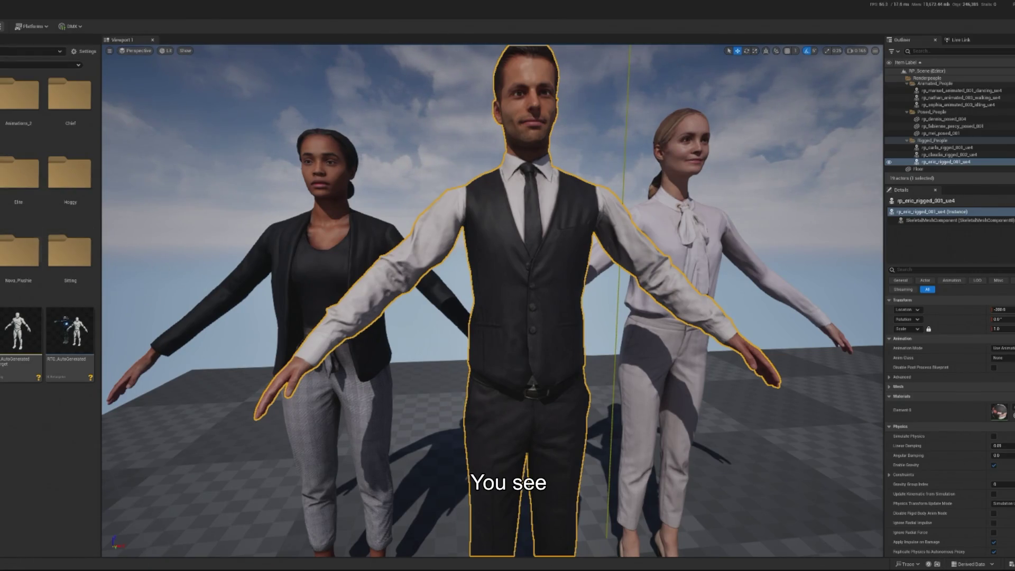
key("alt+Left")
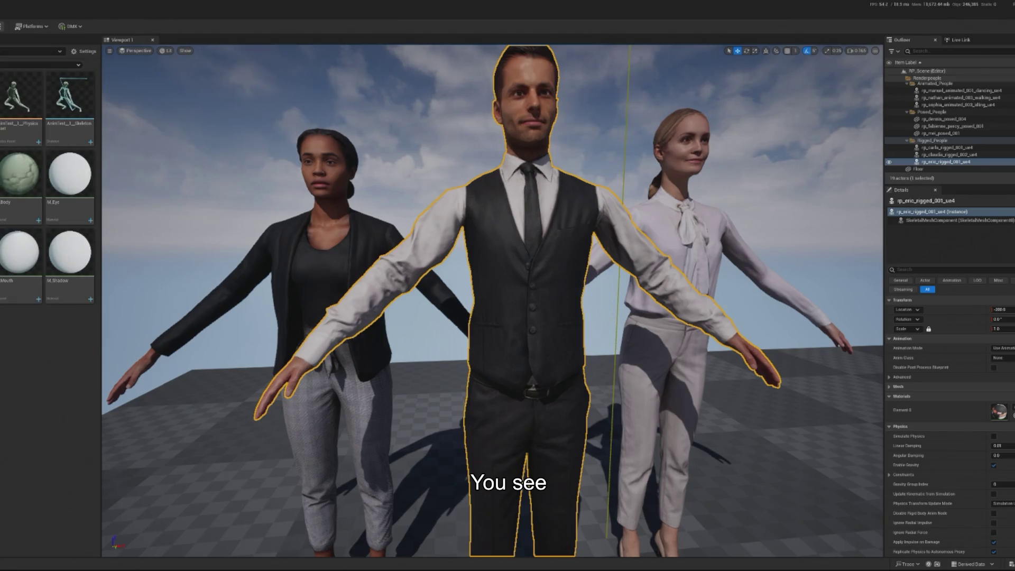
key("alt+Left")
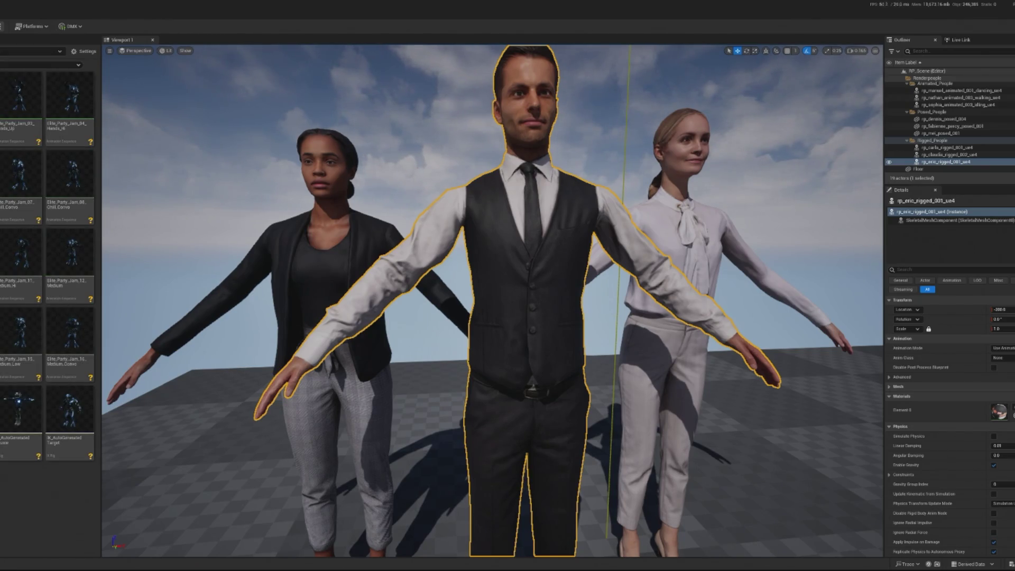
key("alt+Left")
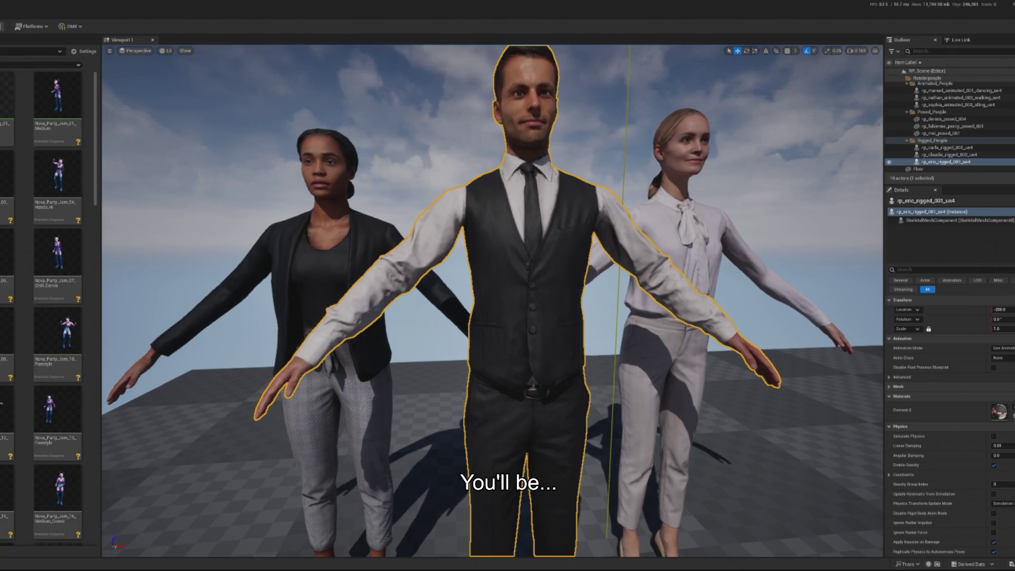
key("alt+Left")
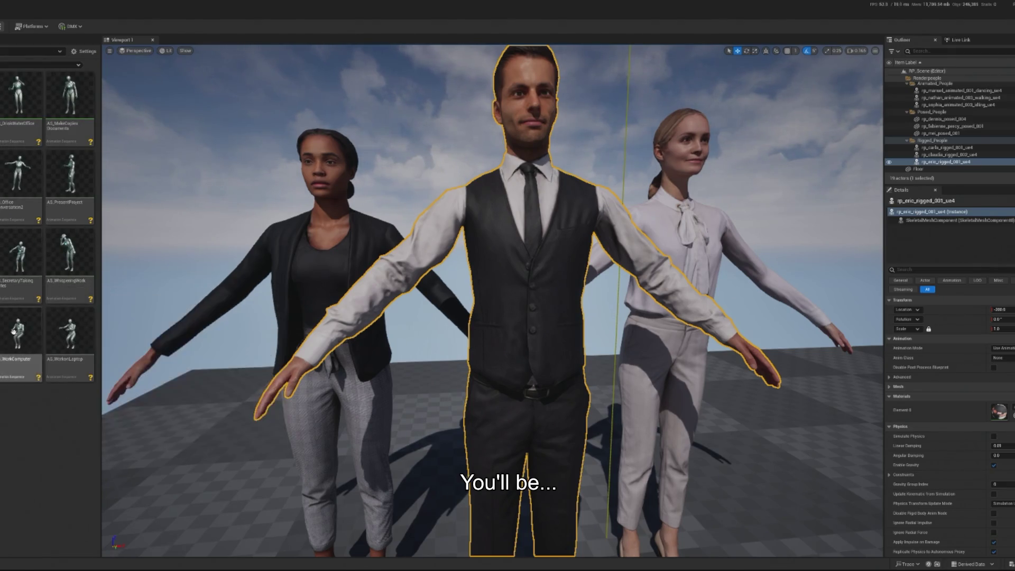
double_click(68, 102)
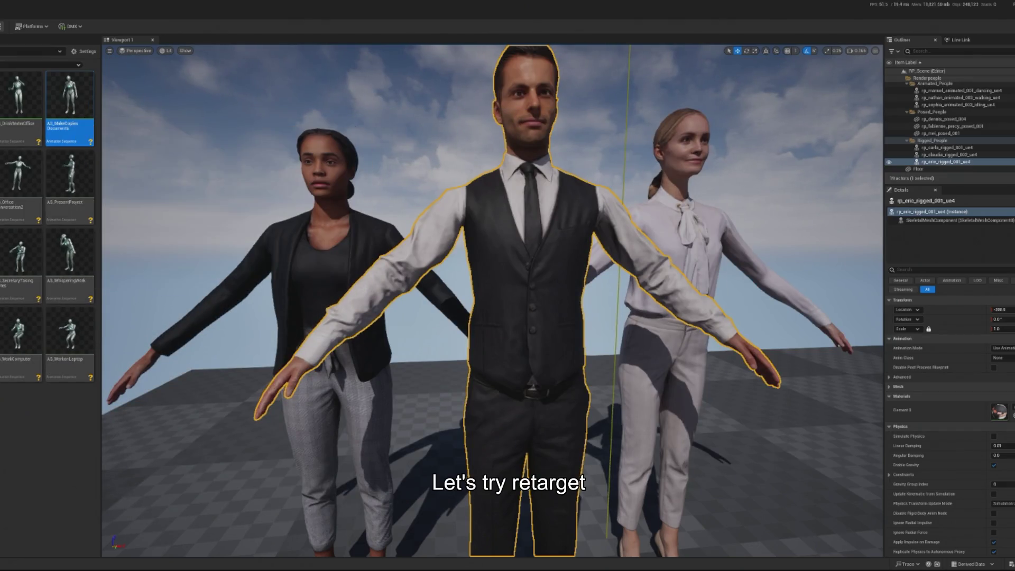
Step: Open Retarget Animations for the animation and search 'de' in the Target Skeletal Mesh list
right_click(2, 182)
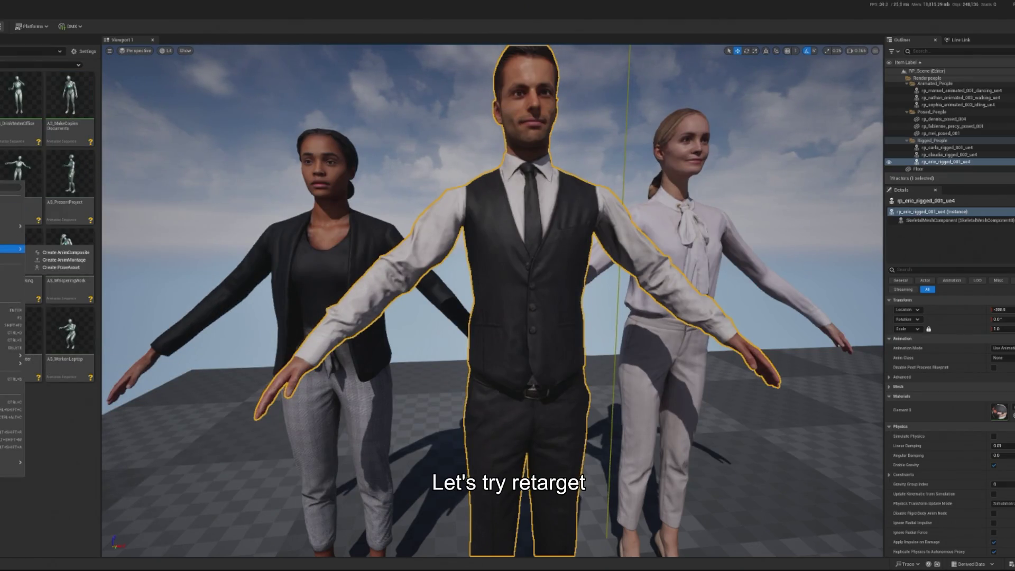
left_click(13, 242)
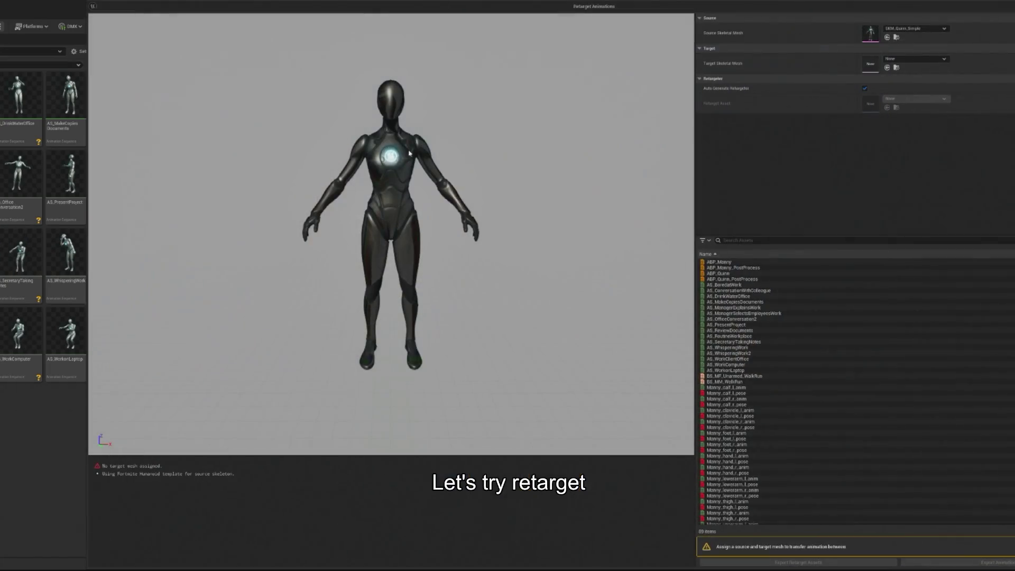
left_click(917, 59)
type("de")
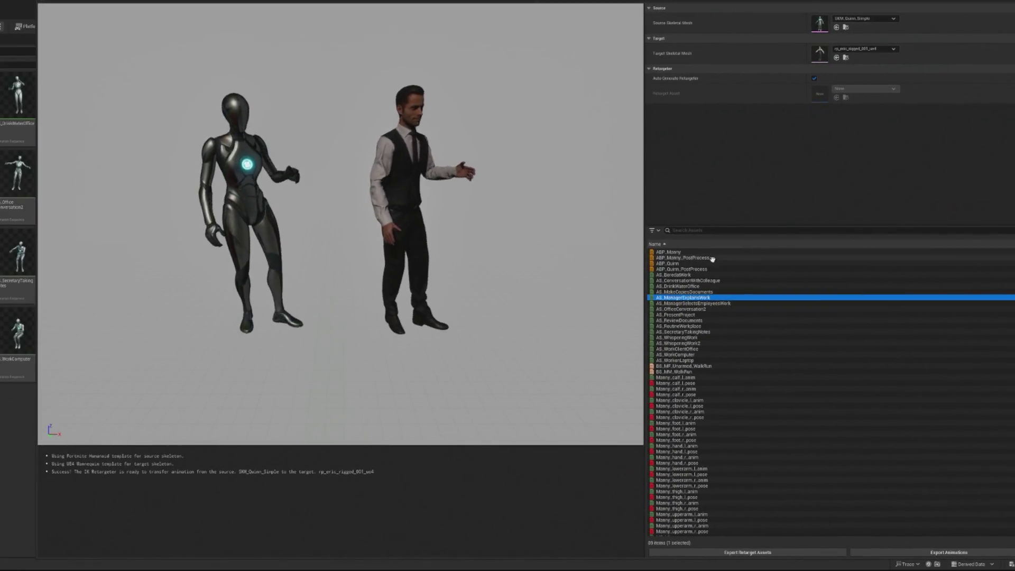
Step: Preview AS_WhisperingWork2, AS_BoredatWork, ManagerExplainsWork, the Manny calf and MM_Idle on both characters
left_click(694, 342)
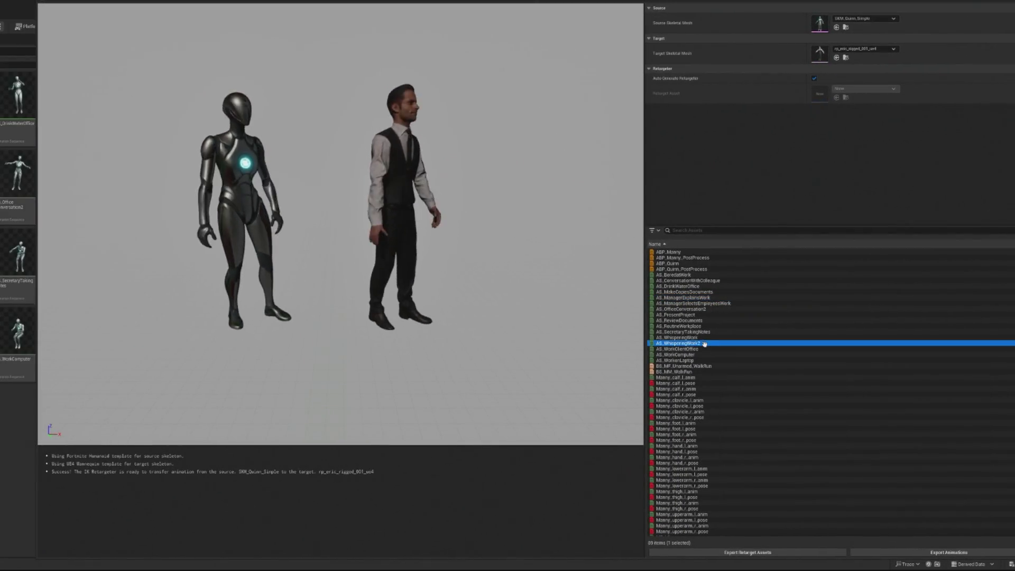
left_click(695, 275)
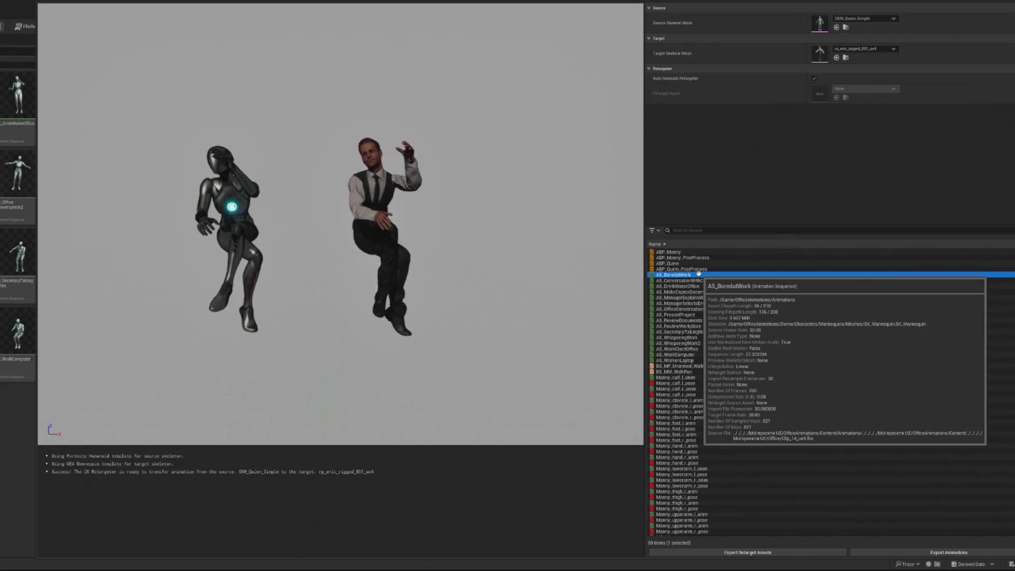
left_click(706, 298)
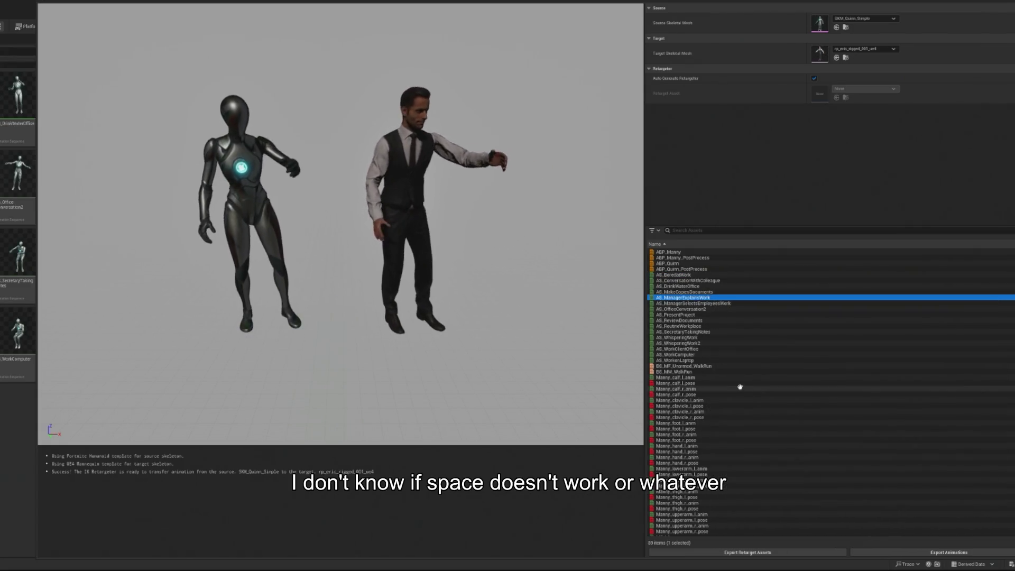
left_click(697, 377)
scroll(775, 429, "down", 5)
left_click(706, 468)
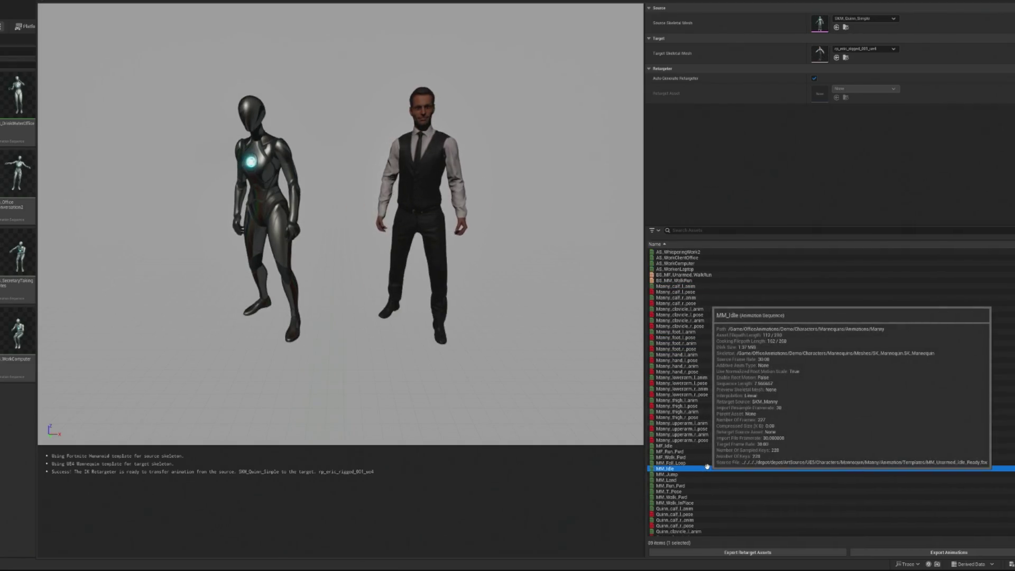
Step: Preview the T-pose, RoutineWorkplace, BoredatWork and WorkonLaptop animations on both characters
scroll(747, 465, "down", 7)
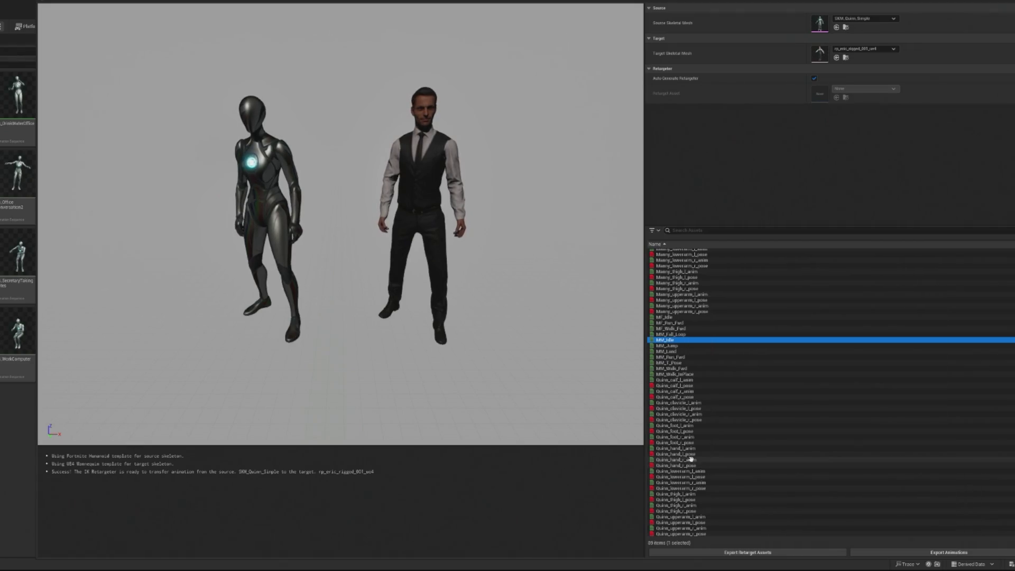
scroll(691, 462, "up", 3)
left_click(703, 419)
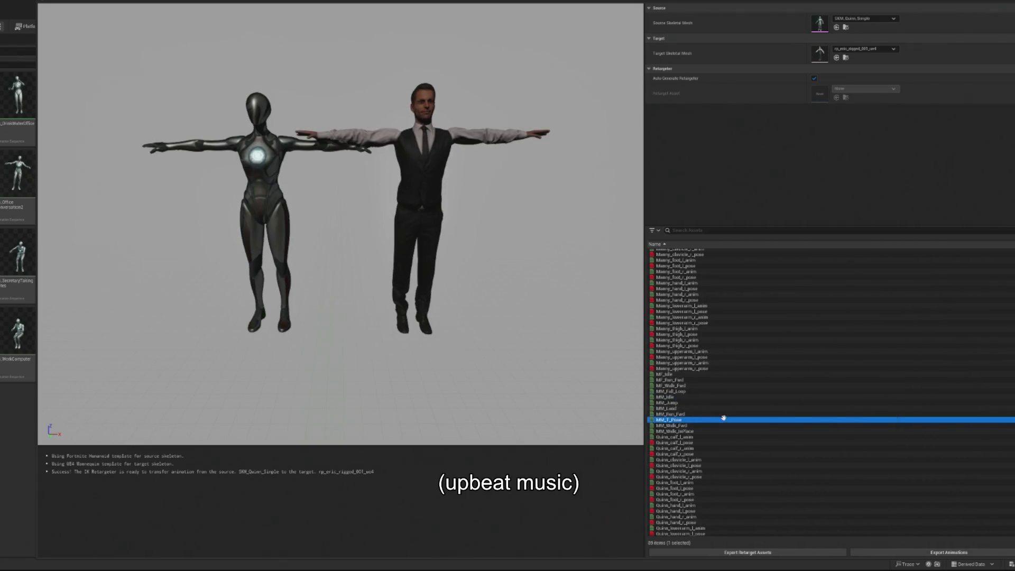
scroll(725, 418, "up", 9)
left_click(695, 325)
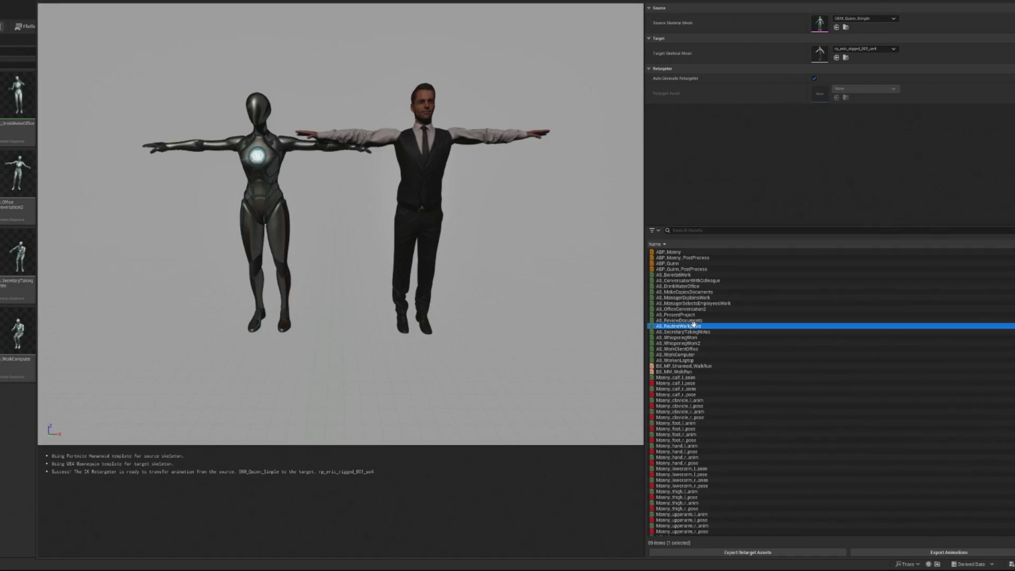
left_click(697, 275)
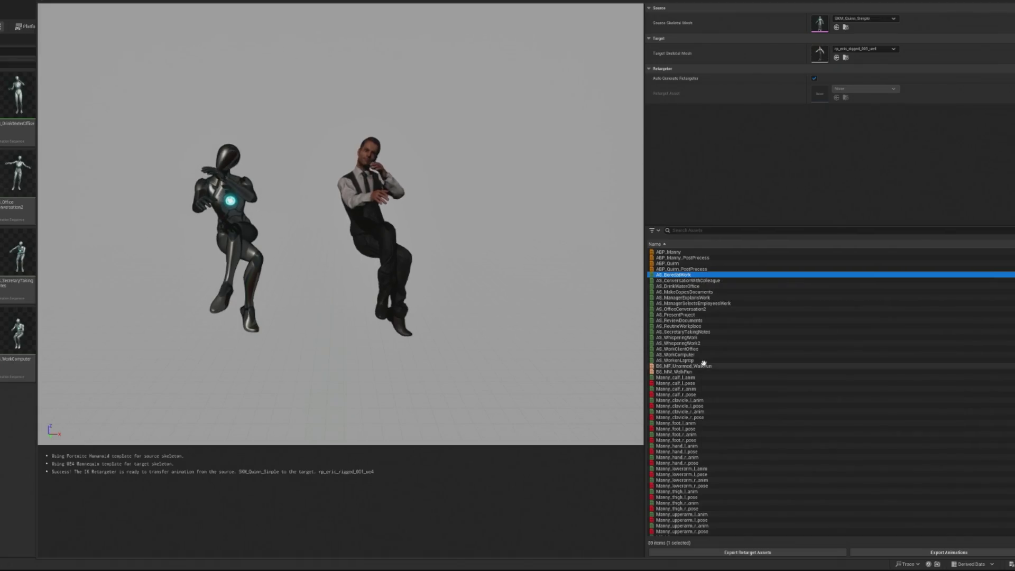
left_click(696, 360)
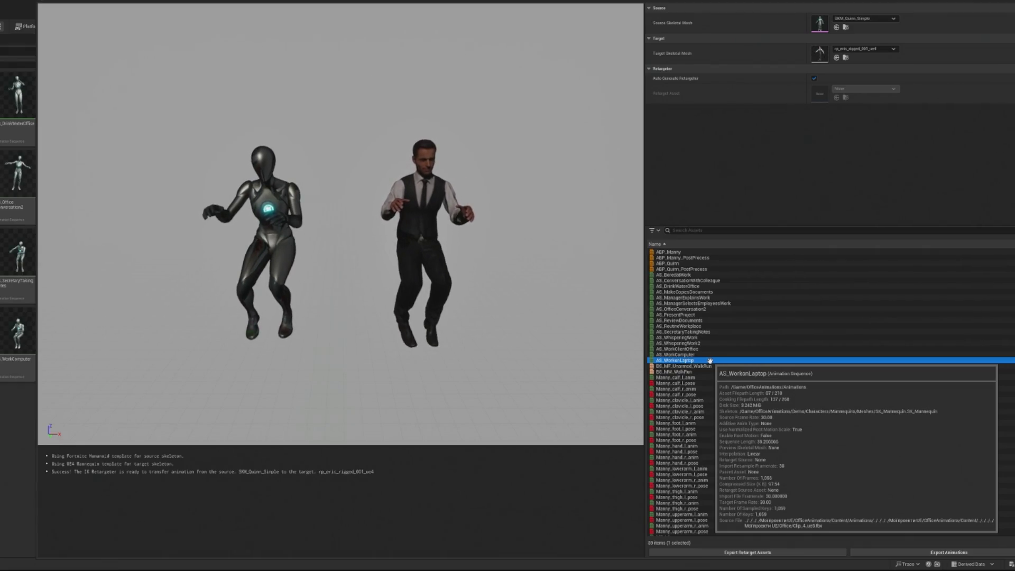
Step: Select the sixteen AS_ clips through AS_WorkonLaptop, review the target mesh picker, and return to the level
left_click(688, 275, "shift")
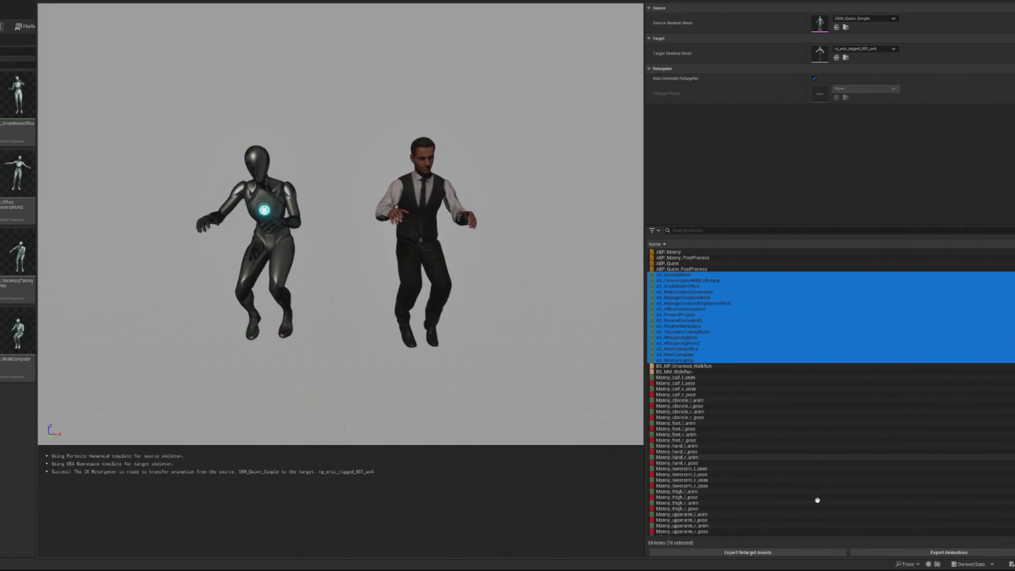
left_click(893, 48)
left_click(985, 54)
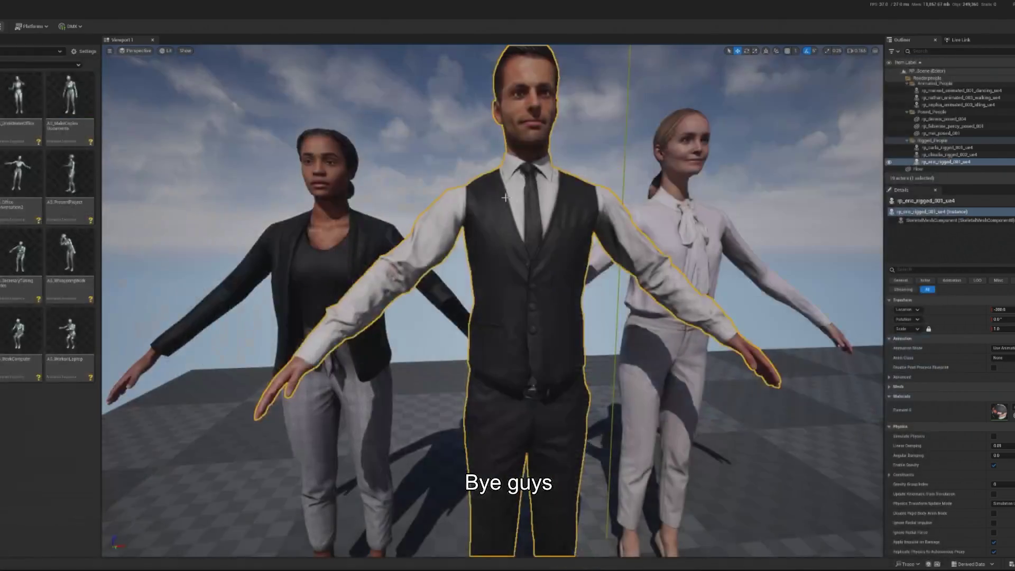
right_click(500, 218)
Step: Try deleting the male character's skeleton asset, then browse the people folder and select rp_claudia_rigged_002
left_click(529, 241)
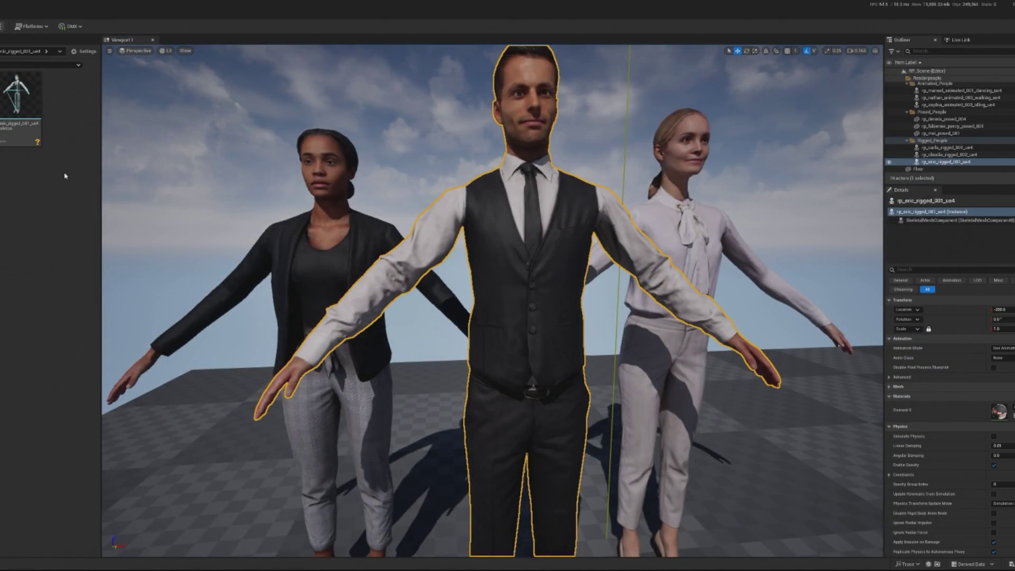
right_click(19, 109)
left_click(48, 132)
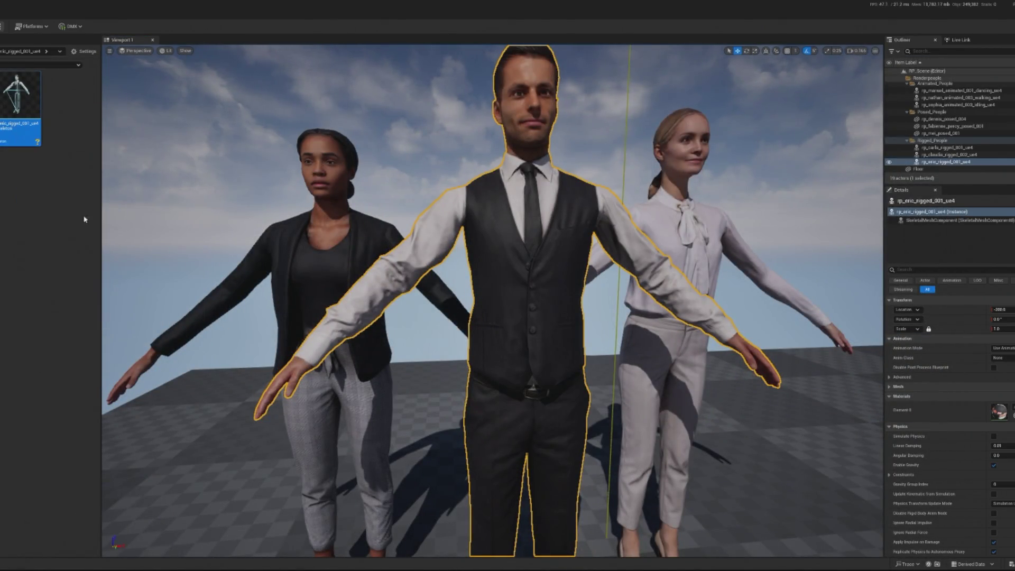
left_click(316, 408)
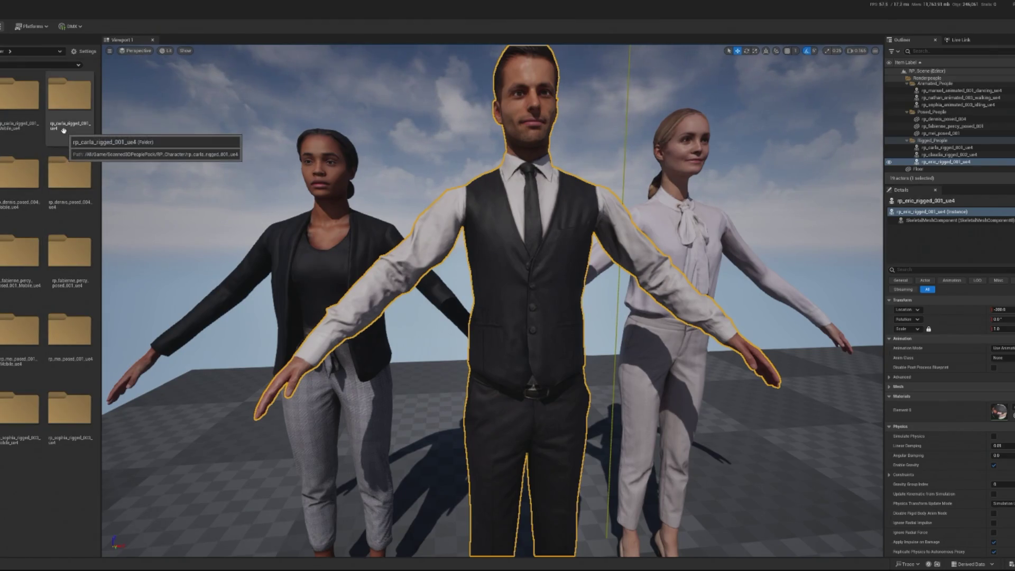
double_click(55, 96)
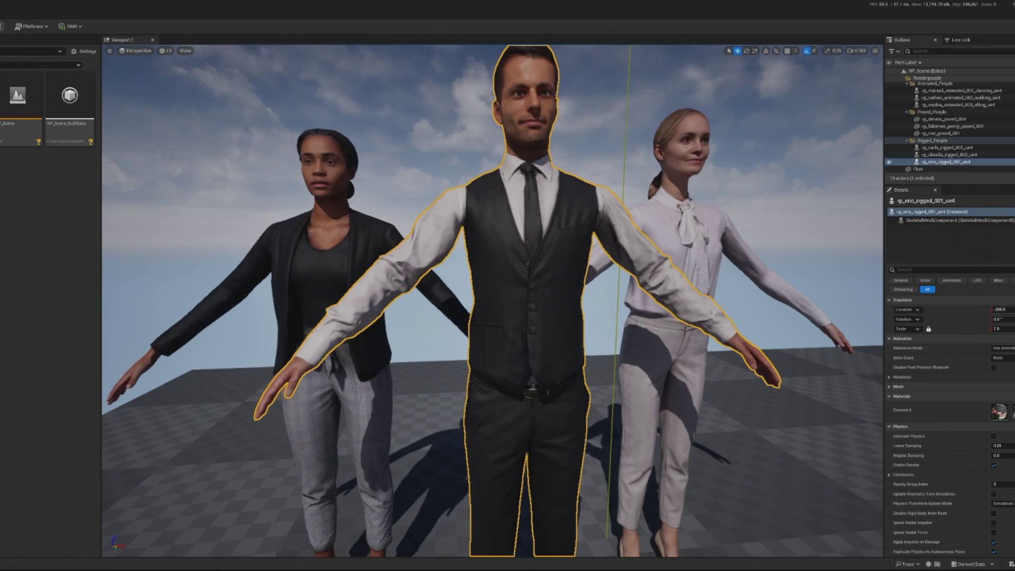
left_click(946, 154)
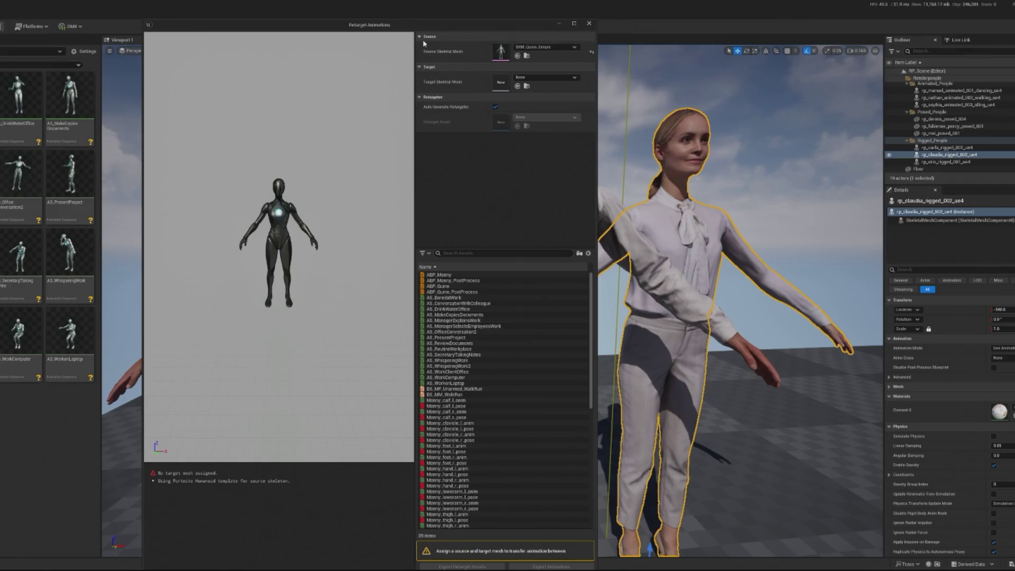
Step: Set the retarget Target Skeletal Mesh to rp_claudia_rigged_002_ue4
left_click(533, 77)
type("claudia")
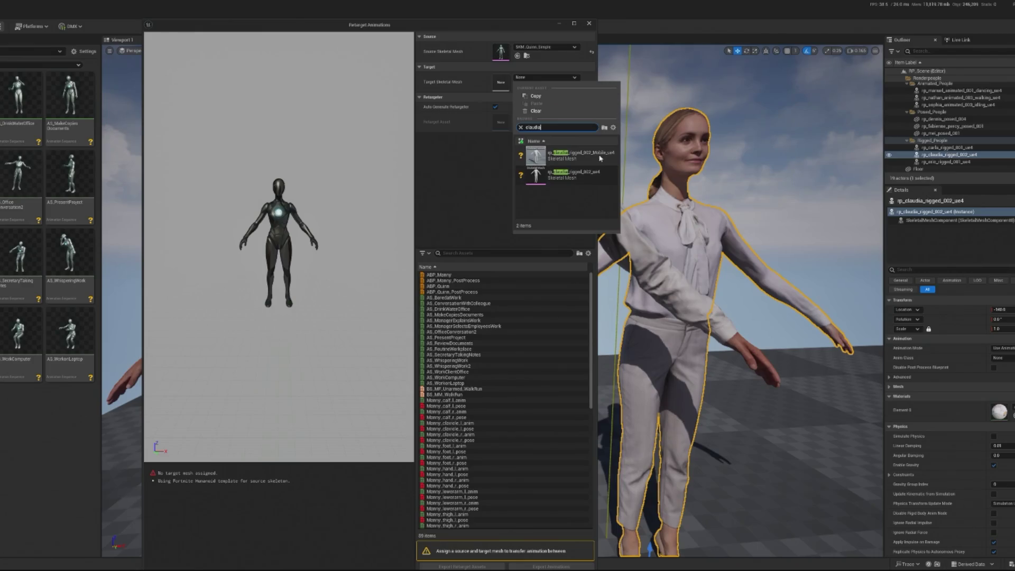
left_click(584, 177)
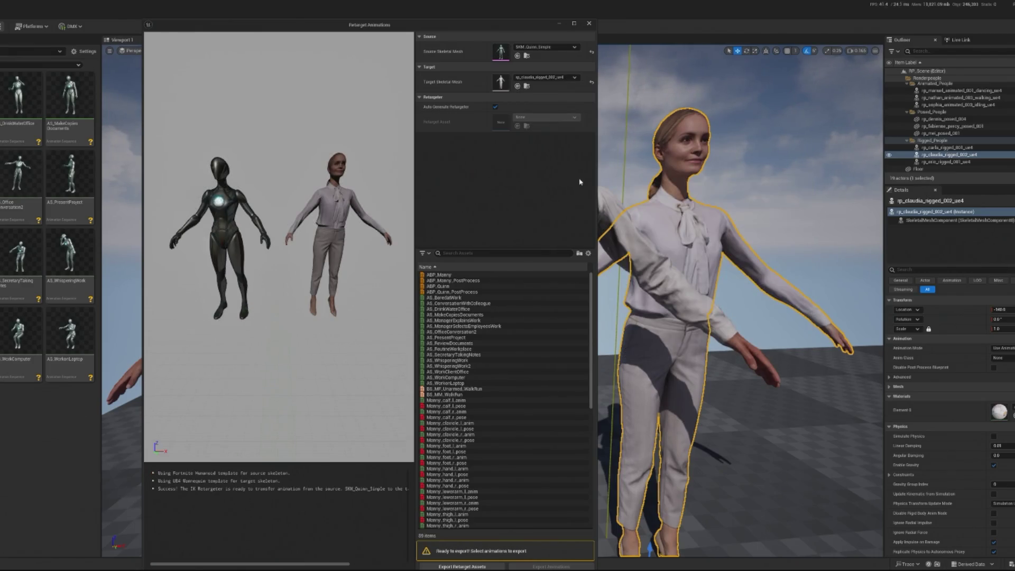
Step: Preview ConversationWithColleague on Claudia, select the sixteen AS_ office clips, and bring up Export Animations
left_click(456, 303)
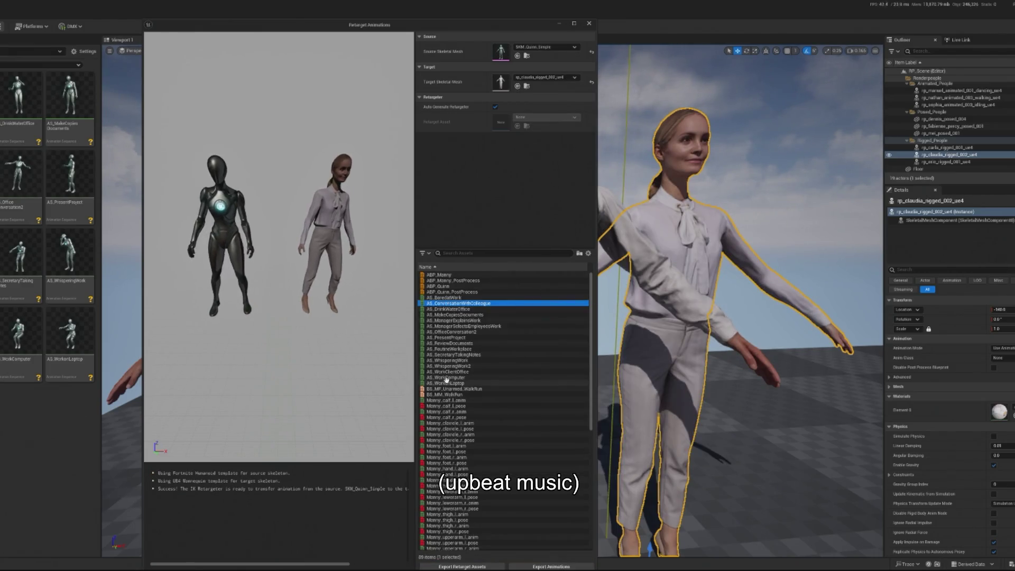
left_click(447, 380, "shift")
key("Up")
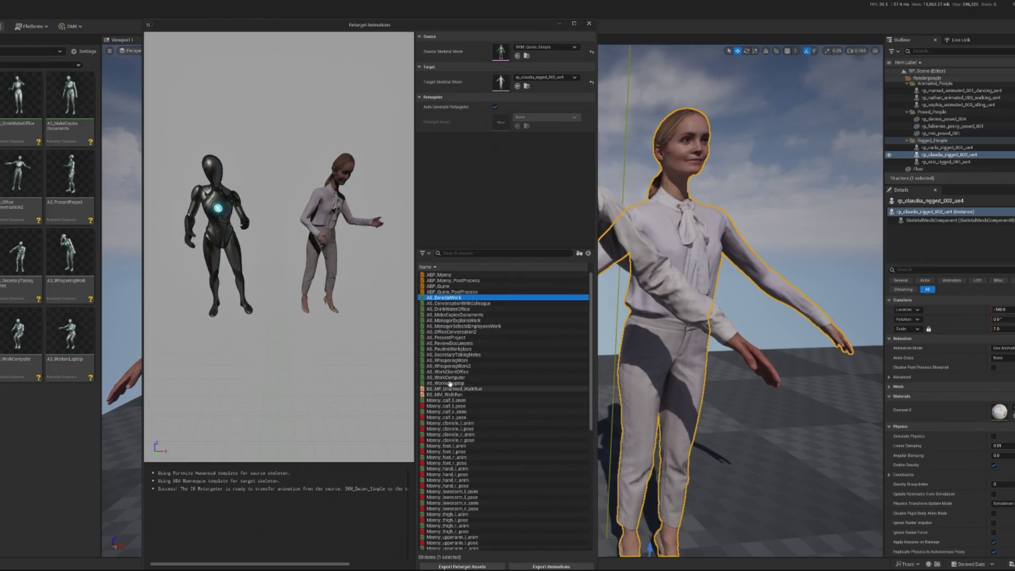
left_click(449, 383, "shift")
left_click(528, 566)
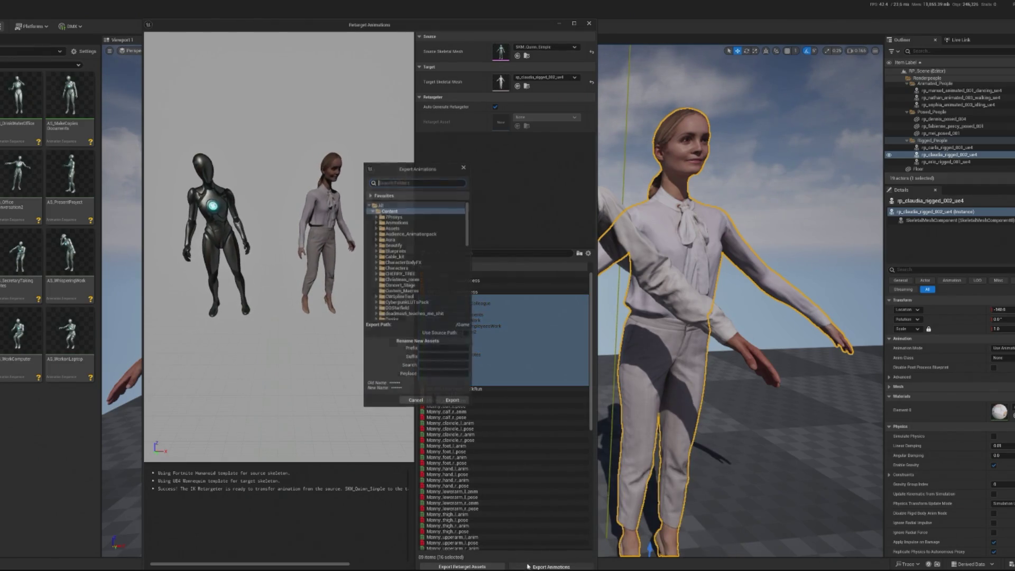
Step: Create an Office_Anims folder under Animations with a Claudia subfolder inside it
double_click(384, 223)
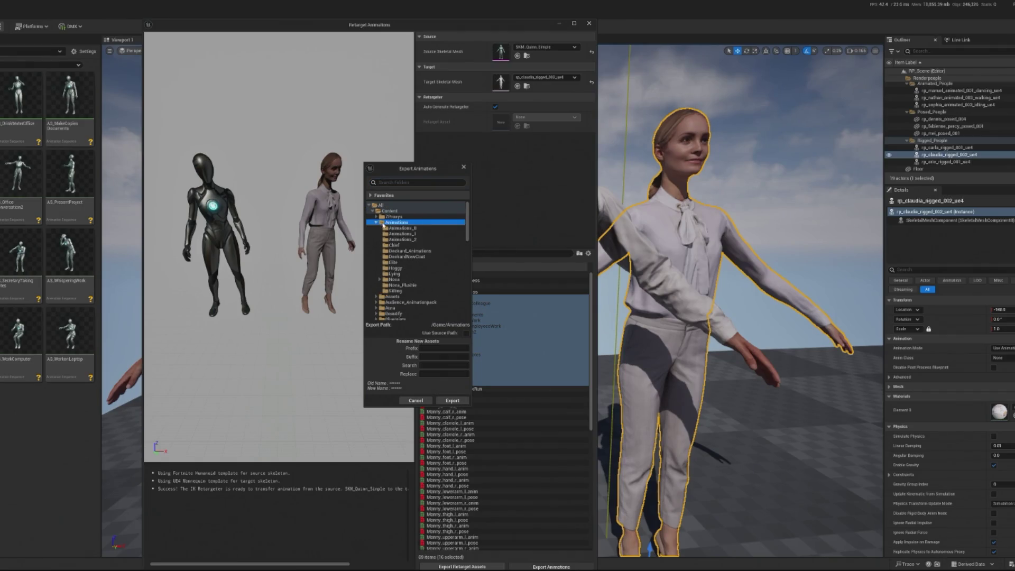
right_click(408, 224)
left_click(424, 234)
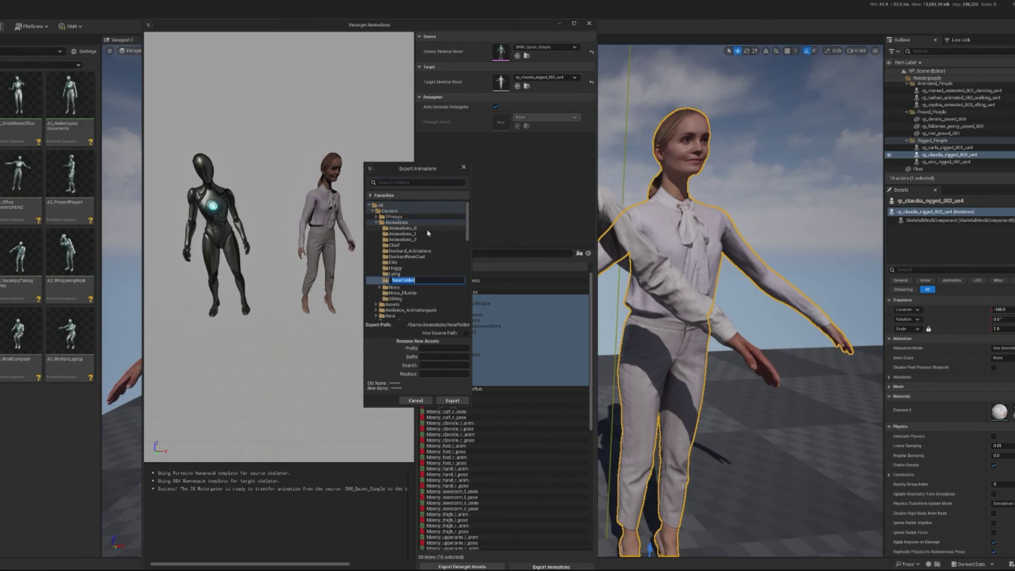
type("Ce")
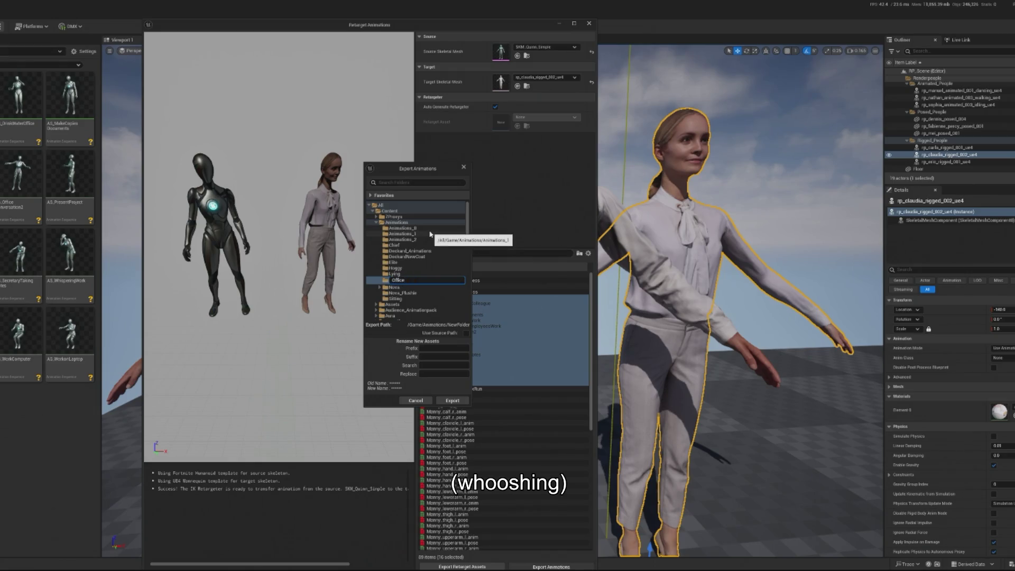
type("_Anims")
key("Return")
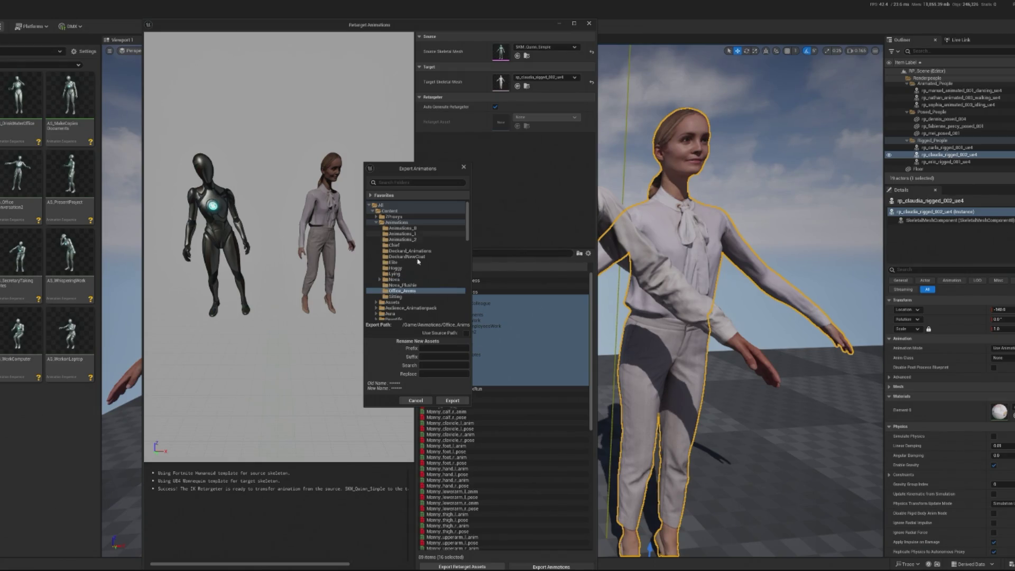
right_click(406, 291)
left_click(423, 298)
type("Claudia")
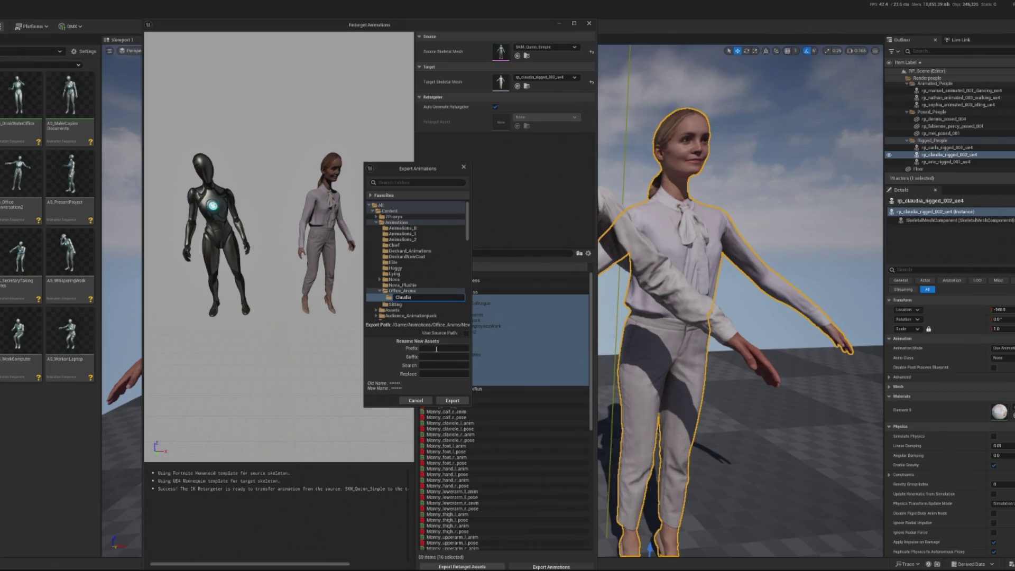
key("Return")
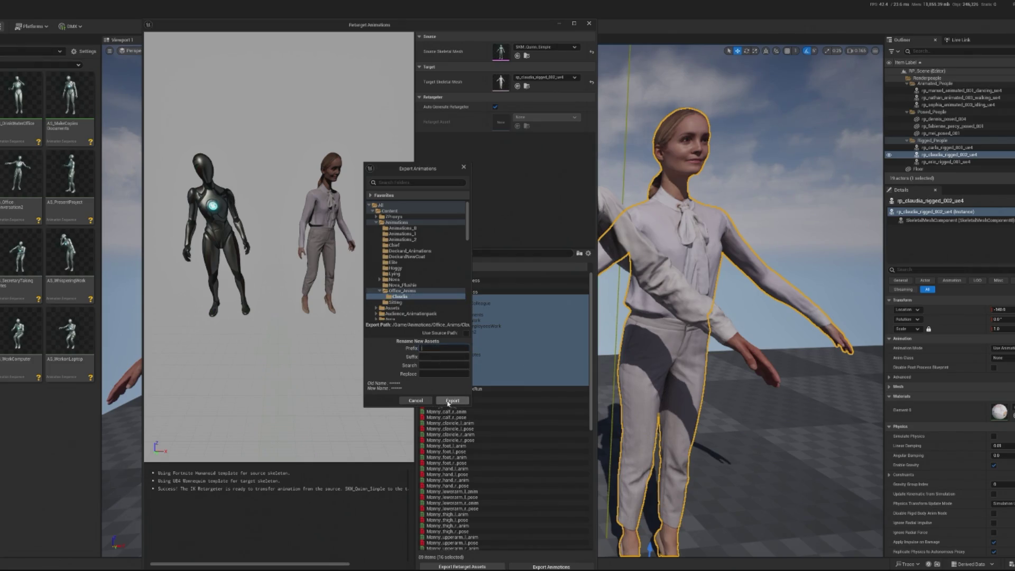
Step: Export the animations into the Claudia folder with Include Referenced Assets unchecked
left_click(449, 401)
left_click(412, 280)
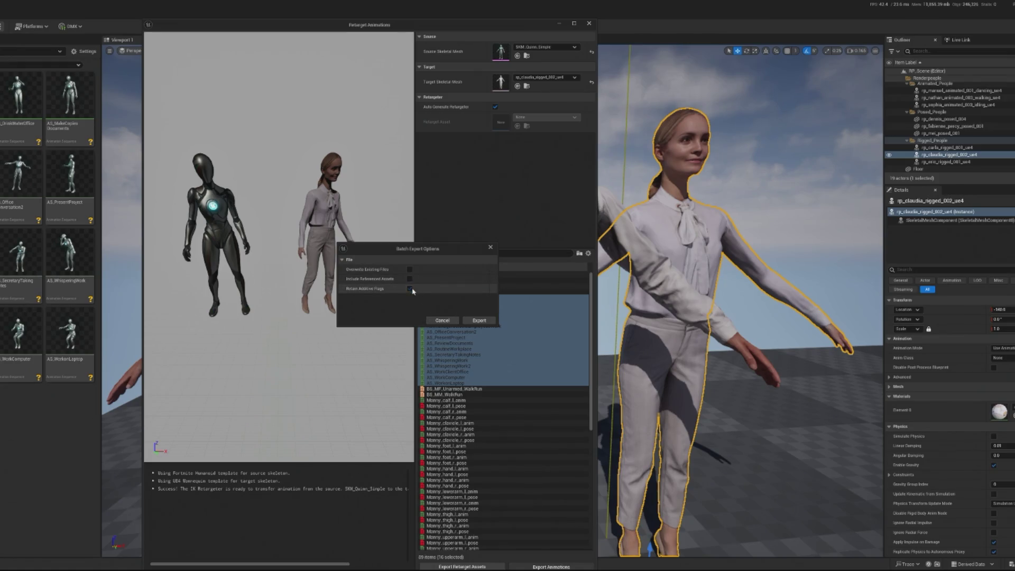
left_click(469, 319)
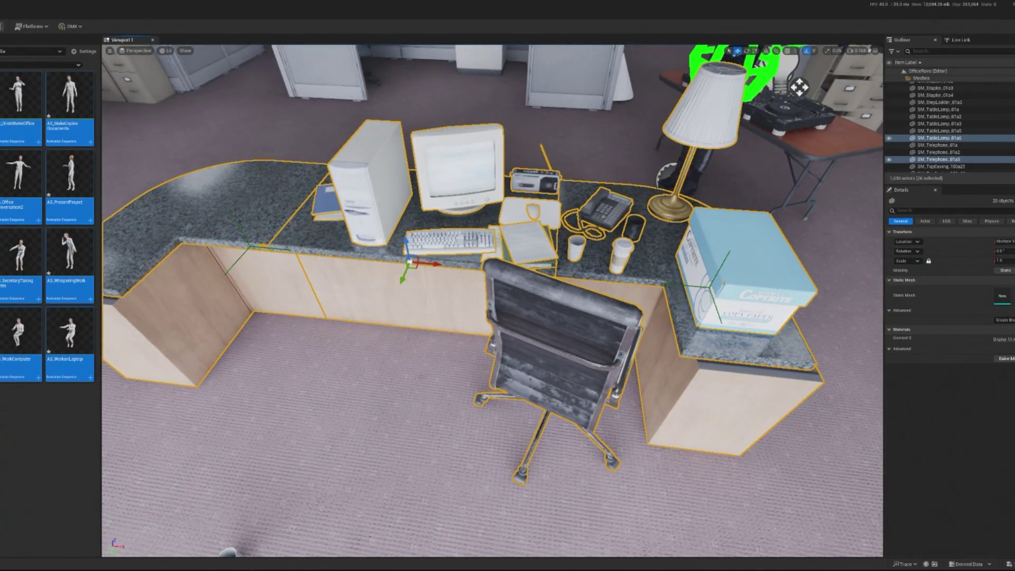
Step: Ungroup the desk props and rotate the office chair slightly
right_click(573, 364)
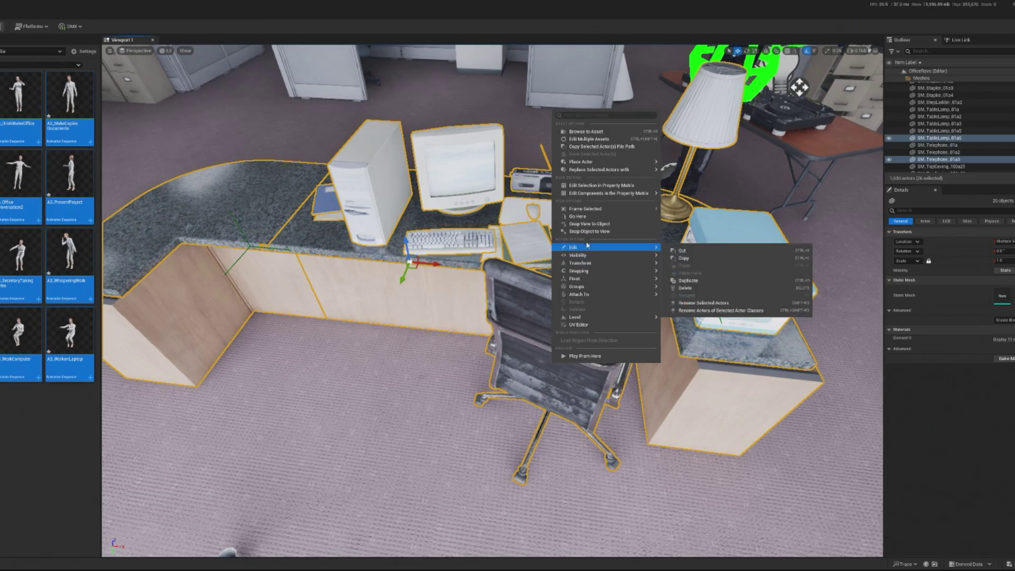
mouse_move(592, 286)
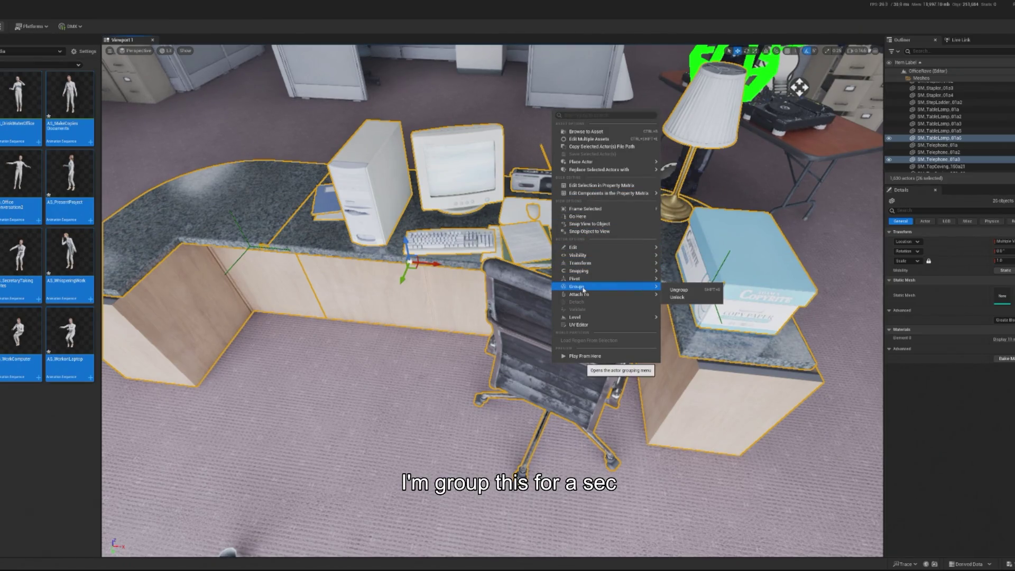
left_click(679, 289)
left_click(602, 354)
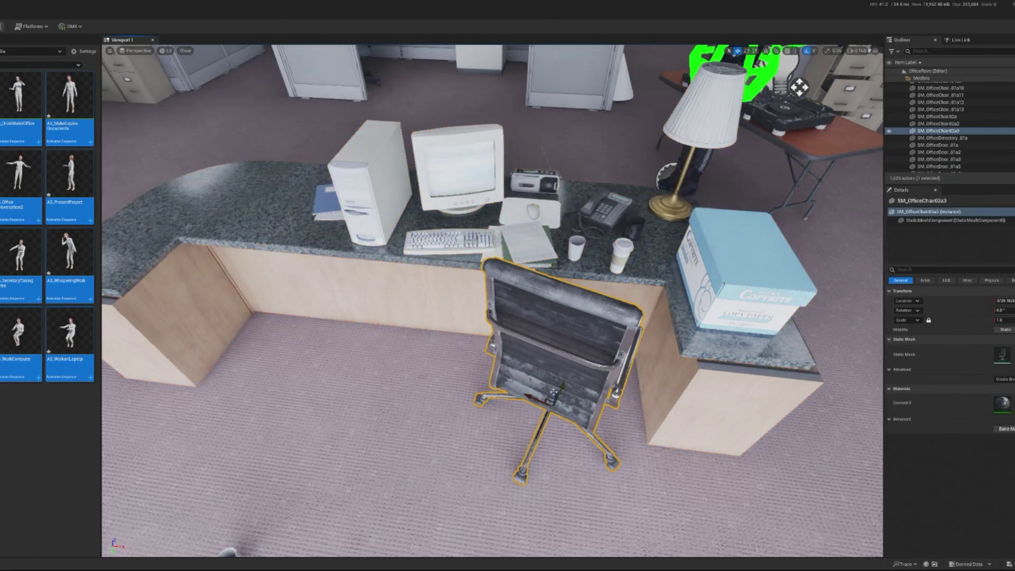
left_click(767, 51)
key("e")
left_click_drag(505, 407, 492, 433)
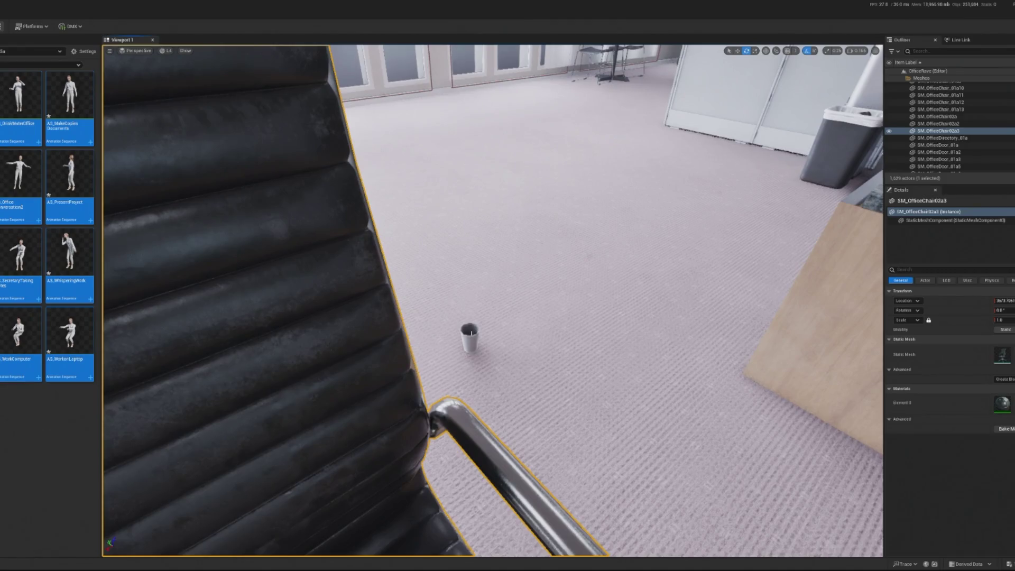
Step: Delete the stray plastic cup from the floor and slide the chair along the desk
left_click(471, 338)
key("Delete")
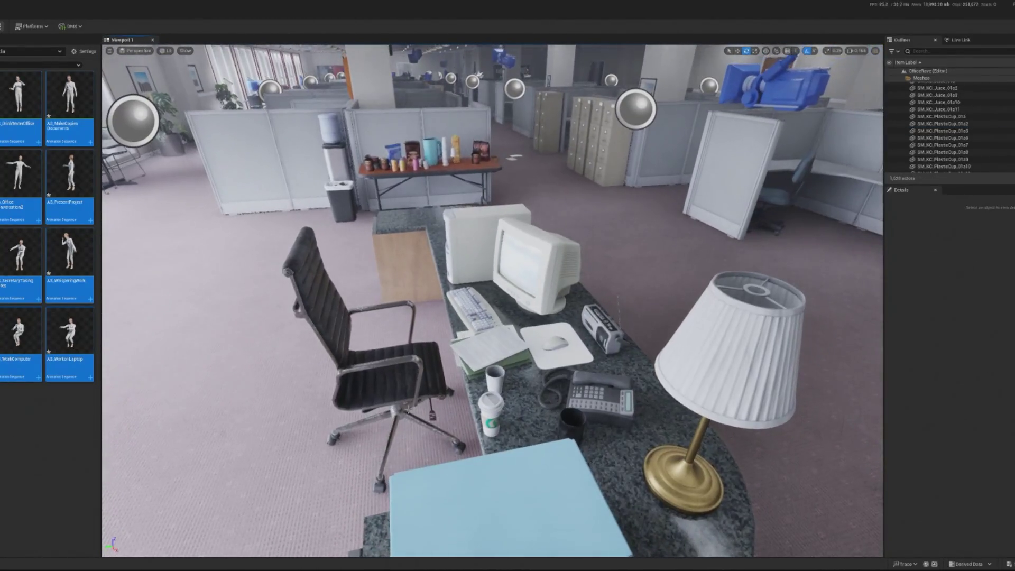
left_click(381, 392)
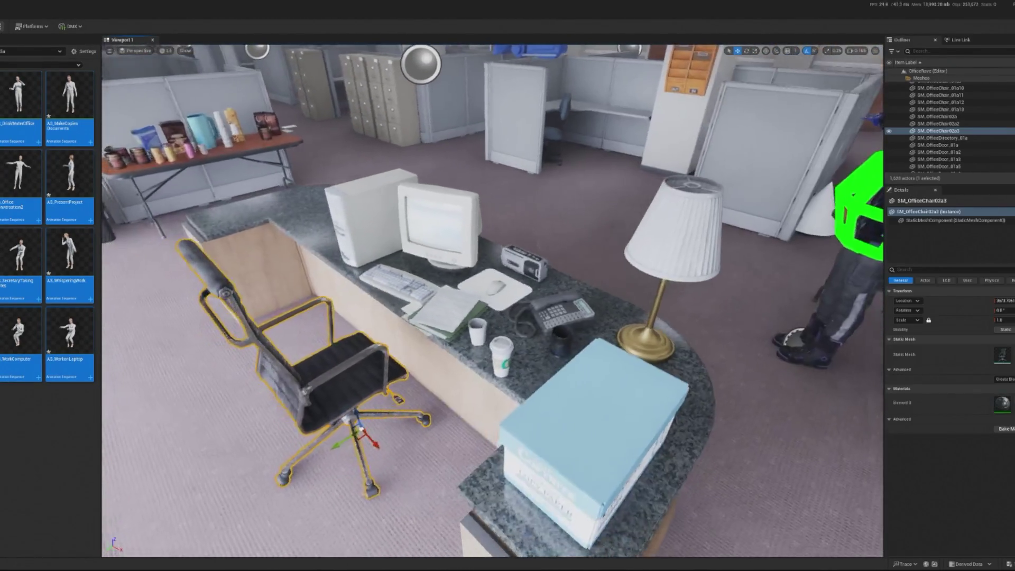
mouse_move(380, 436)
left_mouse_down()
mouse_move(393, 449)
mouse_move(380, 442)
left_mouse_up()
Step: Preview one of the animation assets, close it, and clear the asset filter
left_click(21, 174)
double_click(21, 172)
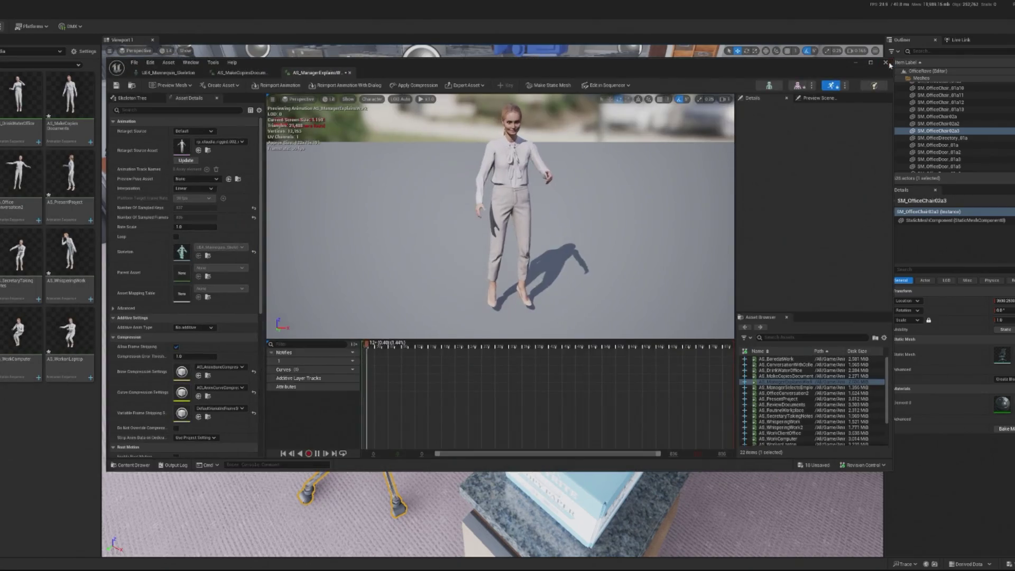
left_click(885, 62)
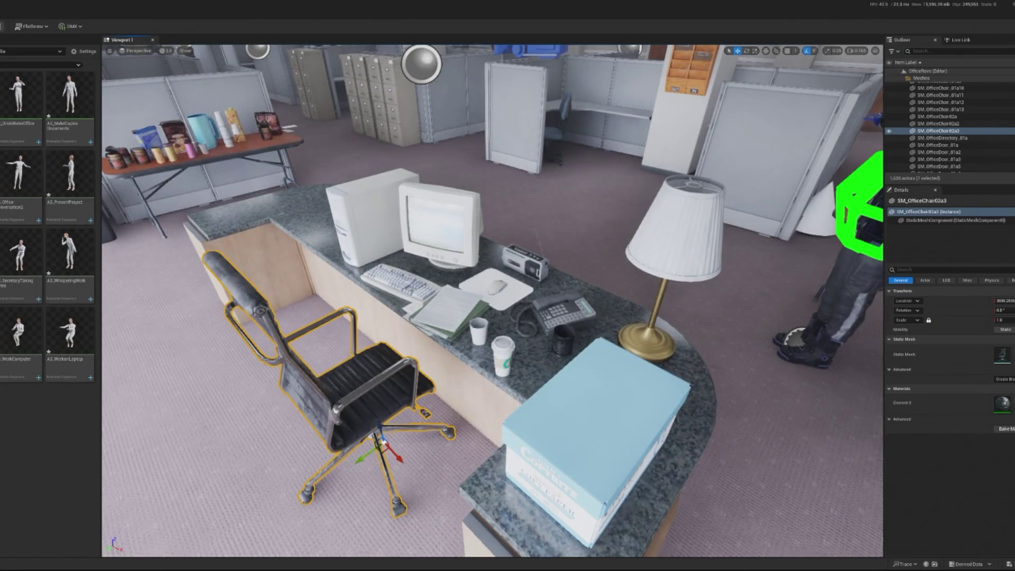
key("Escape")
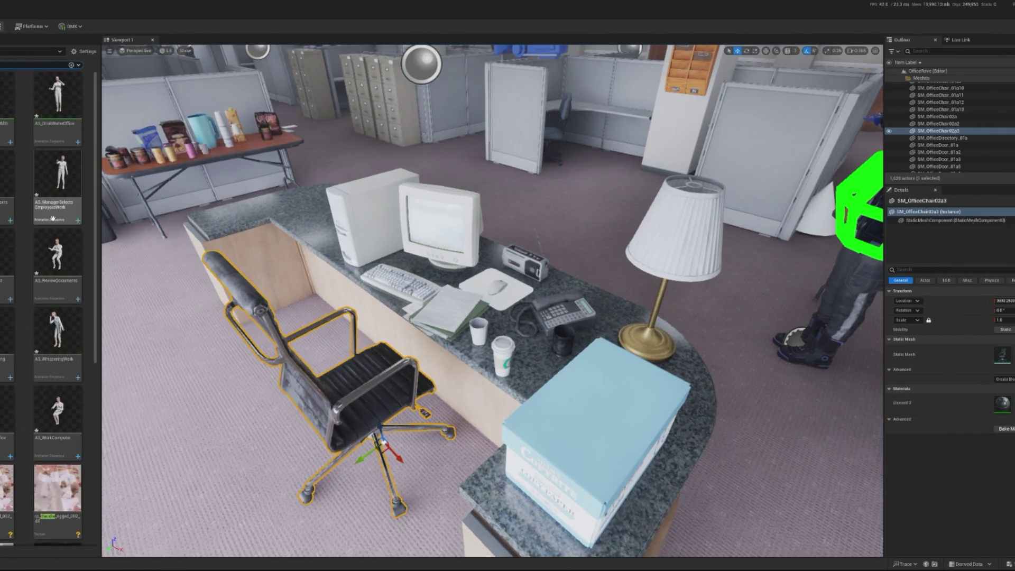
Step: Place the woman character beside the desk and turn her to face it
scroll(53, 217, "down", 10)
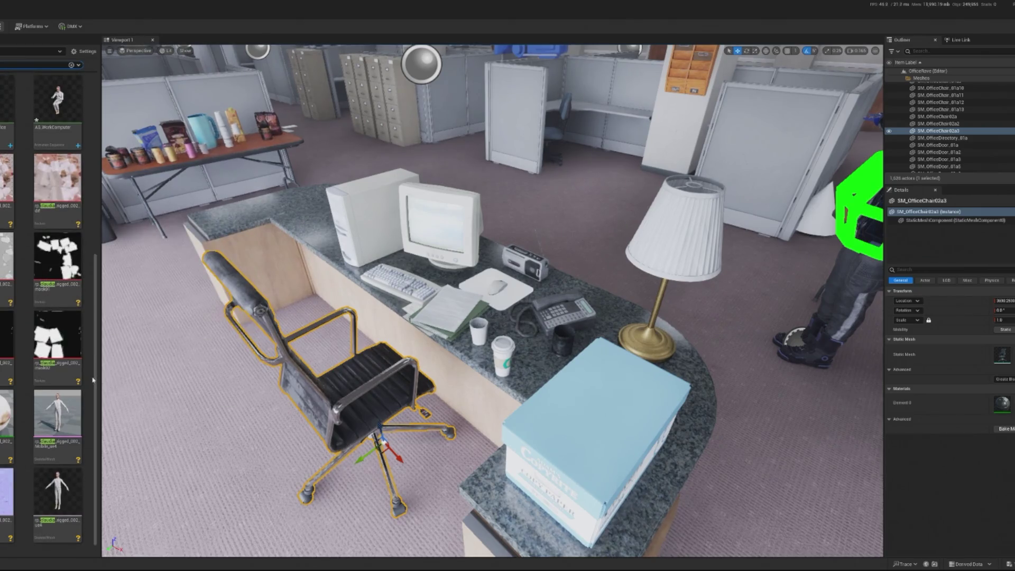
mouse_move(58, 491)
left_mouse_down()
mouse_move(271, 396)
mouse_move(249, 407)
mouse_move(253, 492)
left_mouse_up()
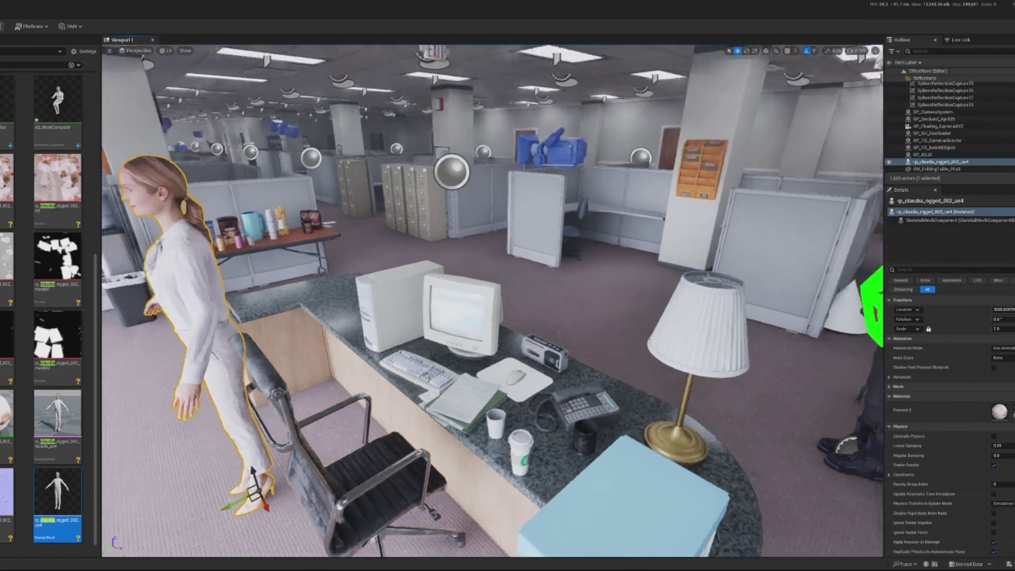
key("f")
left_click_drag(491, 296, 365, 262, "alt")
key("e")
mouse_move(359, 410)
left_mouse_down()
mouse_move(346, 373)
mouse_move(366, 365)
left_mouse_up()
Step: Move the office chair toward the woman and the woman toward the counter
left_click(484, 448)
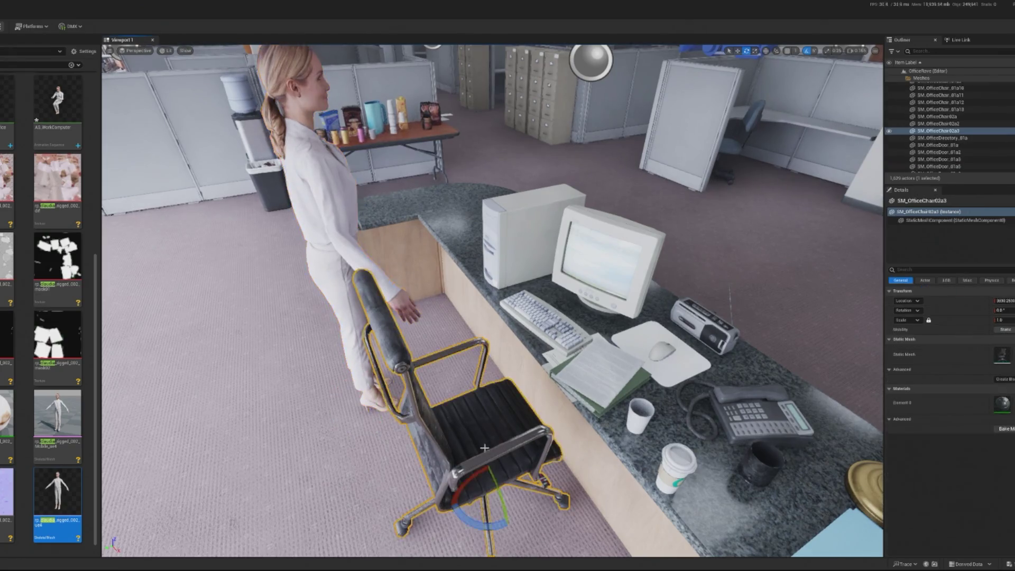
left_click_drag(469, 496, 423, 507)
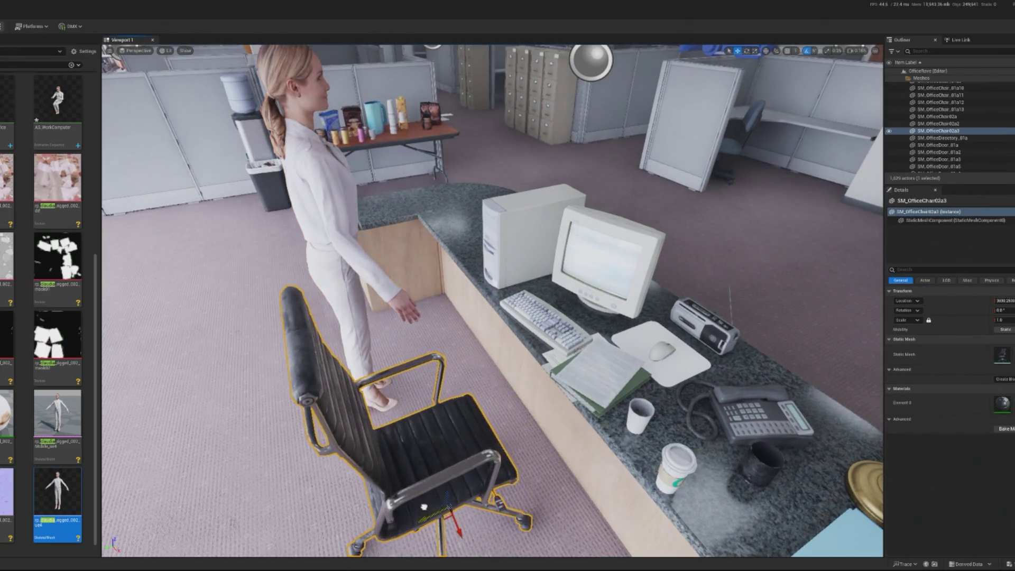
left_click(364, 372)
mouse_move(317, 420)
left_mouse_down()
mouse_move(412, 425)
mouse_move(460, 449)
mouse_move(479, 489)
left_mouse_up()
key("f")
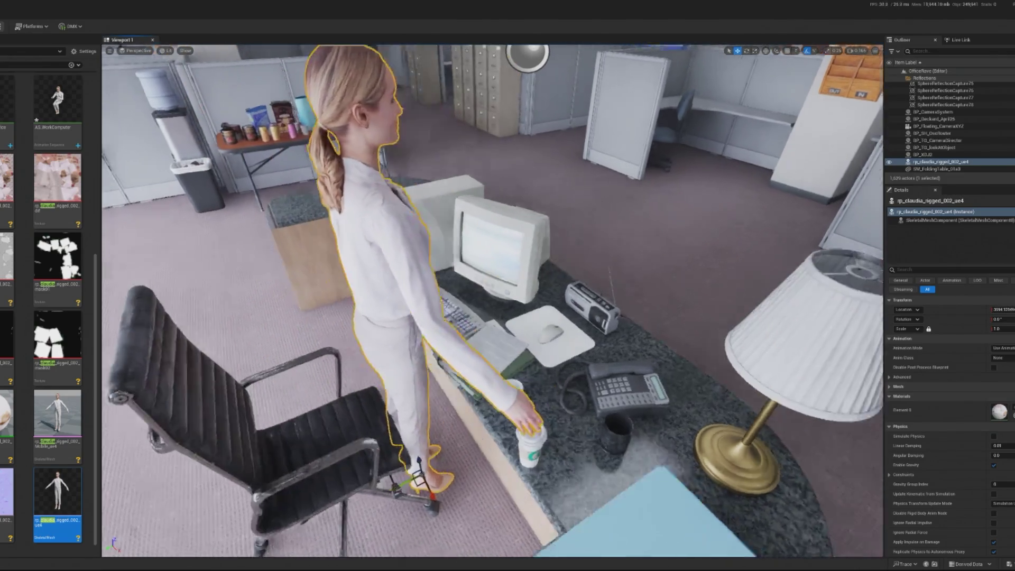
Step: Set her Animation Mode to Use Animation Asset playing AS_BoredatWork
left_click(1004, 348)
left_click(1004, 362)
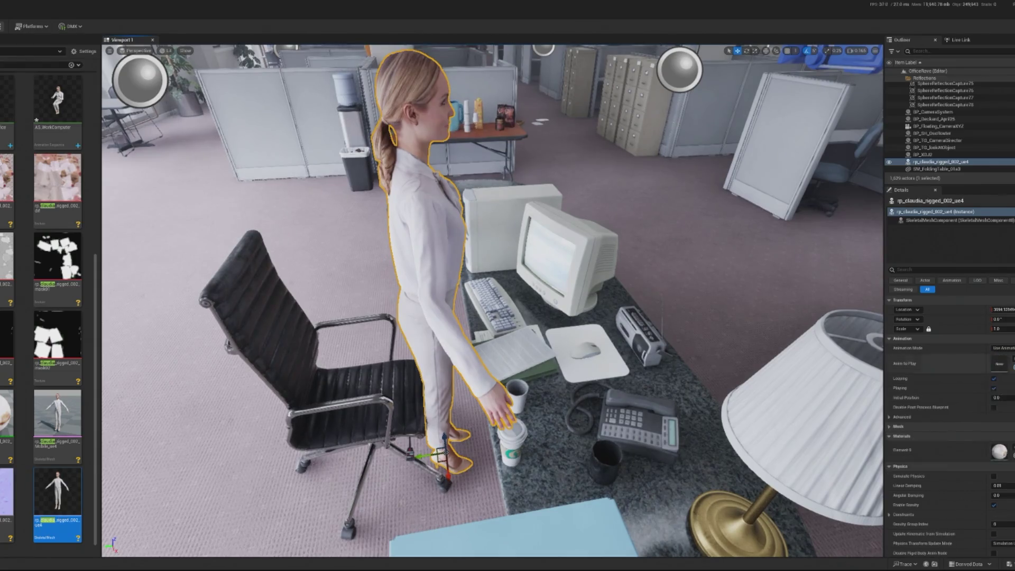
left_click(1004, 357)
left_click(927, 290)
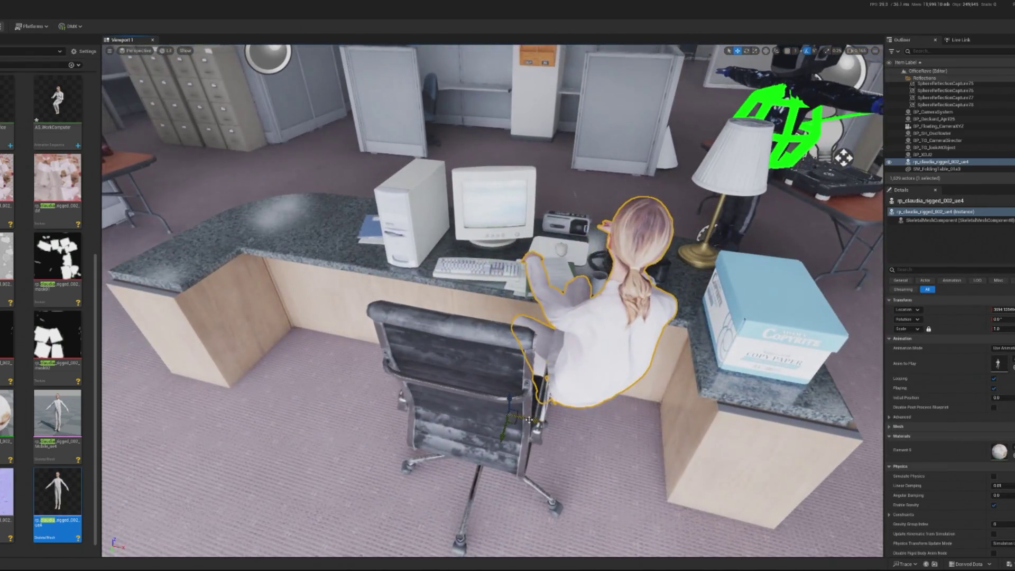
Step: Seat the woman in the chair at the monitor and start a playtest
mouse_move(529, 420)
left_mouse_down()
mouse_move(453, 410)
mouse_move(468, 396)
mouse_move(478, 349)
left_mouse_up()
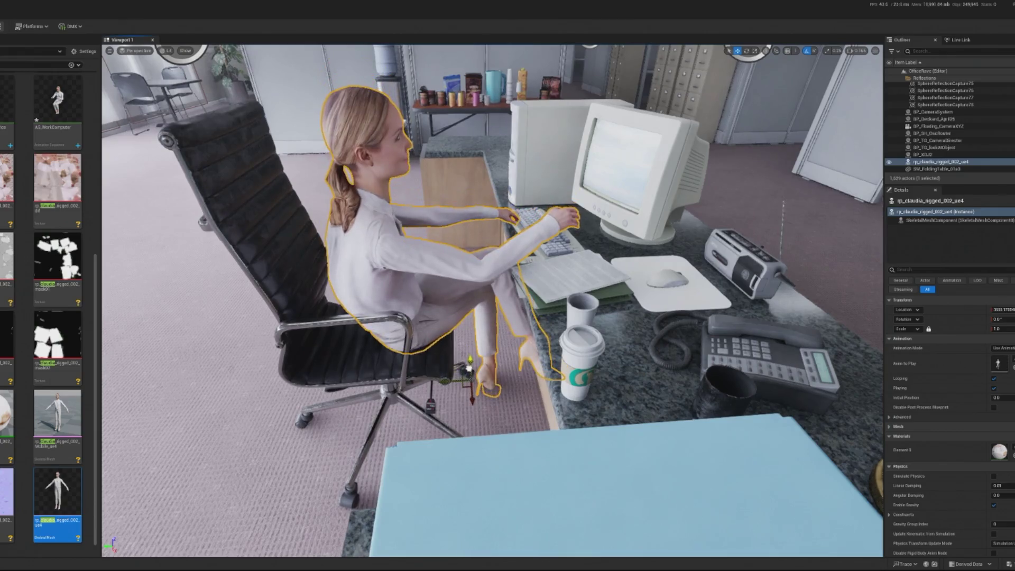
left_click_drag(442, 378, 594, 381)
key("alt+p")
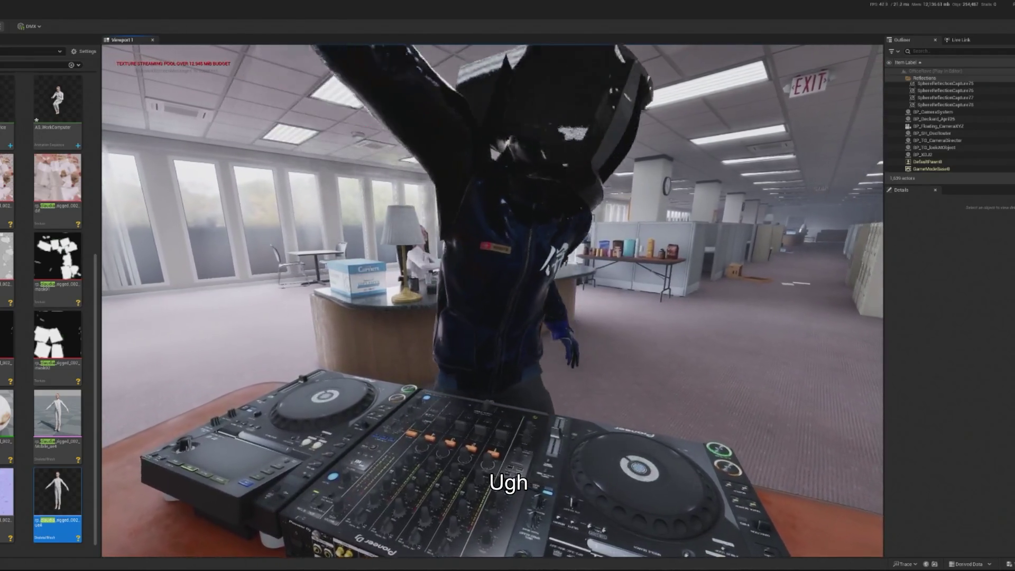
key("Escape")
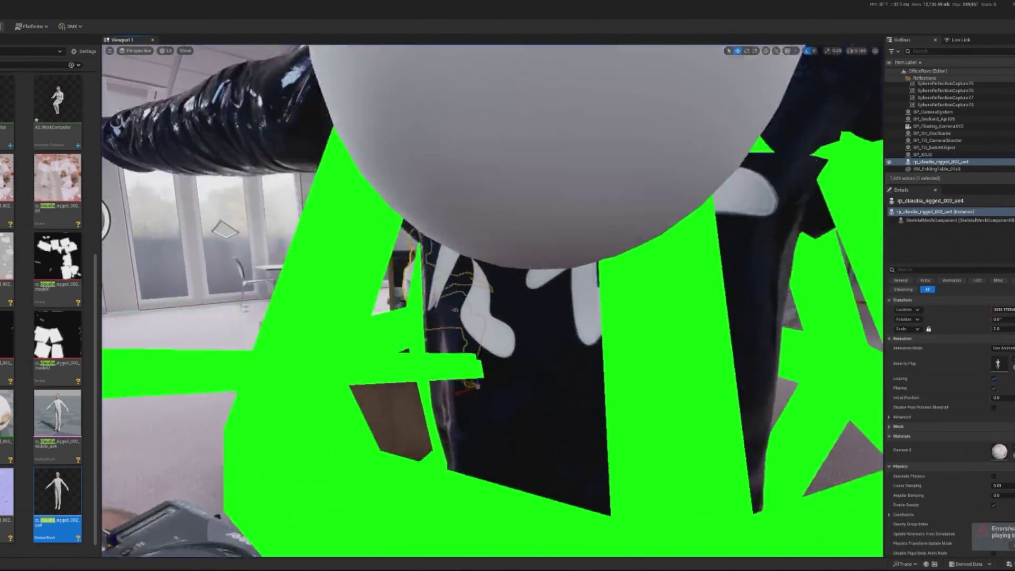
key("f")
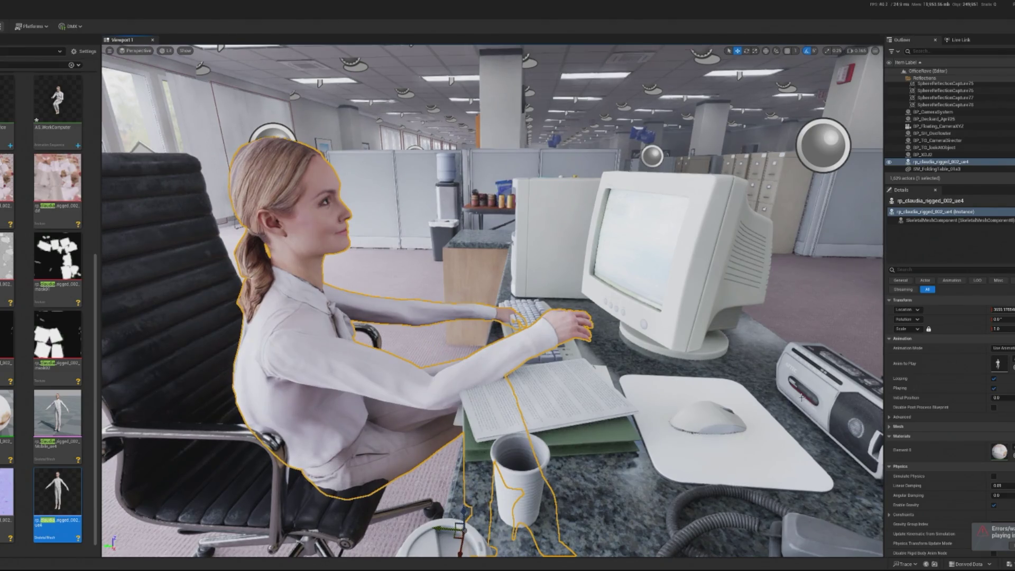
Step: Undo the last change, move the woman and chair together squarely to the desk, then playtest
left_click(998, 363)
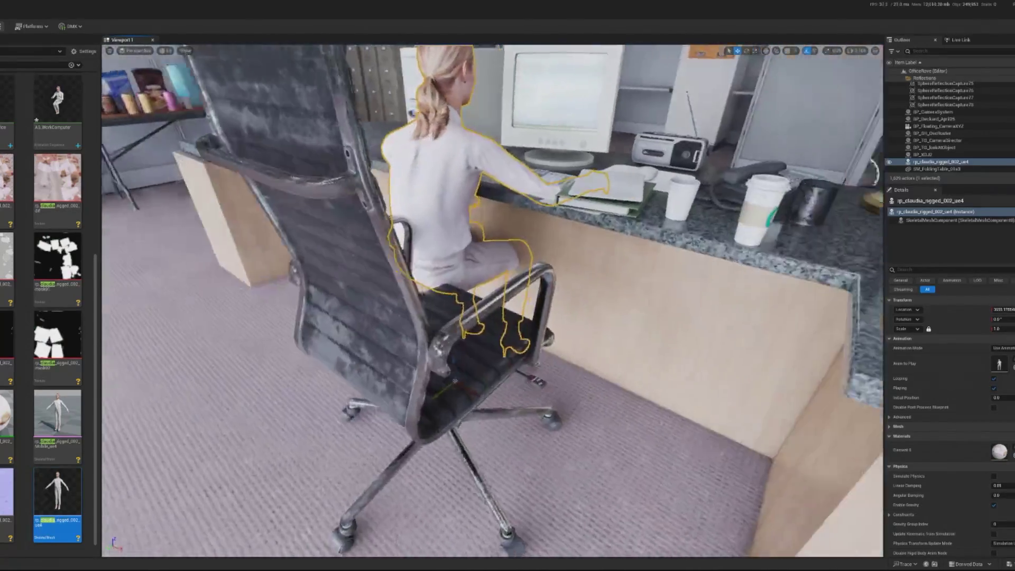
key("ctrl+z")
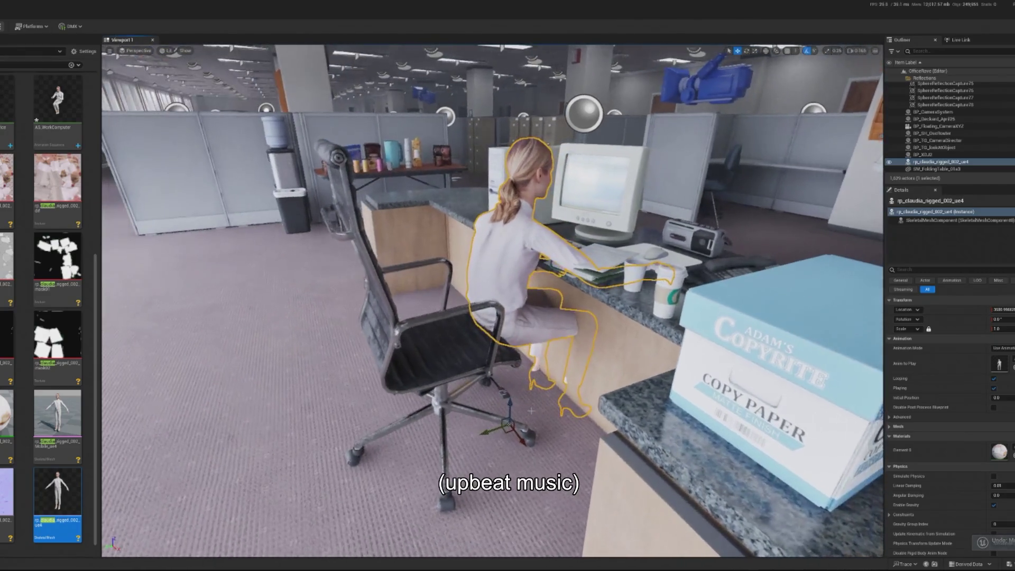
left_click_drag(509, 405, 432, 436)
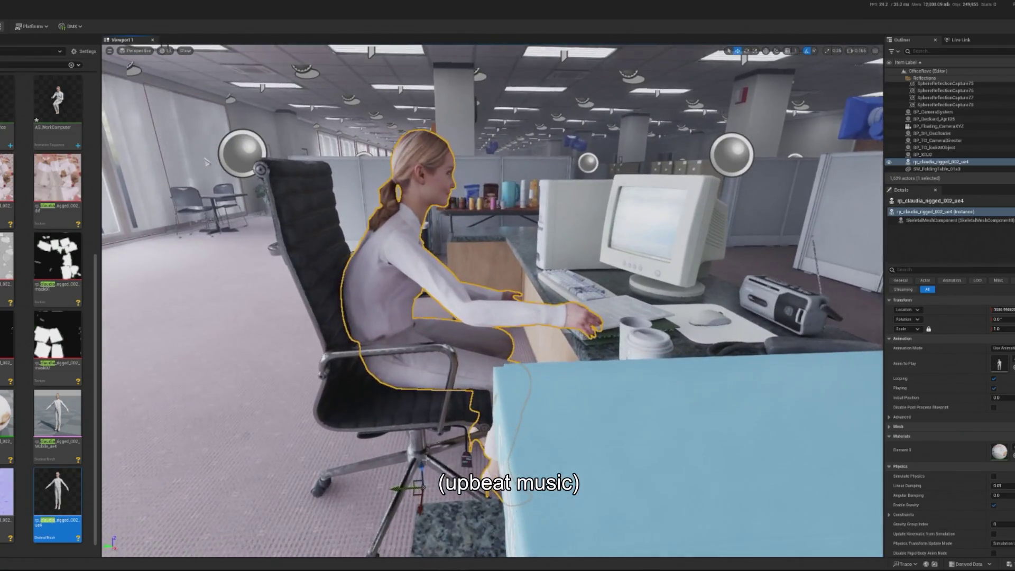
left_click(412, 416, "ctrl")
left_click_drag(413, 423, 463, 423)
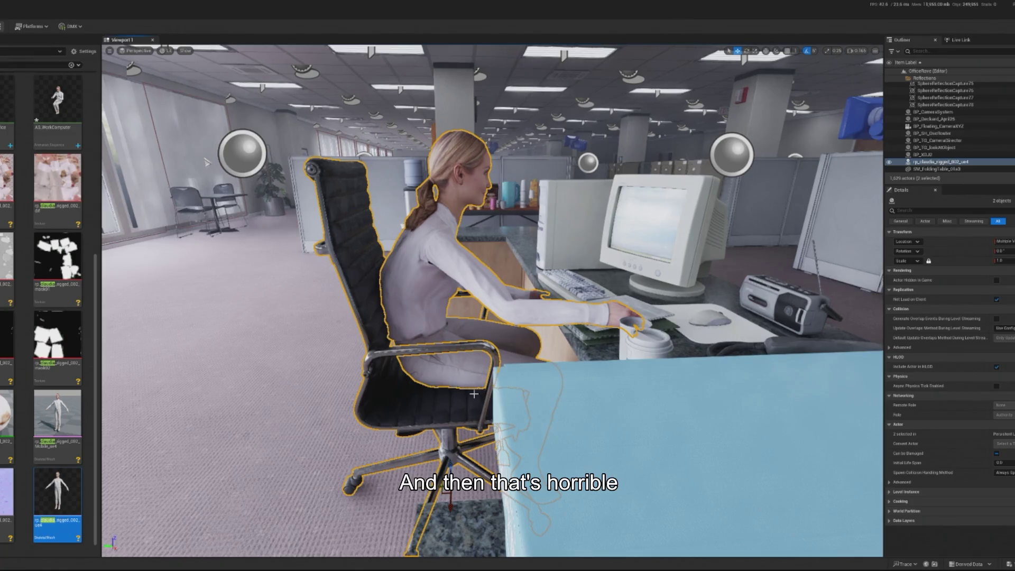
left_click(474, 394)
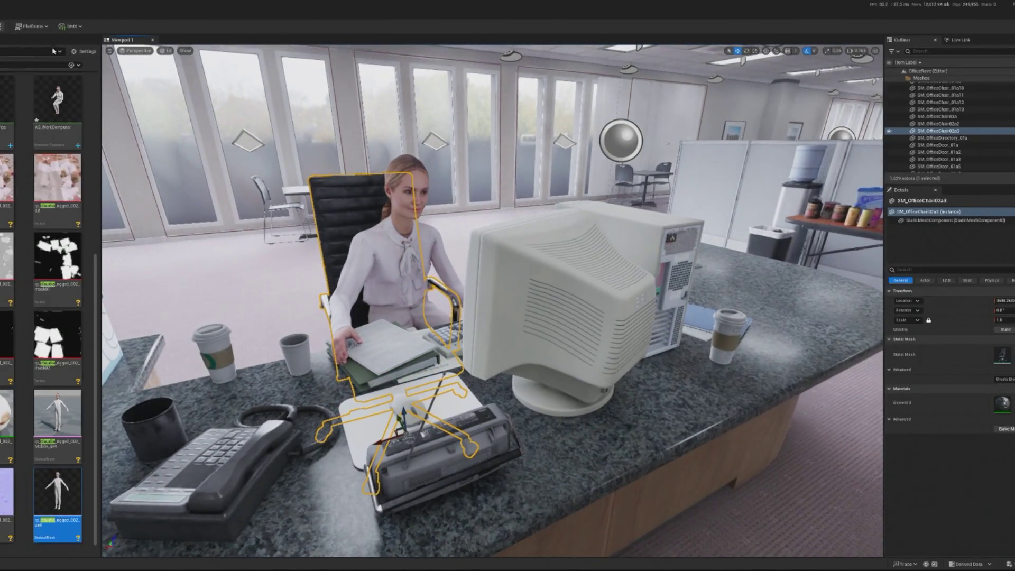
key("alt+p")
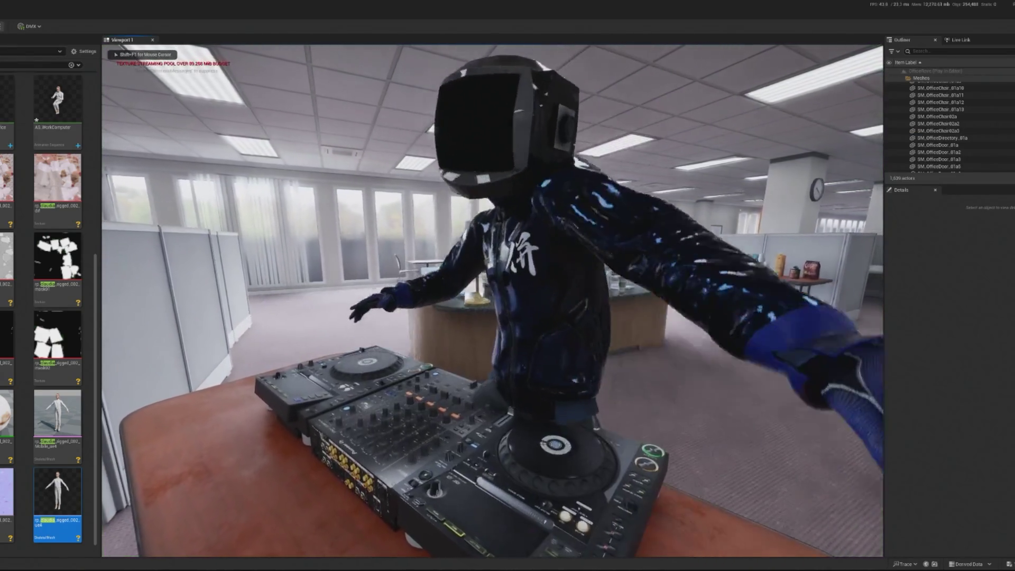
Step: Free the mouse with Shift+F1 and stop the play session with Esc
key("shift+F1")
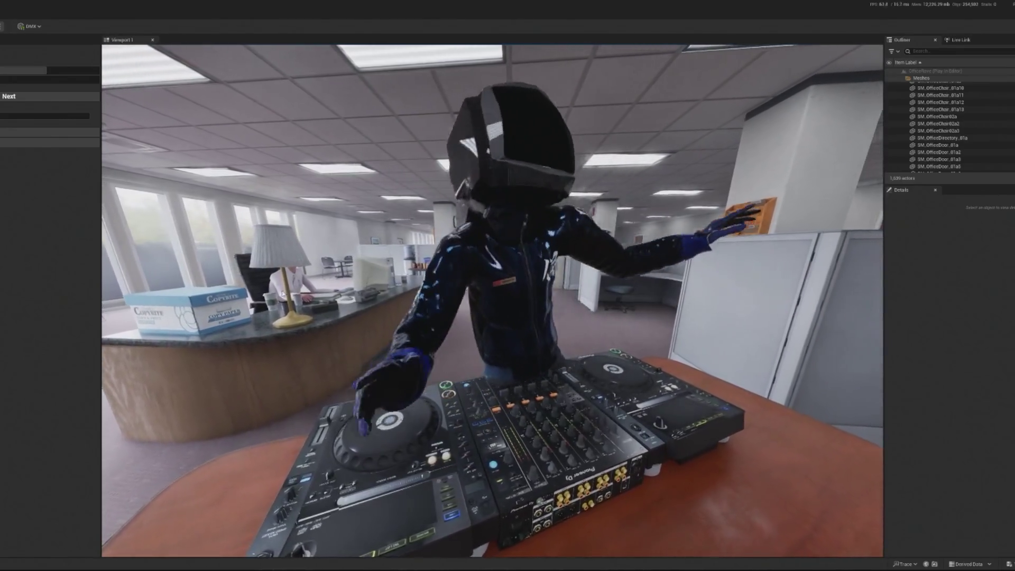
key("Escape")
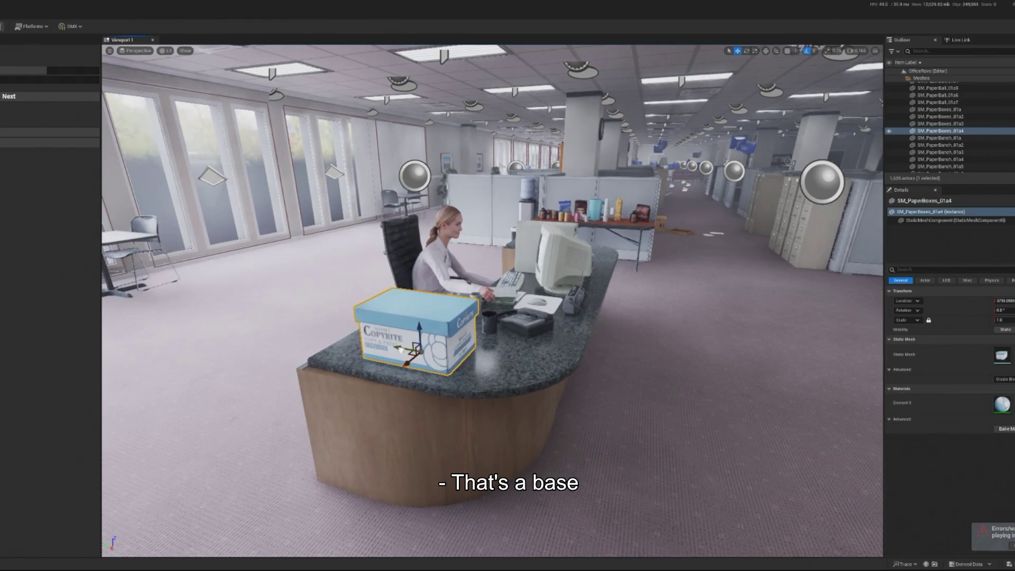
Step: Run another playtest, then slide the coffee cup and paper cup to the right
key("alt+p")
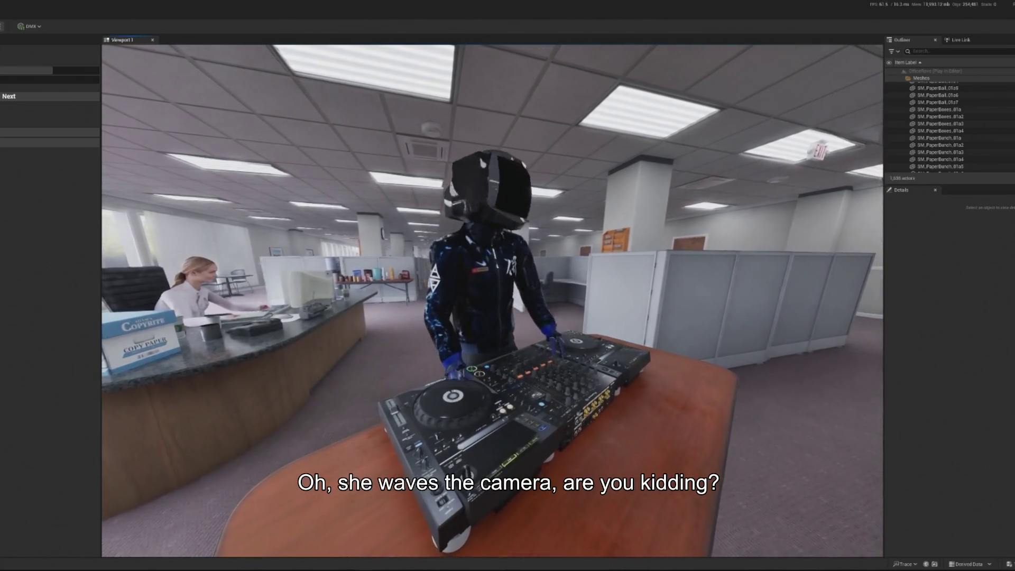
key("Escape")
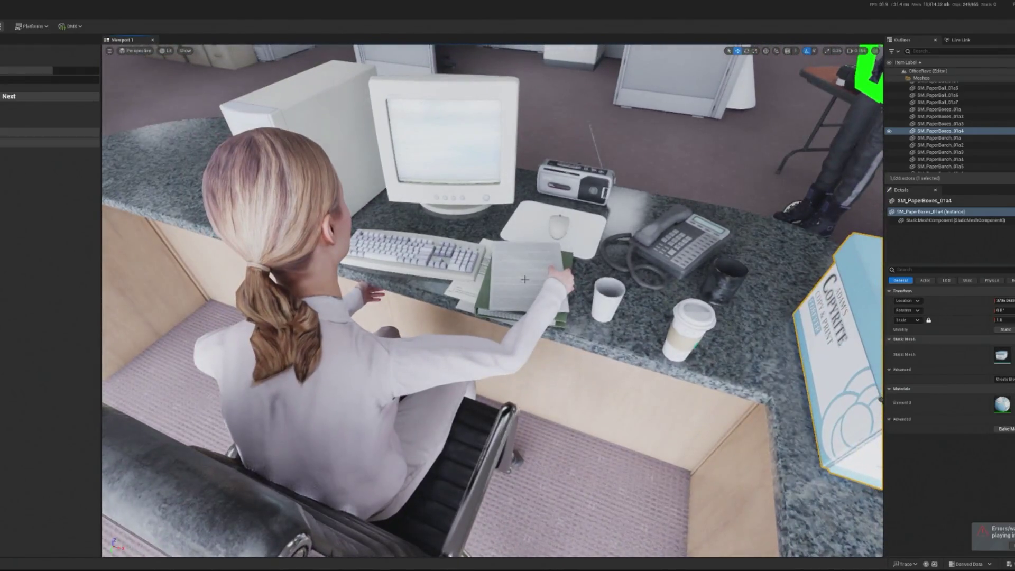
left_click(526, 277)
left_click(681, 321)
left_click_drag(699, 360, 735, 368)
left_click(609, 303)
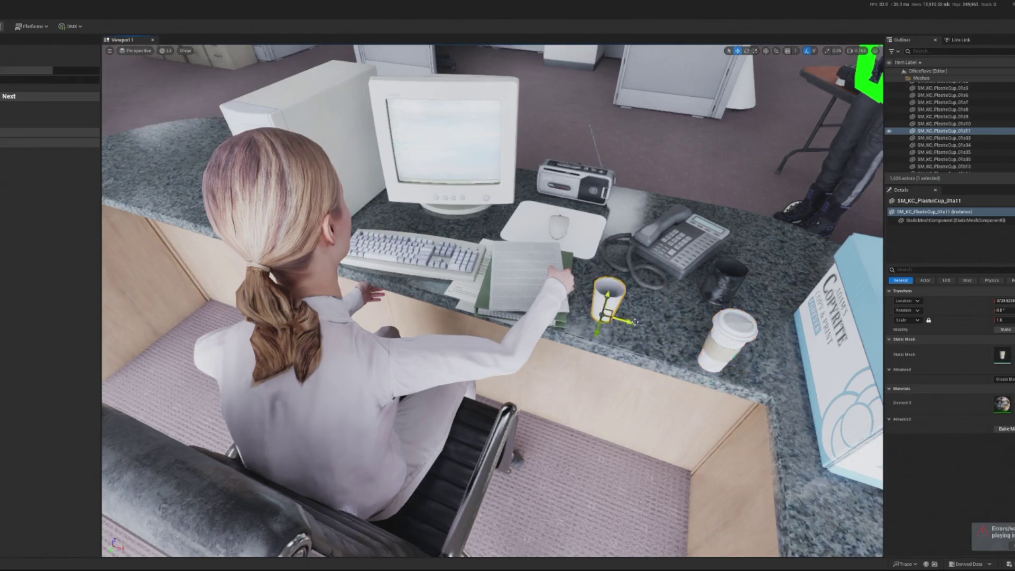
left_click_drag(663, 326, 690, 328)
Step: Try sliding the binder and paper stacks right, undoing both moves
left_click(528, 285)
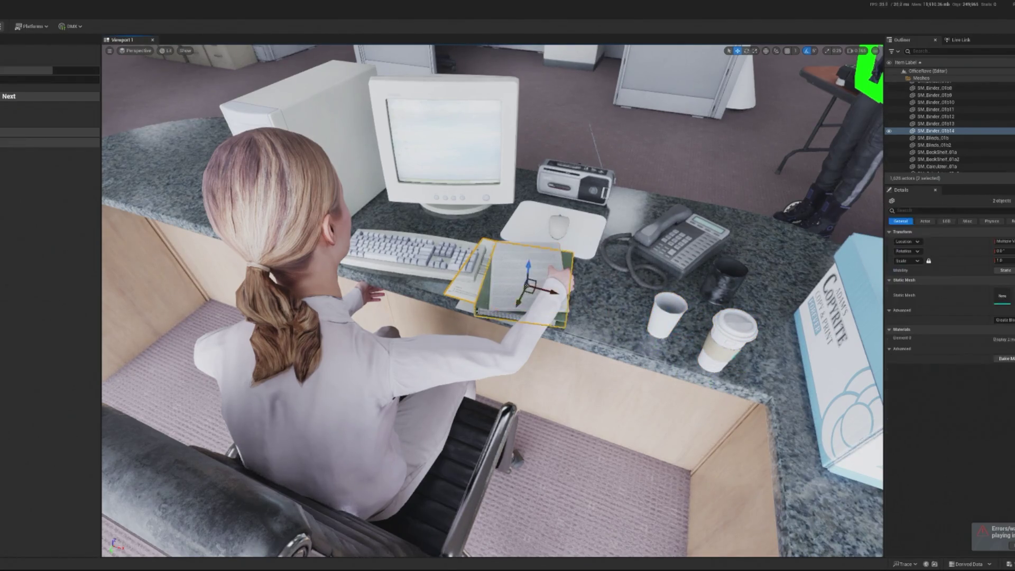
left_click_drag(540, 291, 650, 296)
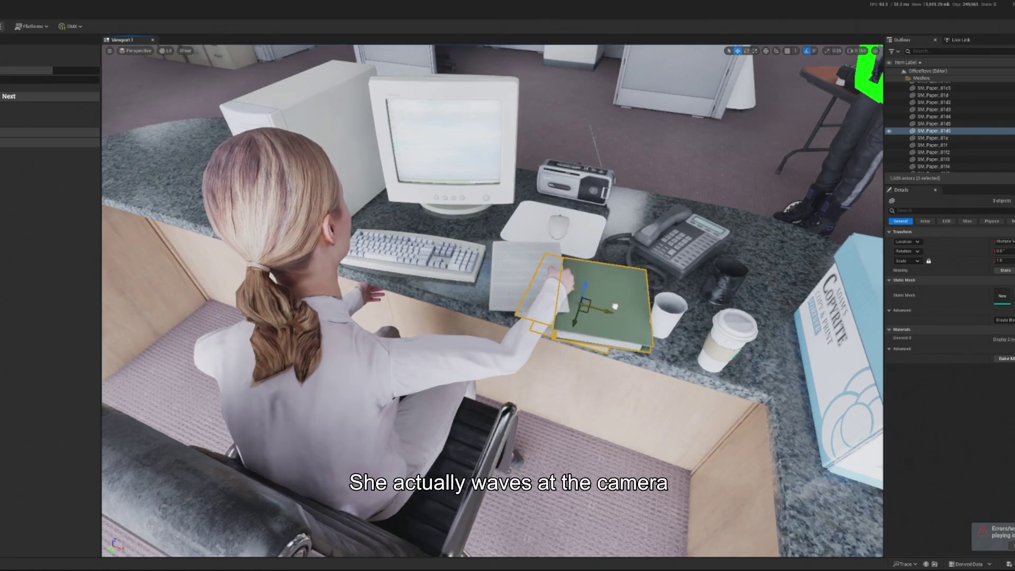
key("ctrl+z")
left_click(518, 271, "ctrl")
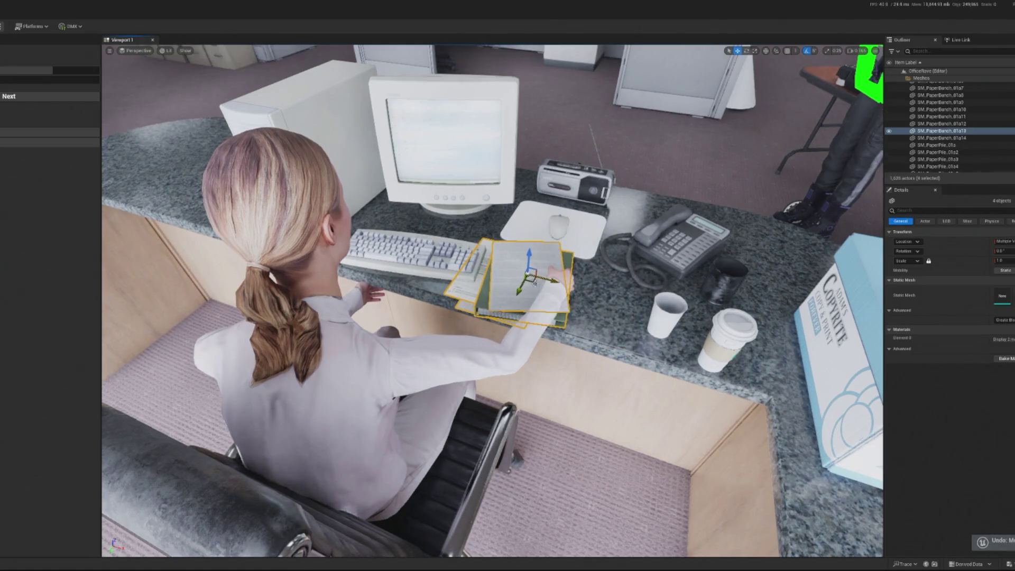
left_click_drag(550, 279, 593, 283)
left_click(412, 254)
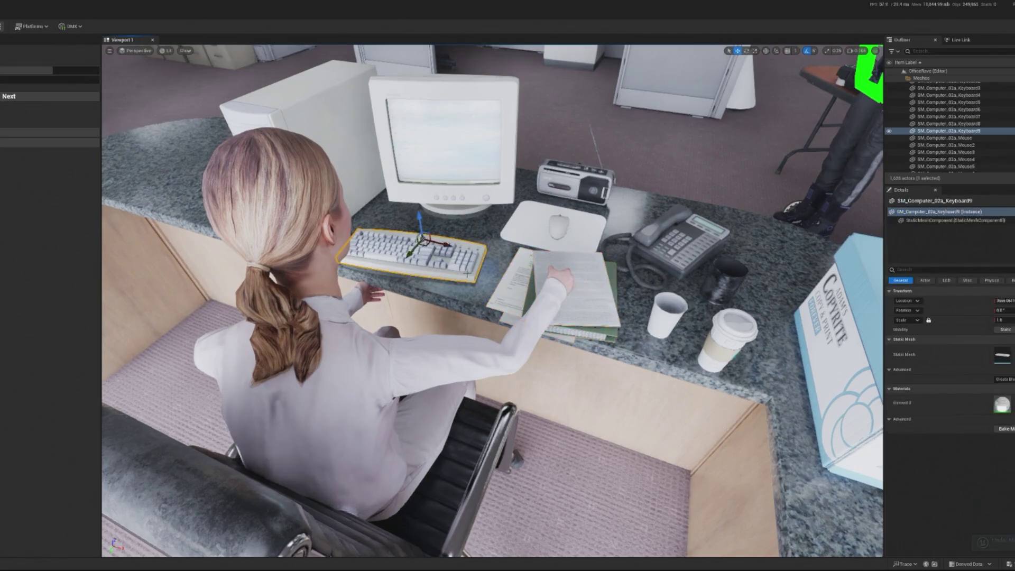
key("ctrl+z")
key("ctrl+z")
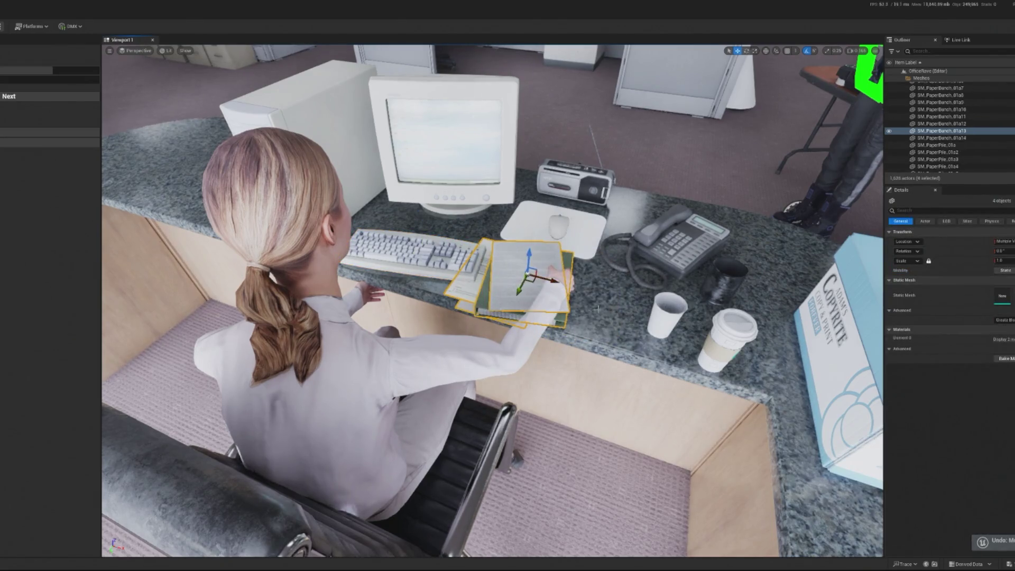
Step: Frame the paper stack and the seated woman, then select the takeaway coffee cup
key("f")
left_click(383, 198)
key("f")
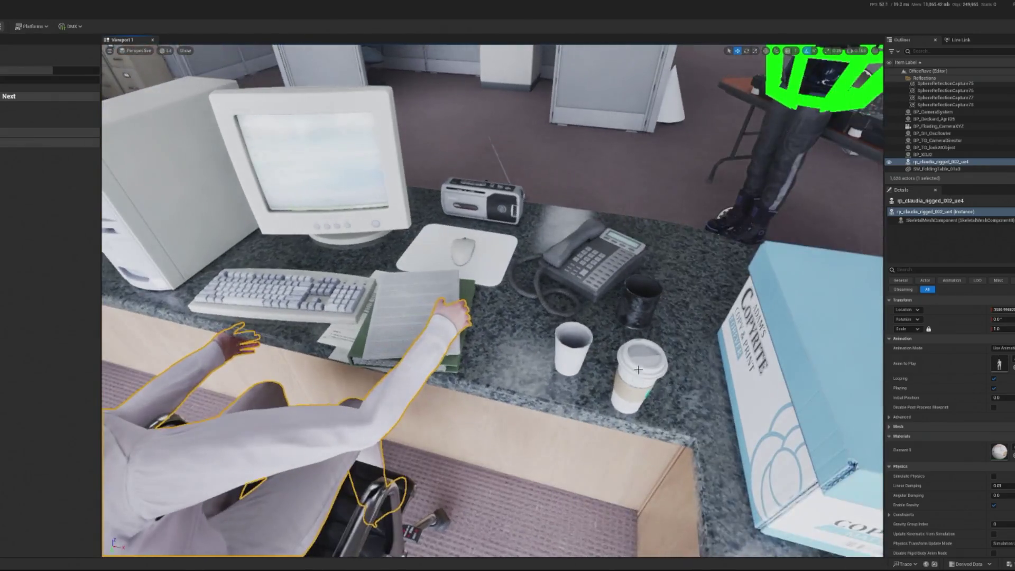
left_click(698, 429)
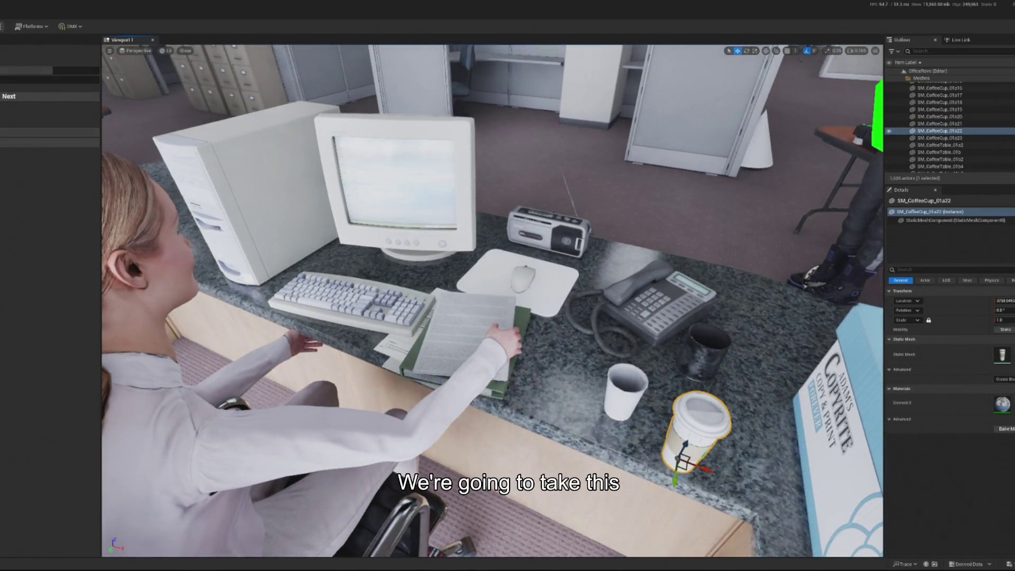
Step: Attach the takeaway coffee cup to the claudia character via Attach To
right_click(687, 431)
mouse_move(717, 313)
mouse_move(714, 343)
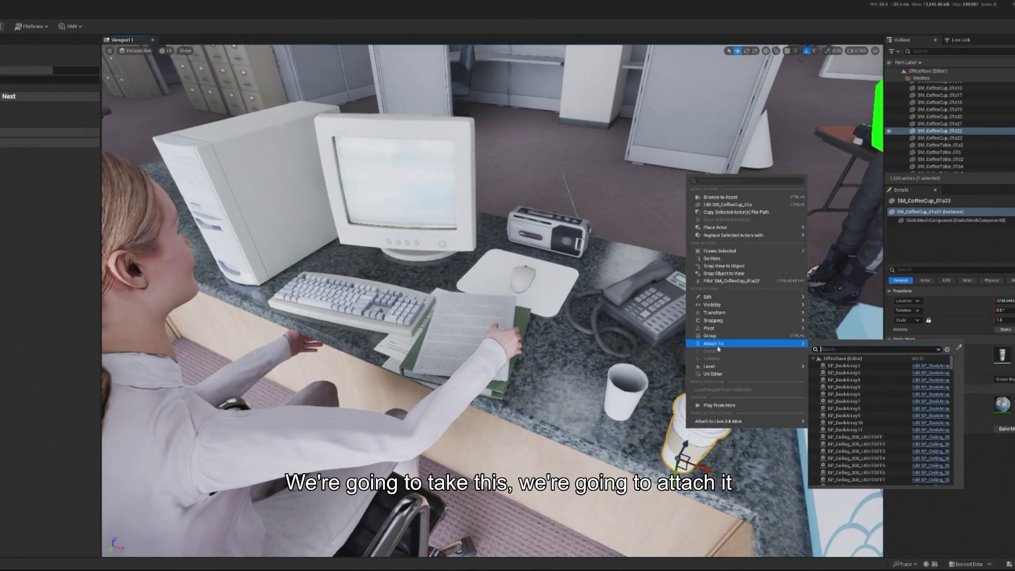
type("claude")
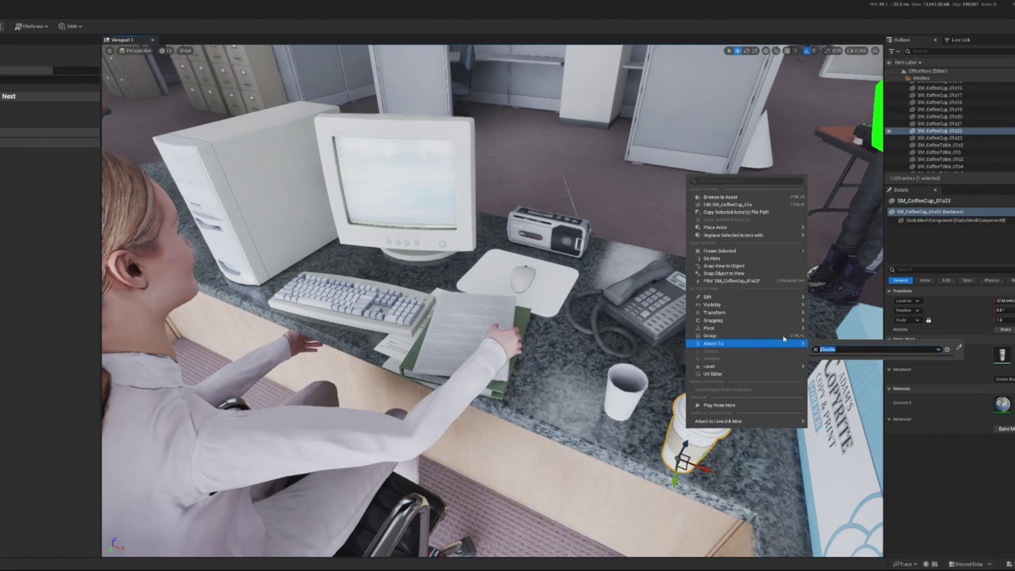
left_click(311, 446)
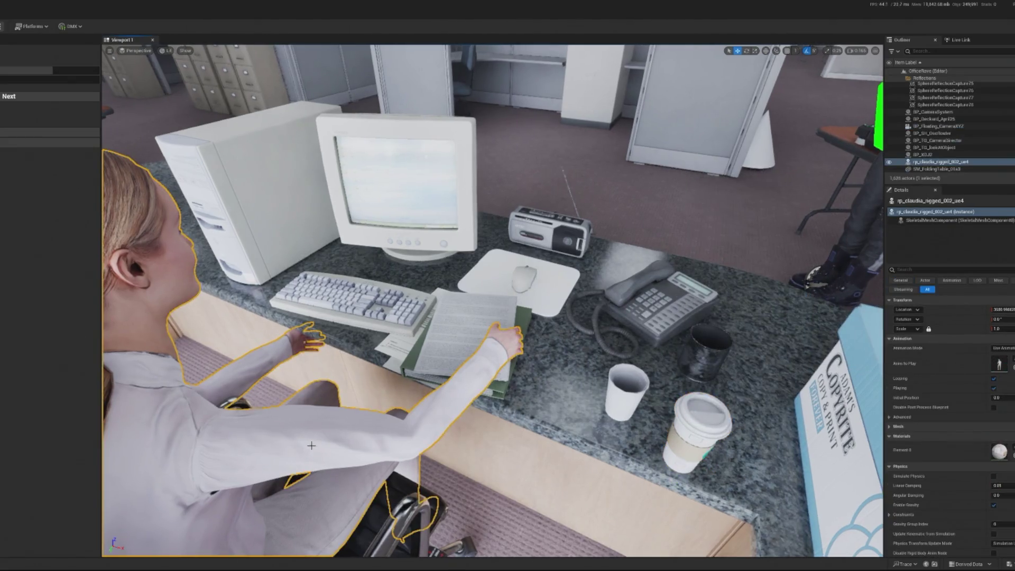
Step: Re-attach the cup, searching 'rp' to pick the seated woman as its parent
left_click(699, 425)
right_click(708, 424)
mouse_move(751, 338)
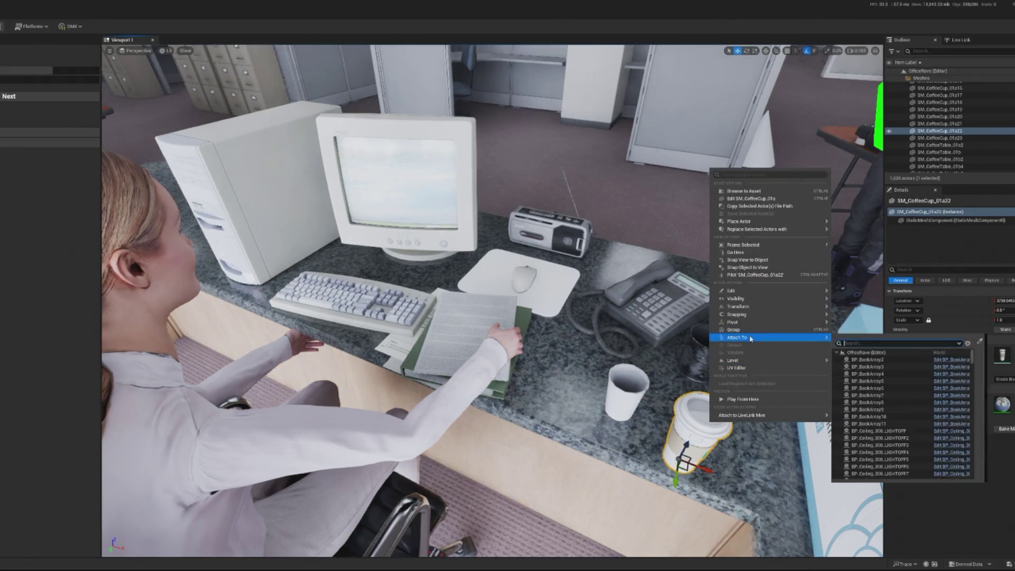
type("attac")
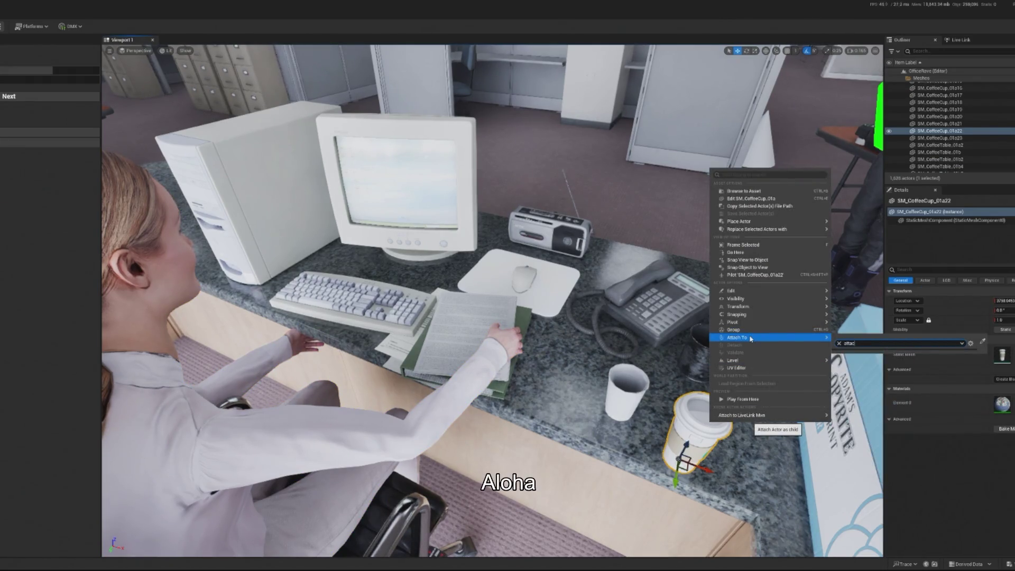
key("BackSpace")
key("BackSpace")
key("BackSpace")
type("rp")
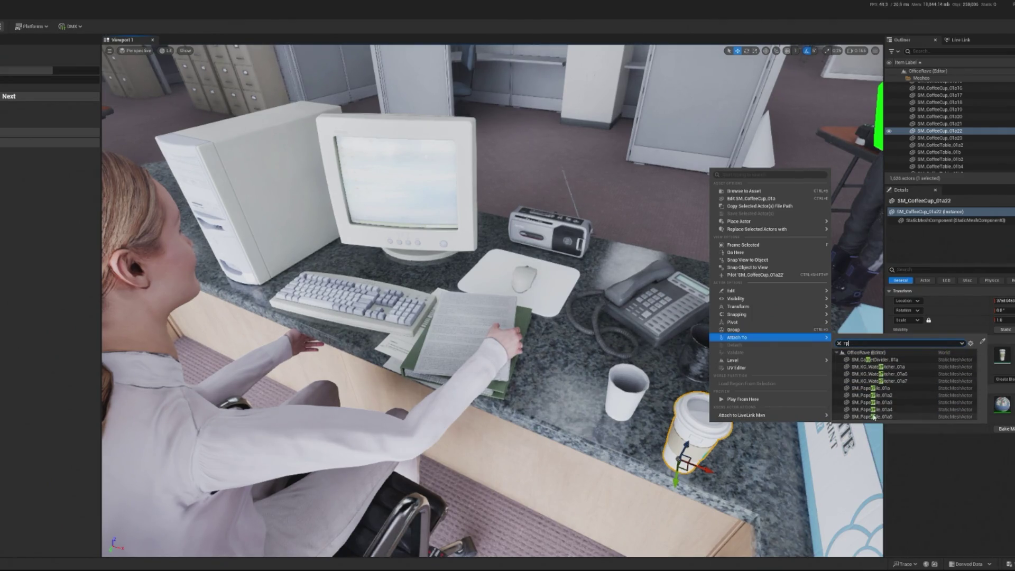
left_click(687, 370)
left_click(467, 403)
Step: Save the level with Ctrl+S and show the cup's mesh in the content library
scroll(466, 403, "down", 2)
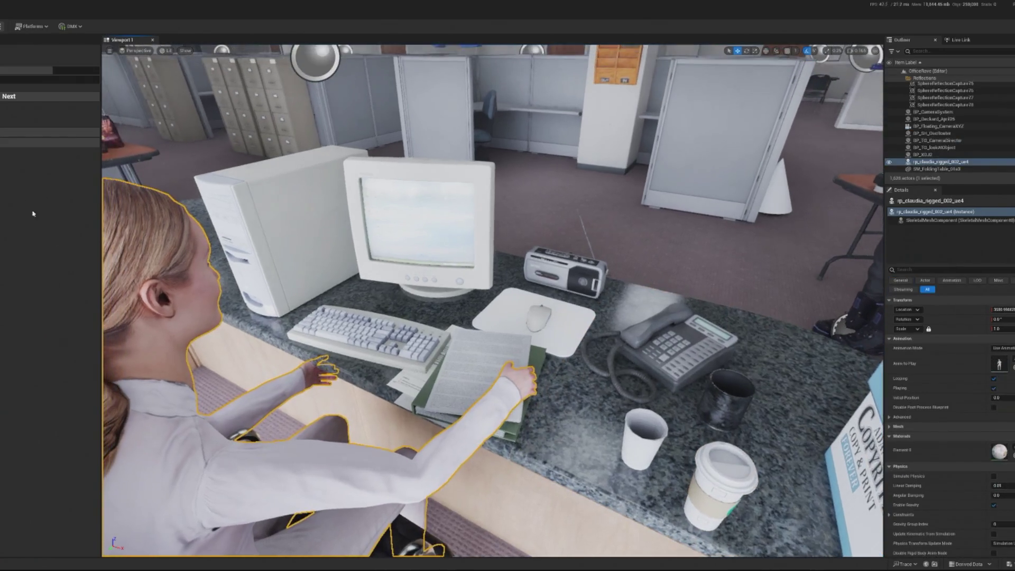
key("ctrl+s")
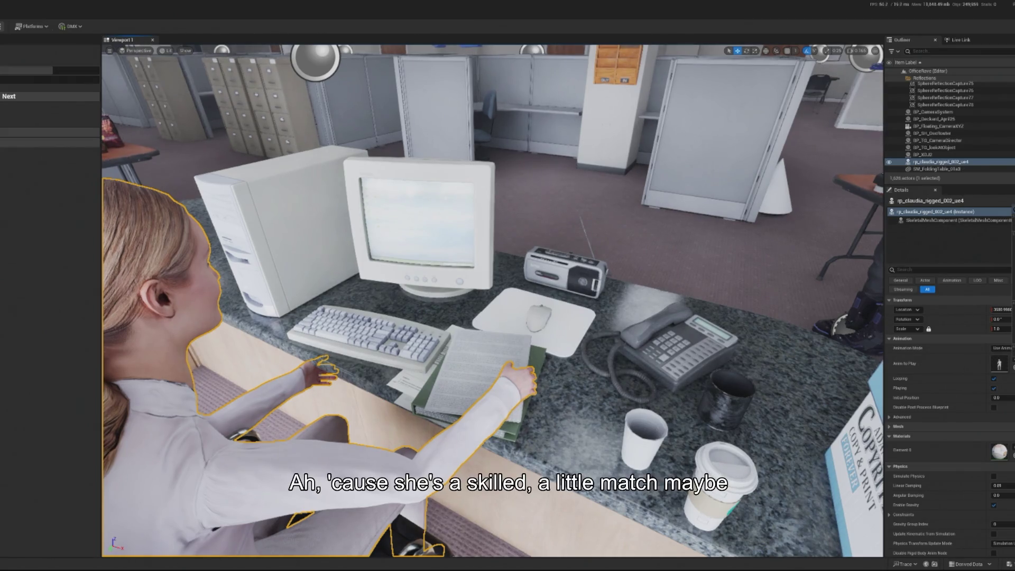
left_click(735, 468)
right_click(735, 467)
left_click(767, 253)
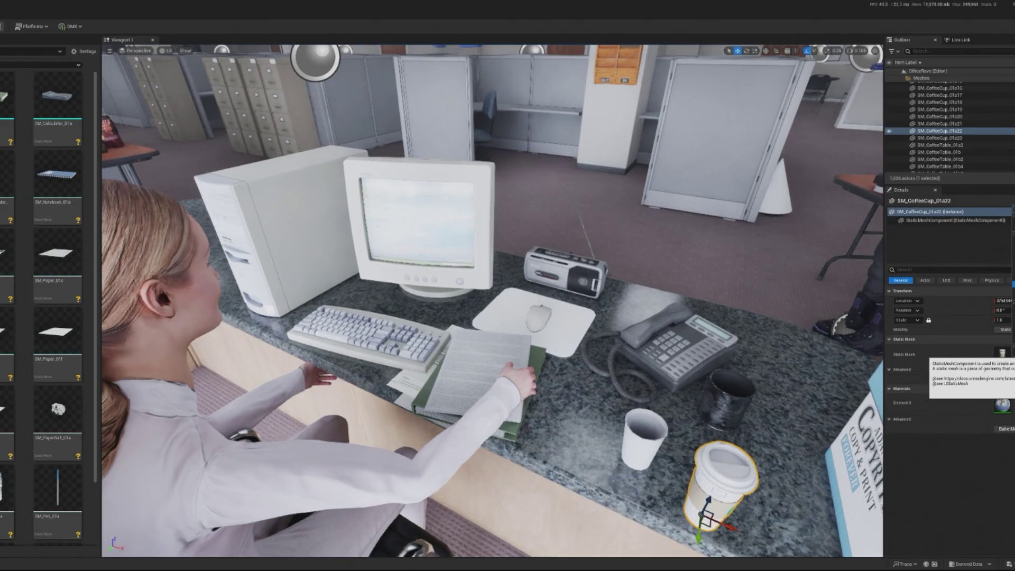
right_click(947, 247)
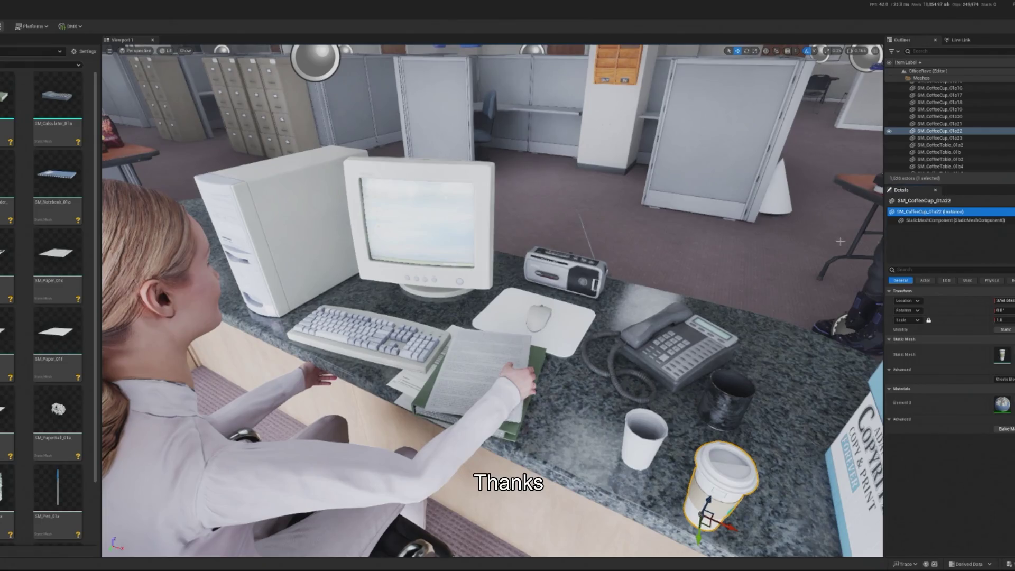
left_click(275, 449)
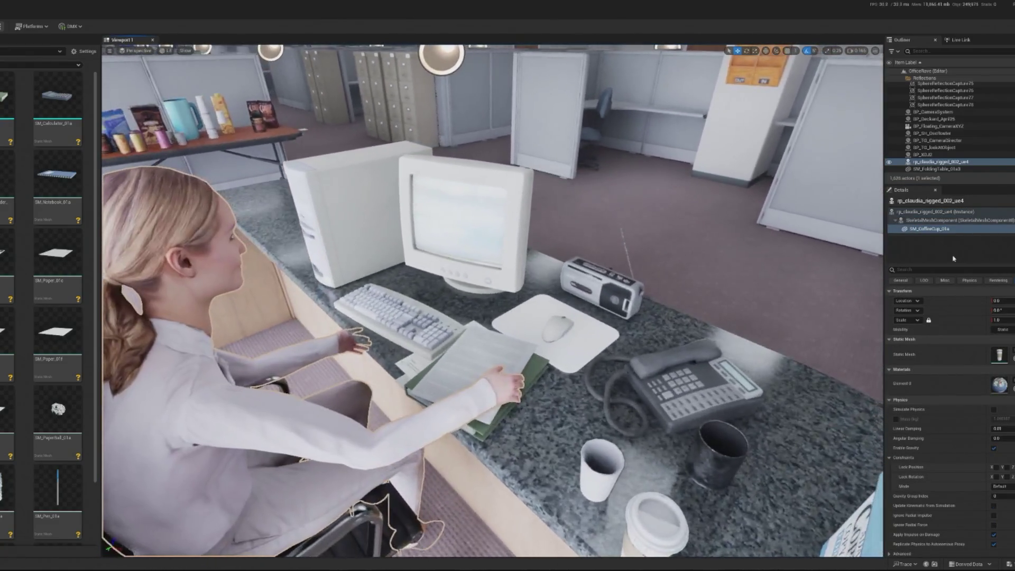
right_click(926, 232)
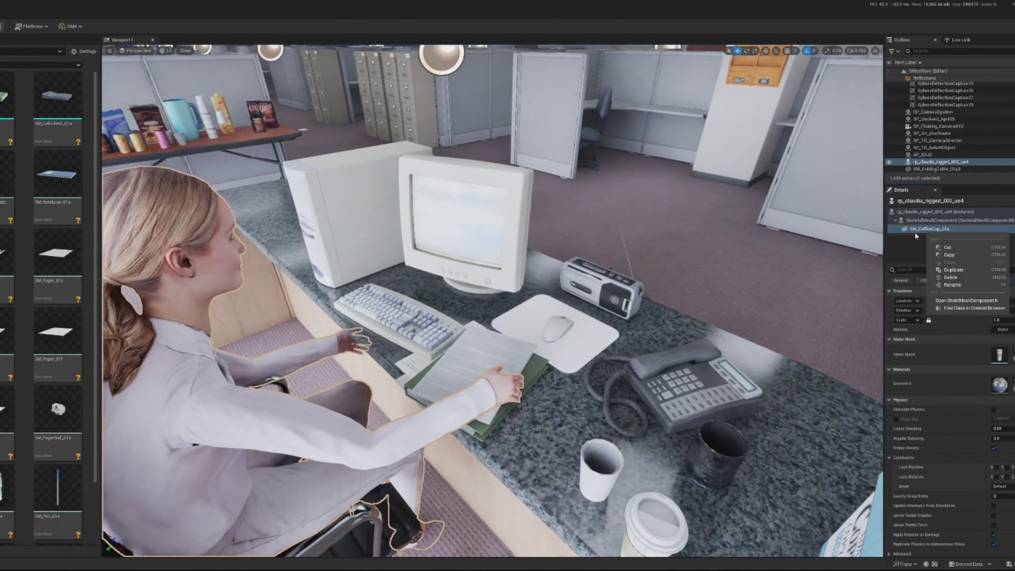
key("Escape")
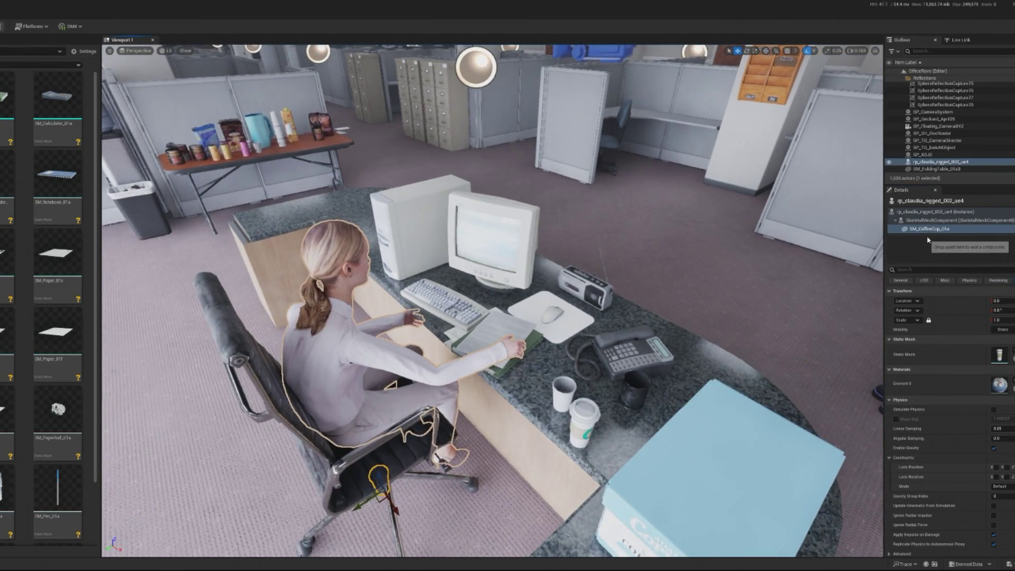
key("Delete")
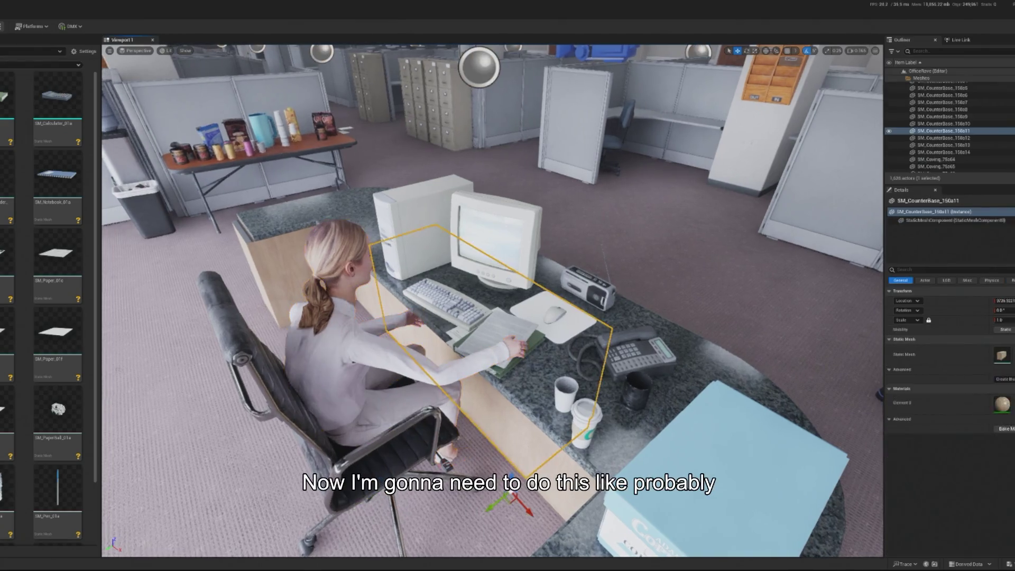
right_click(336, 359)
Step: Show the woman's assets in the library and move files into her asset folder
left_click(380, 131)
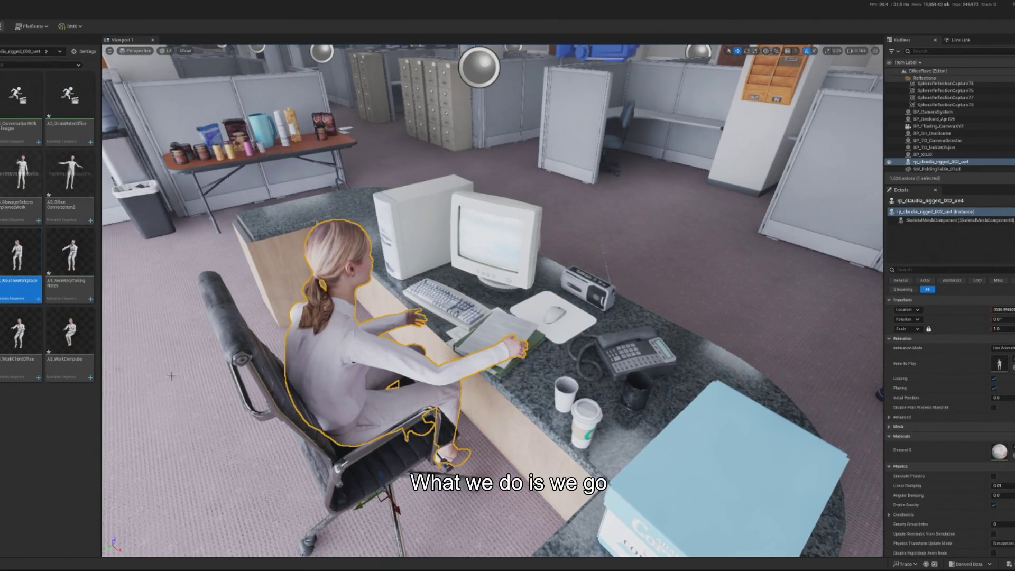
right_click(96, 401)
key("Escape")
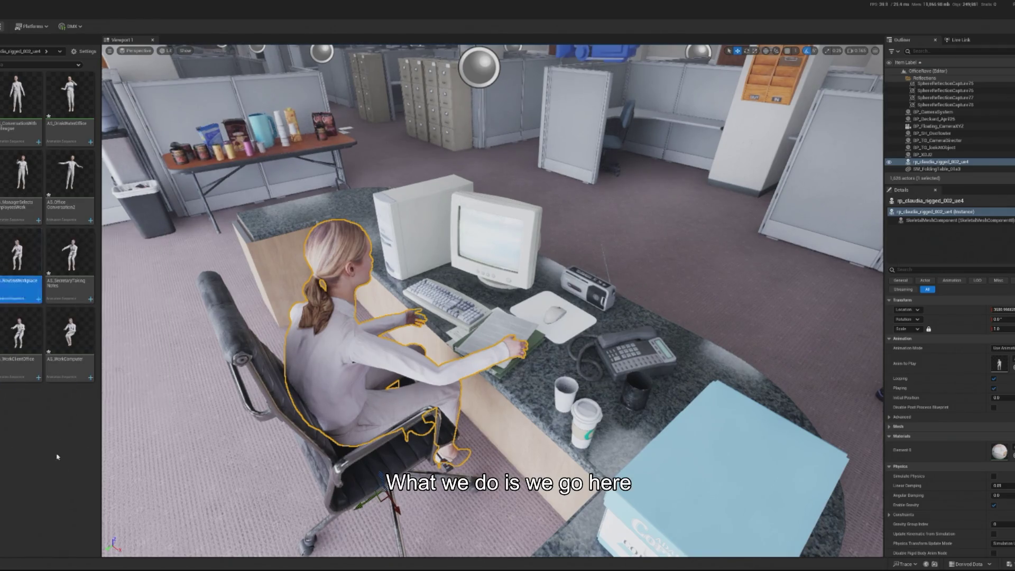
key("w")
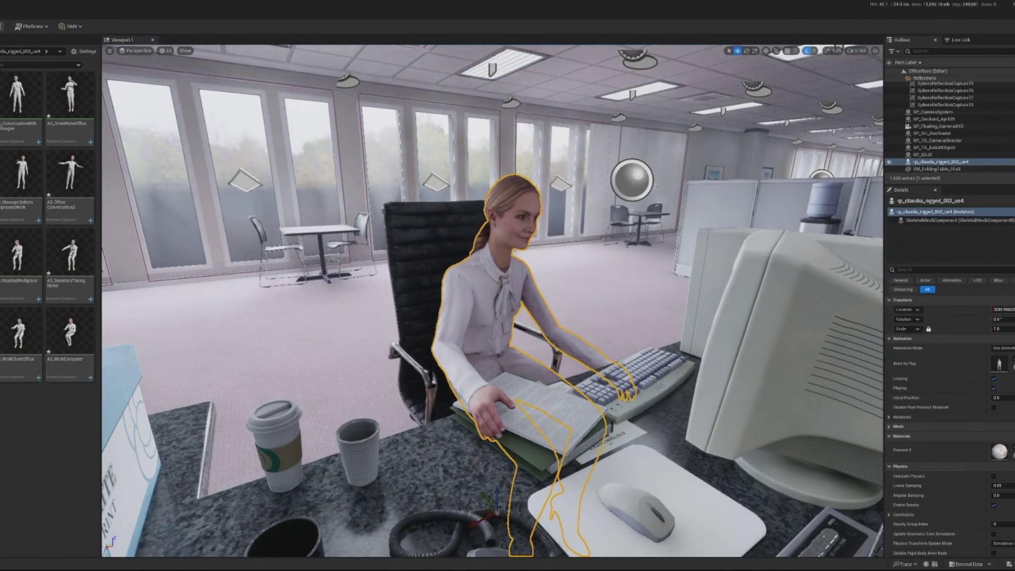
right_click(61, 359)
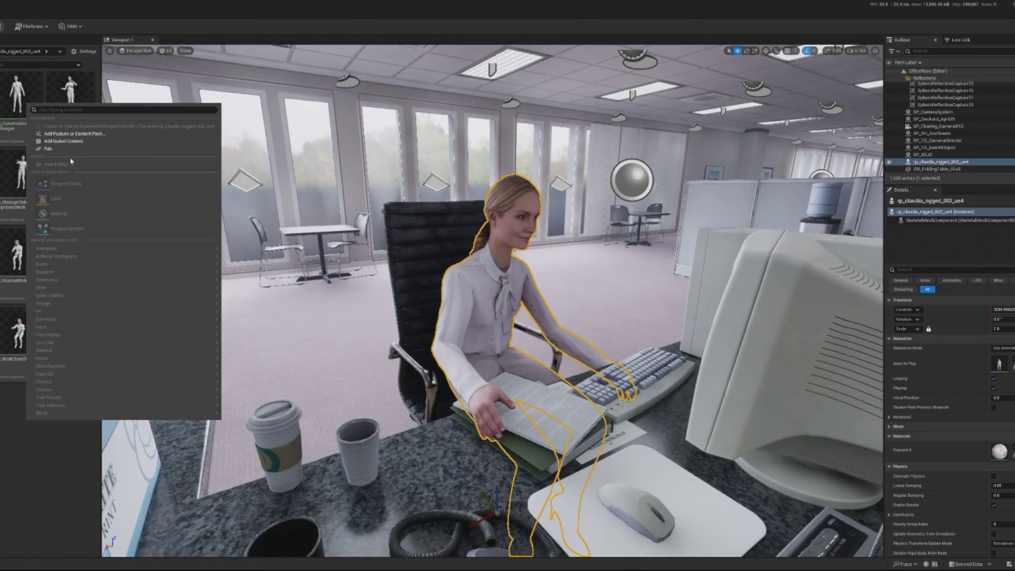
left_click(10, 439)
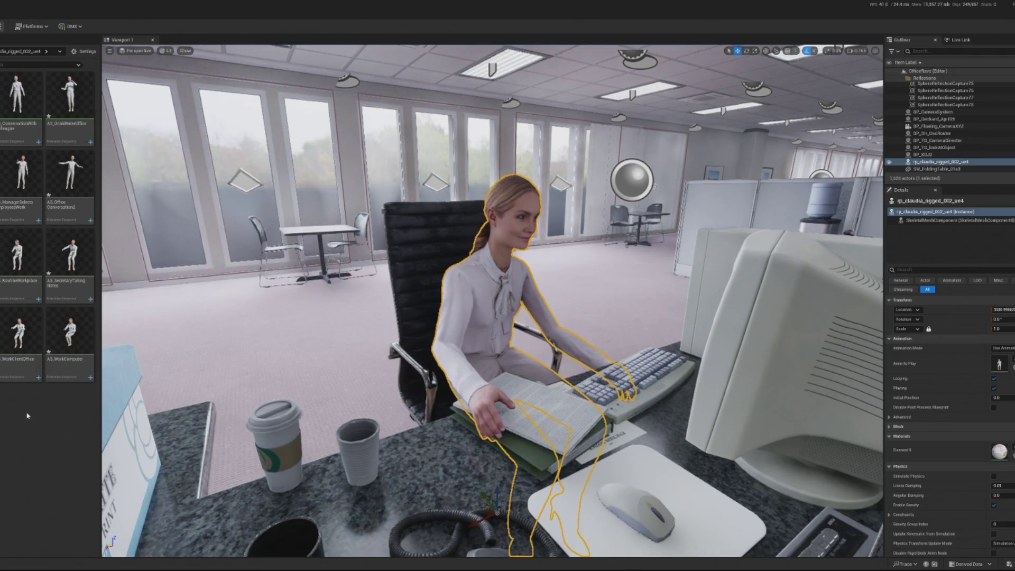
left_click_drag(70, 333, 28, 417)
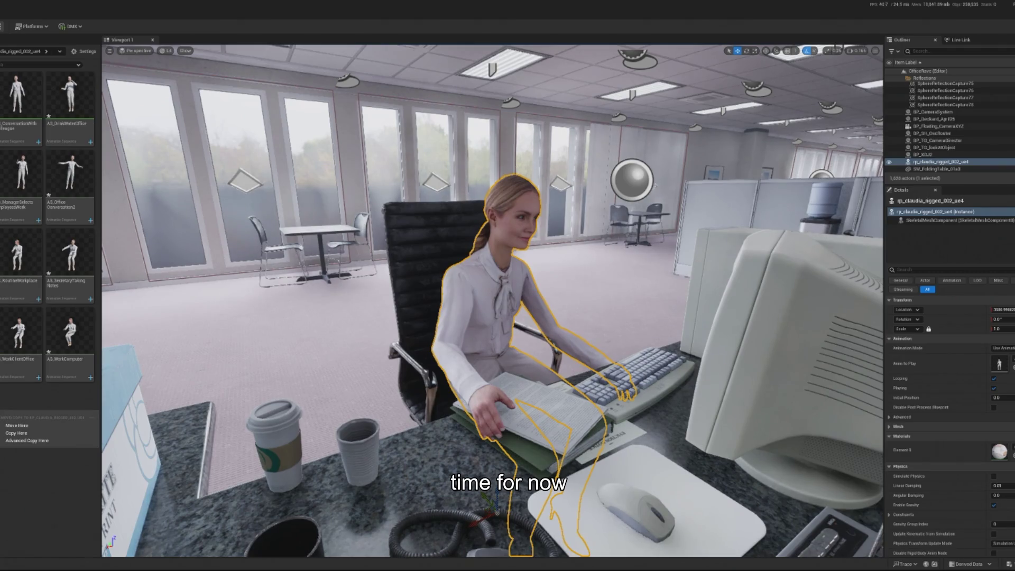
left_click(22, 490)
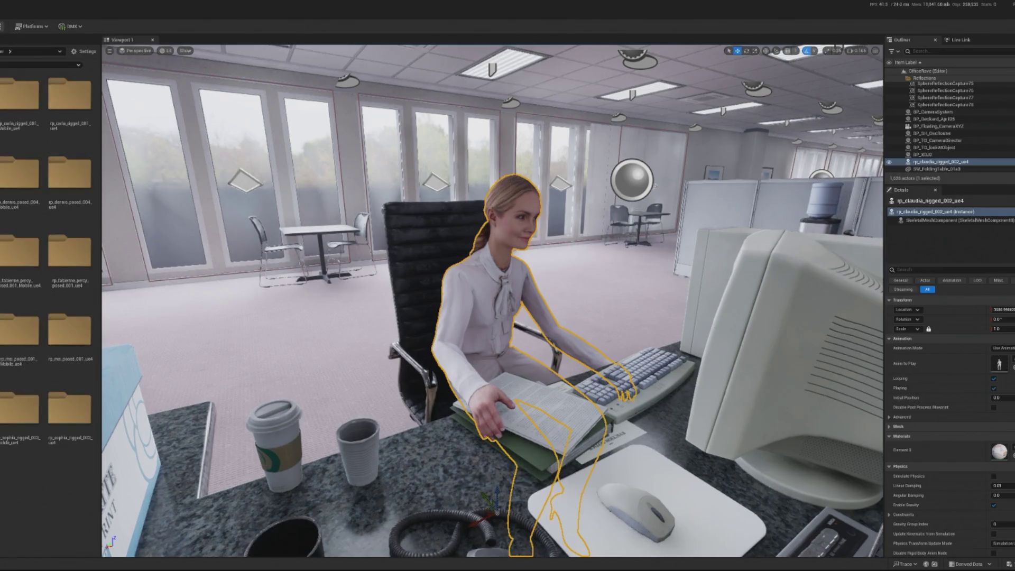
Step: Bring up the woman's animation sequences and save AS_SecretaryTakingNotes
right_click(502, 280)
left_click(534, 299)
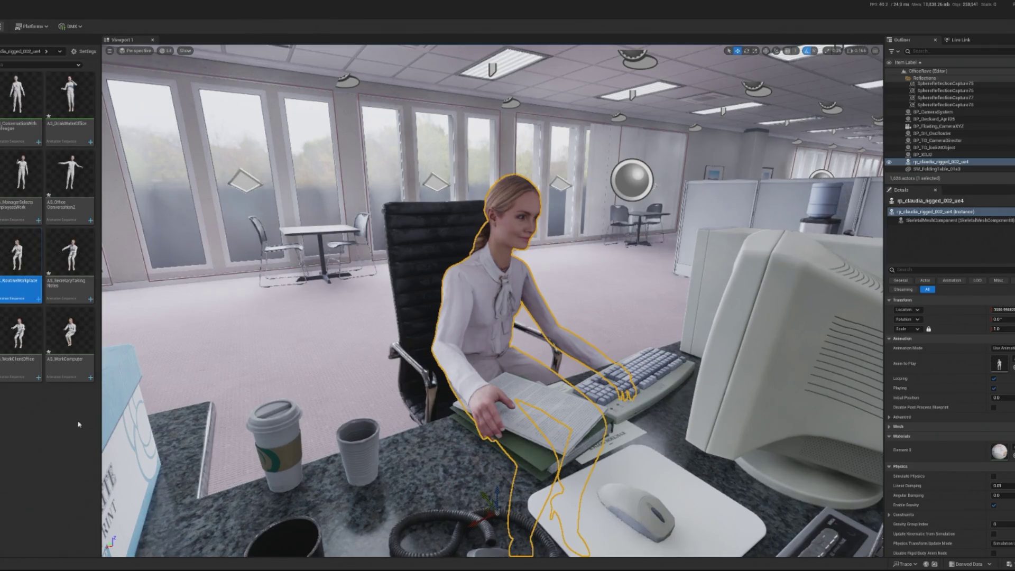
right_click(32, 423)
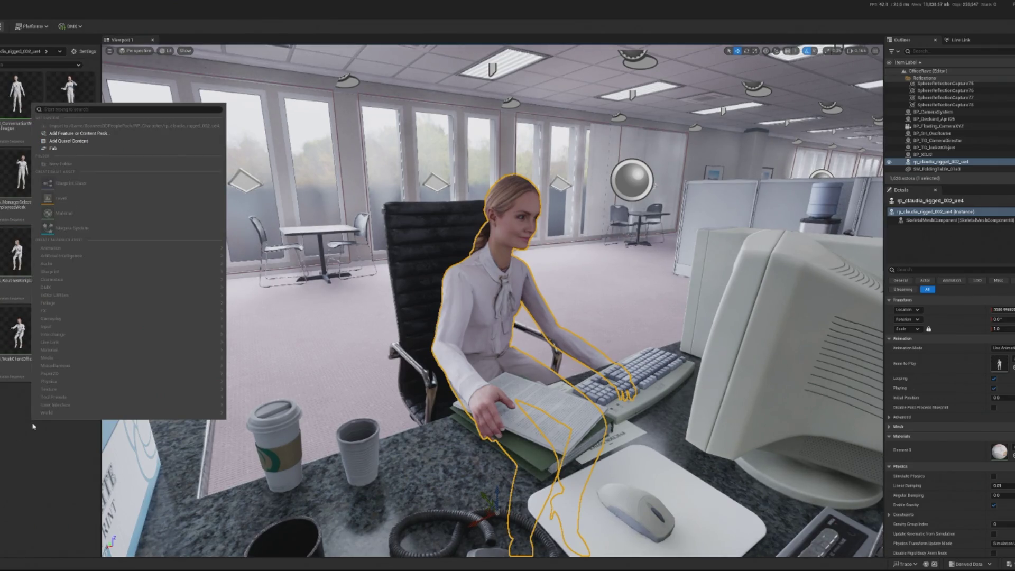
left_click(32, 426)
right_click(21, 428)
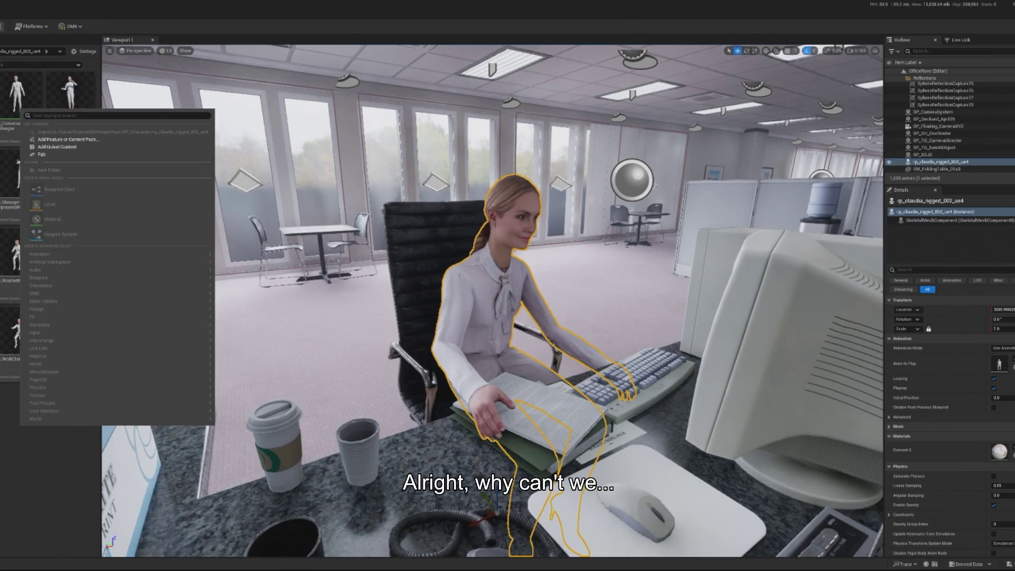
key("Escape")
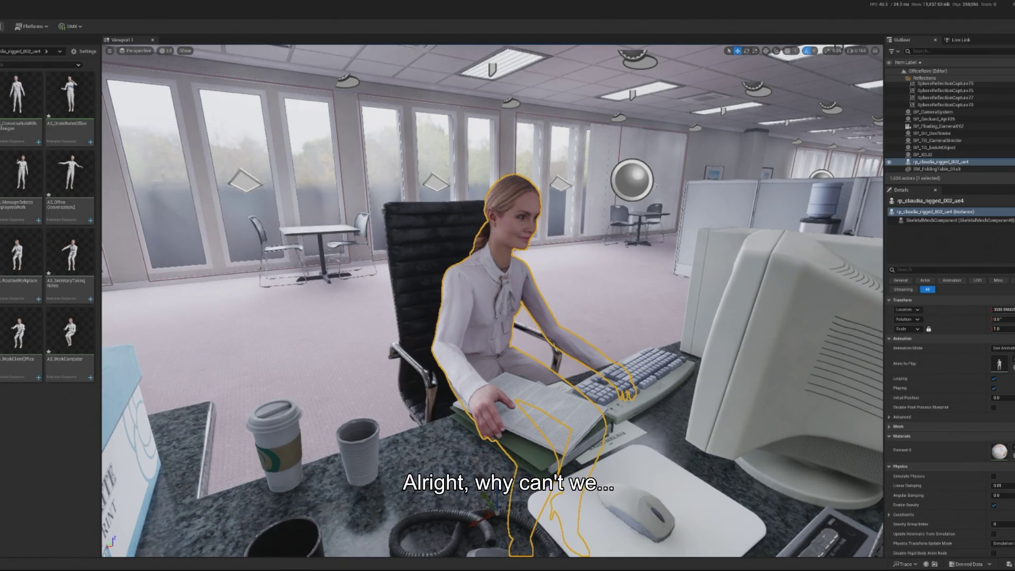
key("ctrl+s")
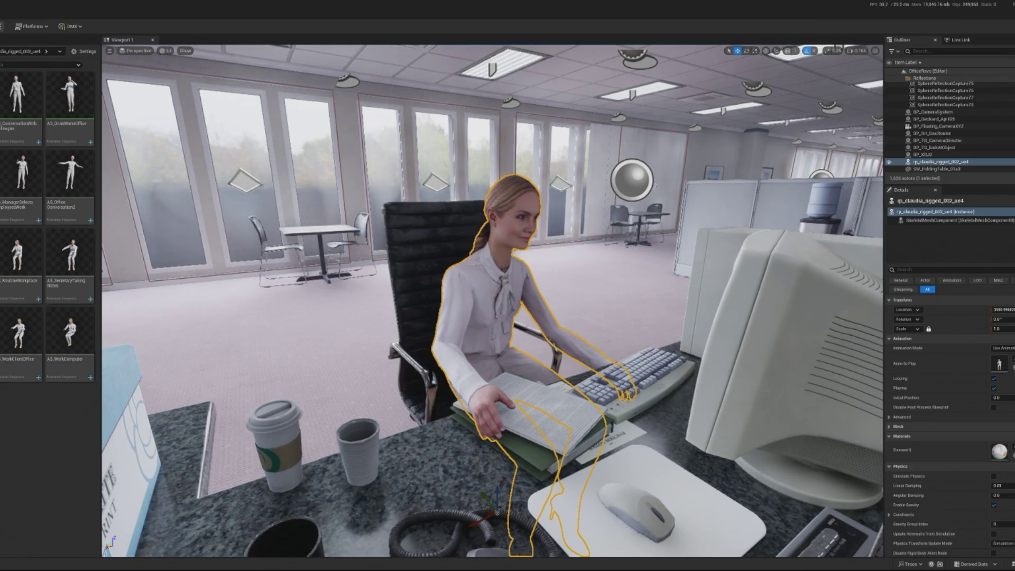
Step: Go up to the characters folder and browse to the seated woman's asset
key("alt+Left")
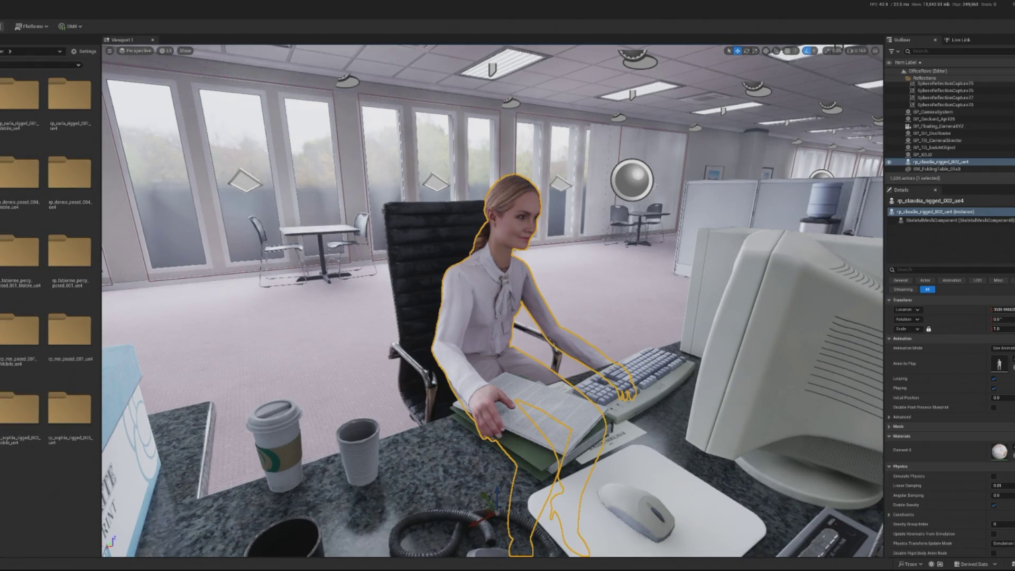
right_click(460, 286)
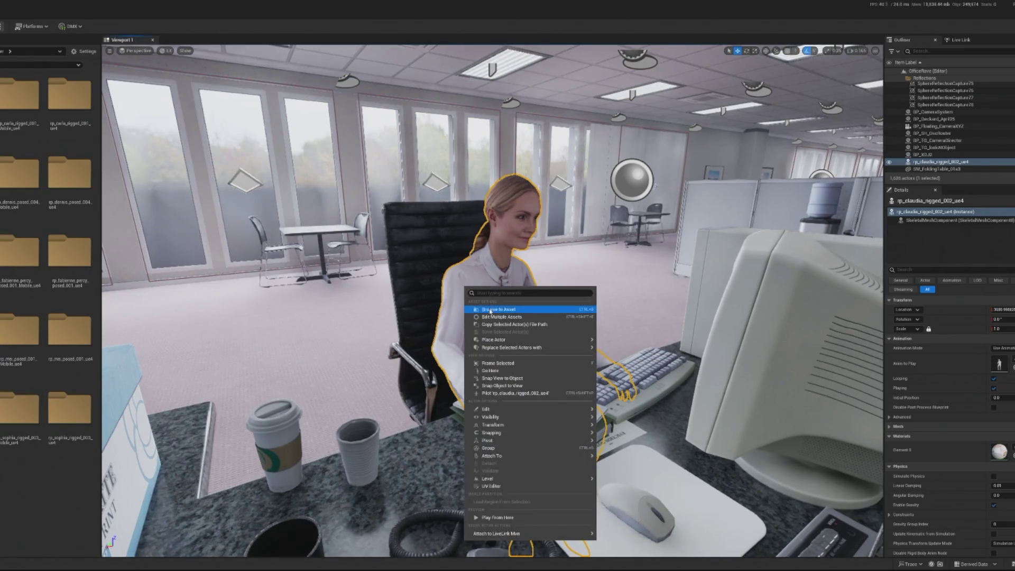
left_click(482, 310)
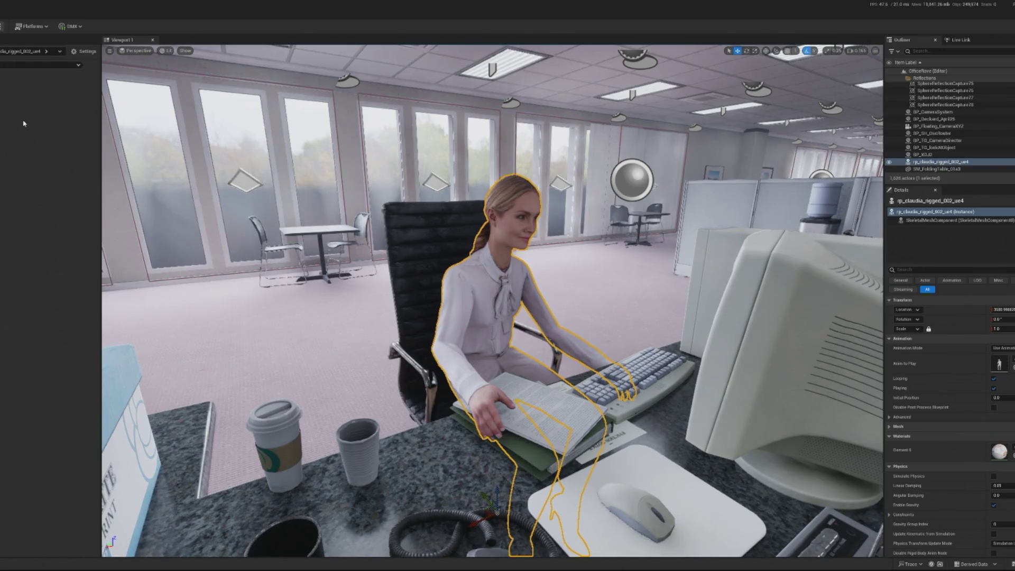
Step: Create an Actor-based Blueprint, BP_Claudia, in the character folder and open it
right_click(23, 124)
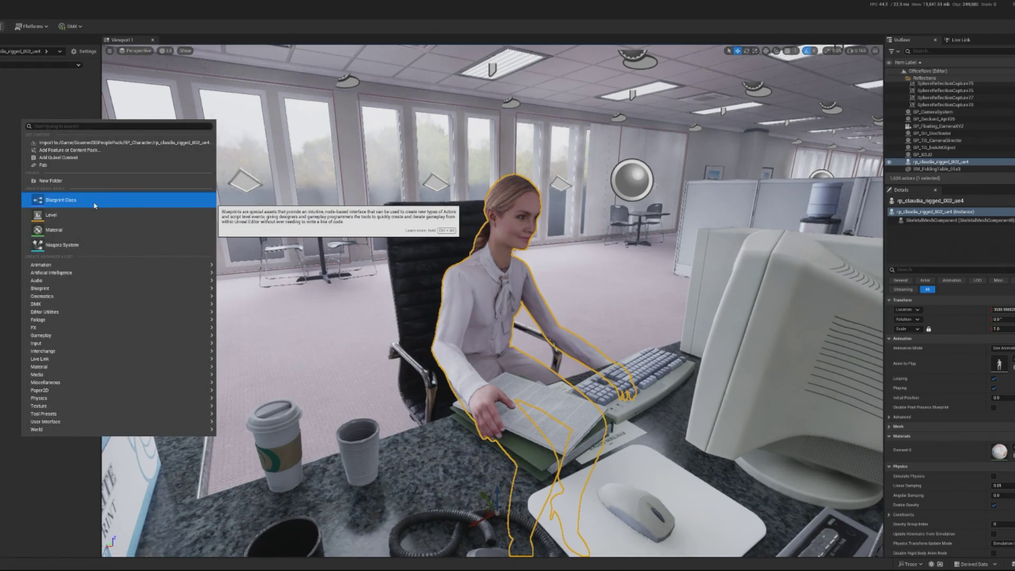
left_click(67, 201)
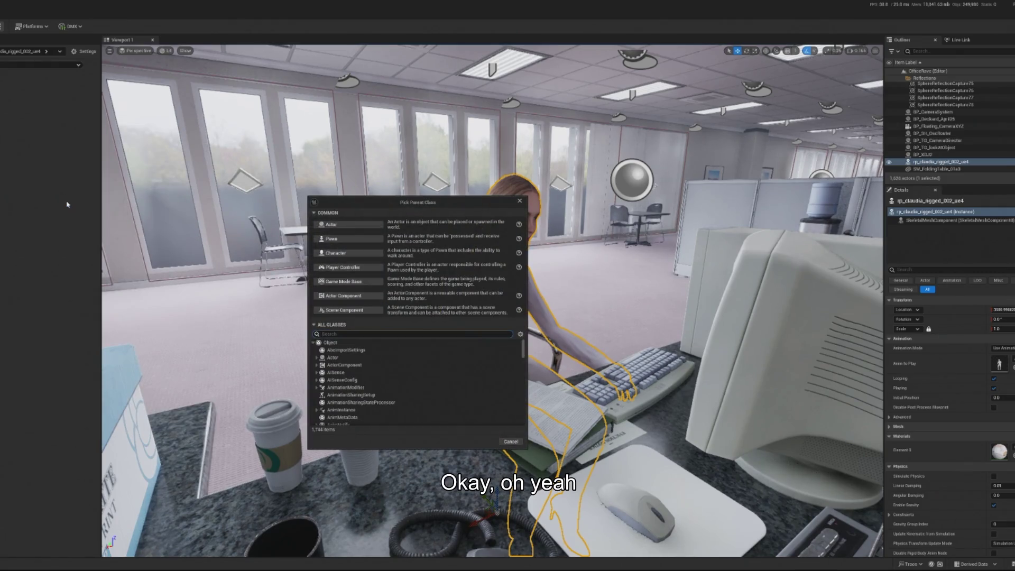
left_click(341, 225)
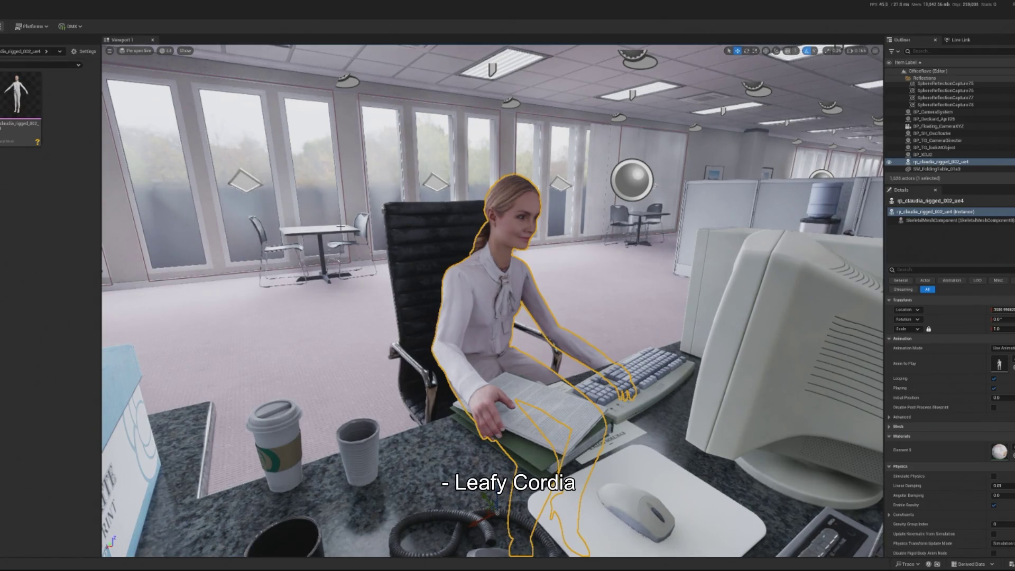
double_click(21, 100)
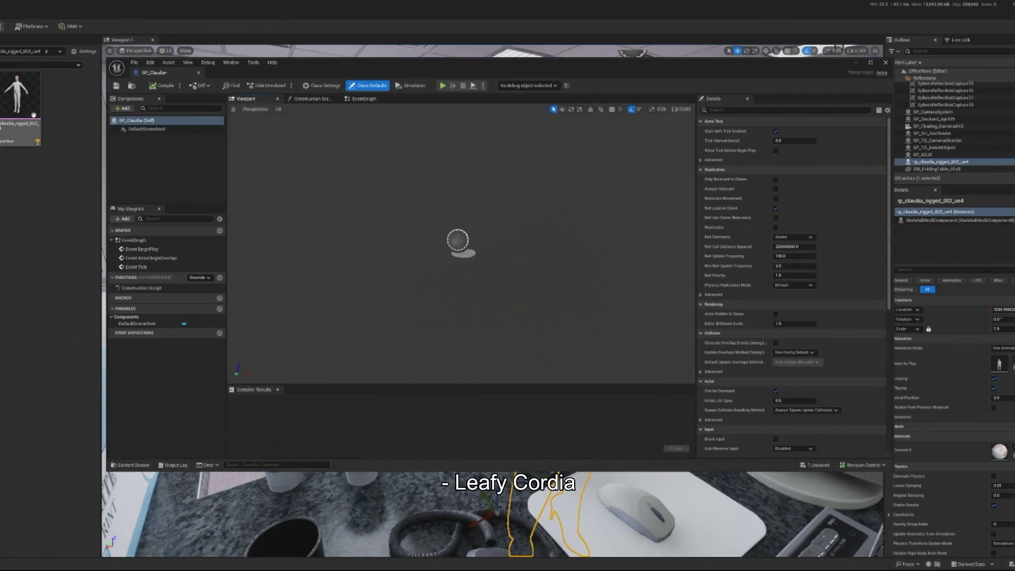
Step: Add the woman's rigged mesh to BP_Claudia and resize the editor window
left_click_drag(33, 114, 392, 242)
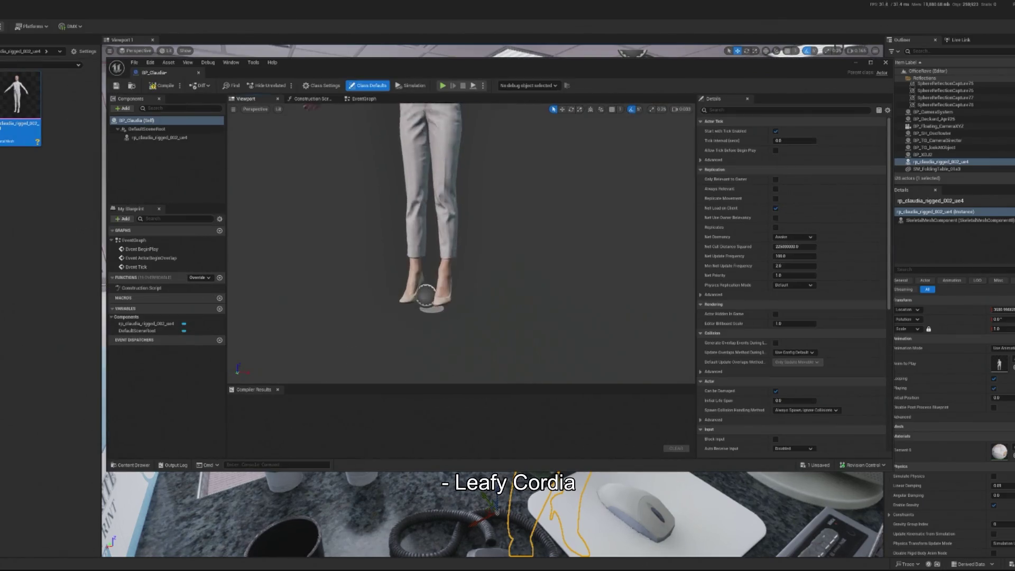
mouse_move(705, 79)
left_mouse_down()
mouse_move(10, 106)
mouse_move(528, 90)
left_mouse_up()
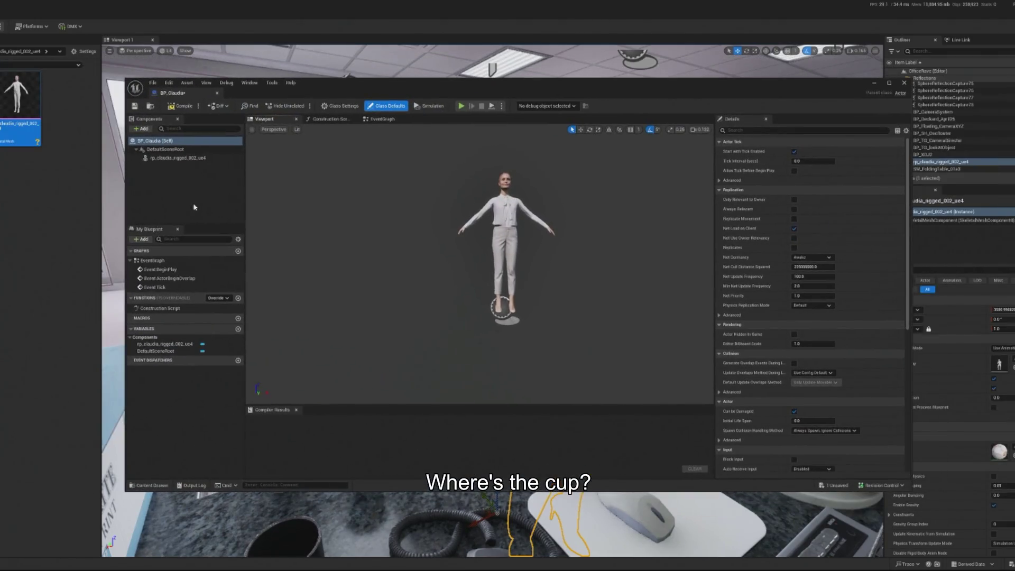
left_click_drag(126, 191, 459, 192)
Step: Locate SM_CoffeeCup_01a from the desk cup and add it as a component
left_click(296, 421)
right_click(304, 416)
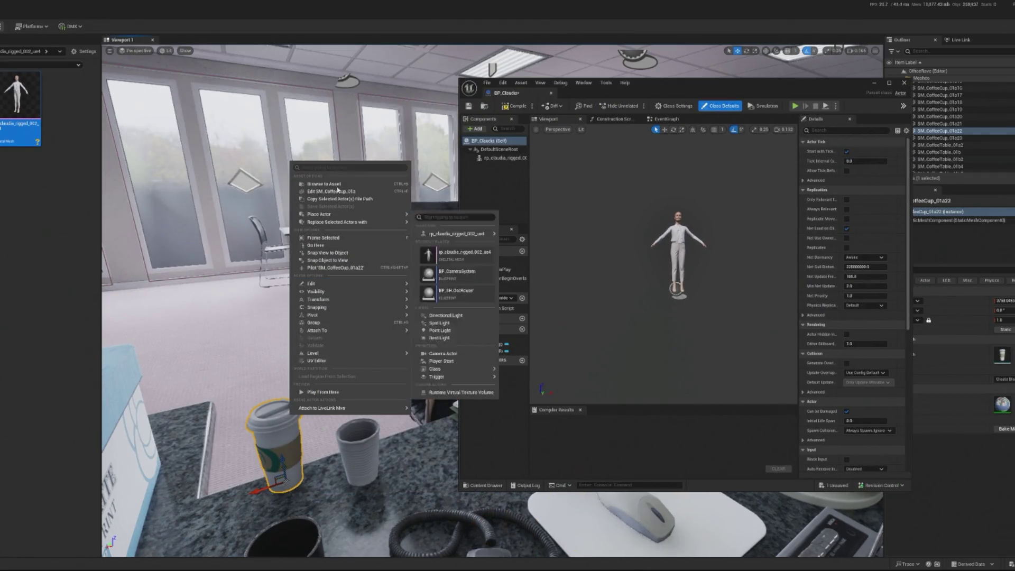
left_click(324, 184)
mouse_move(72, 146)
left_mouse_down()
mouse_move(627, 277)
mouse_move(517, 196)
mouse_move(500, 166)
left_mouse_up()
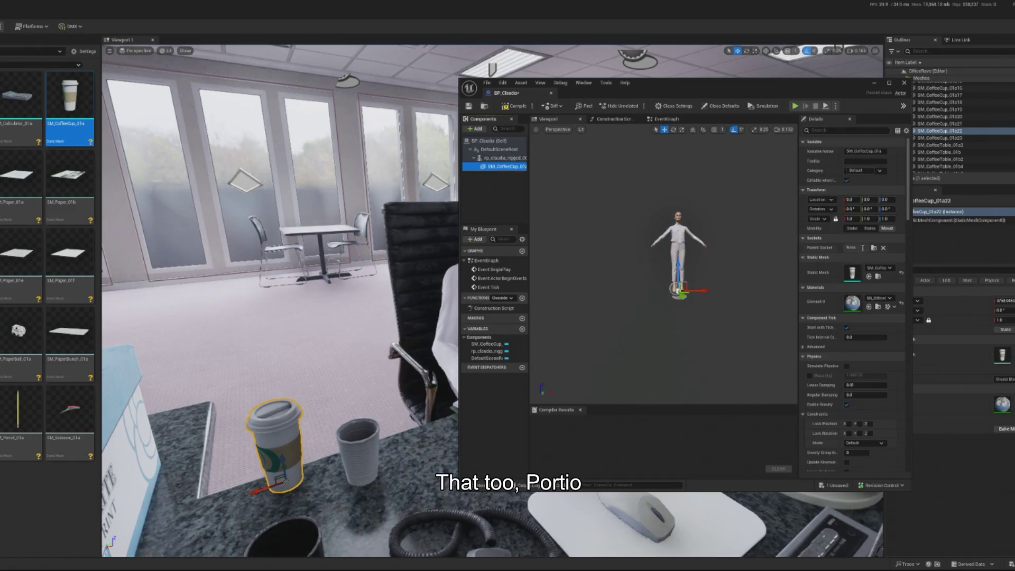
Step: Attach the coffee cup component to the hand_r socket and frame it in the viewport
left_click(818, 257)
left_click(873, 248)
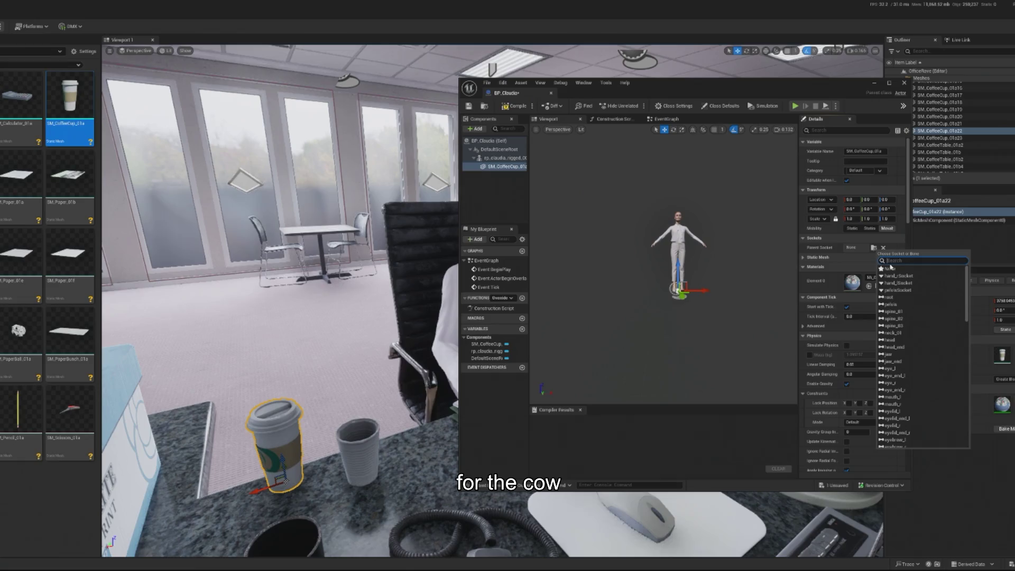
type("l")
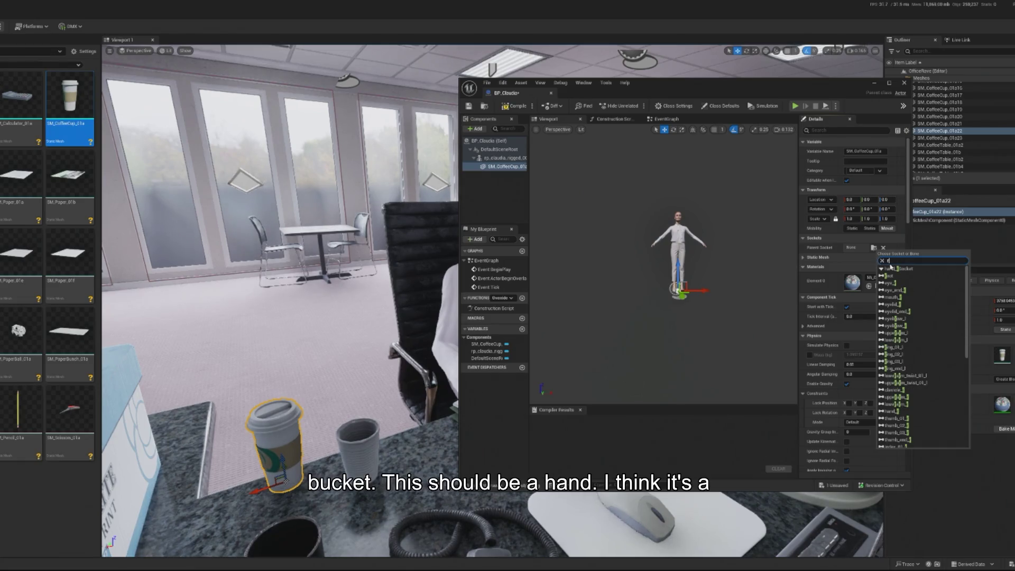
type("hand")
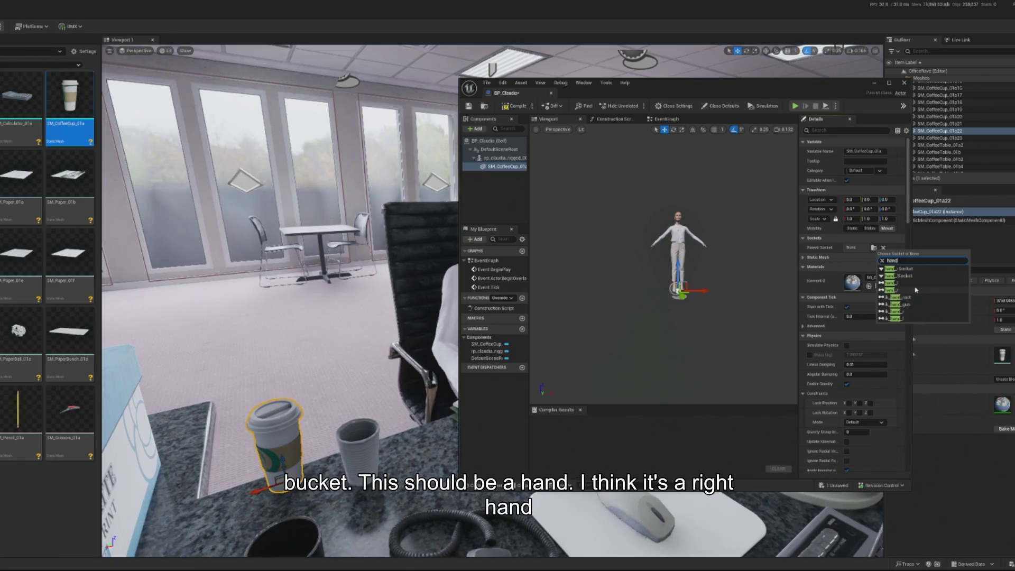
left_click(916, 289)
key("f")
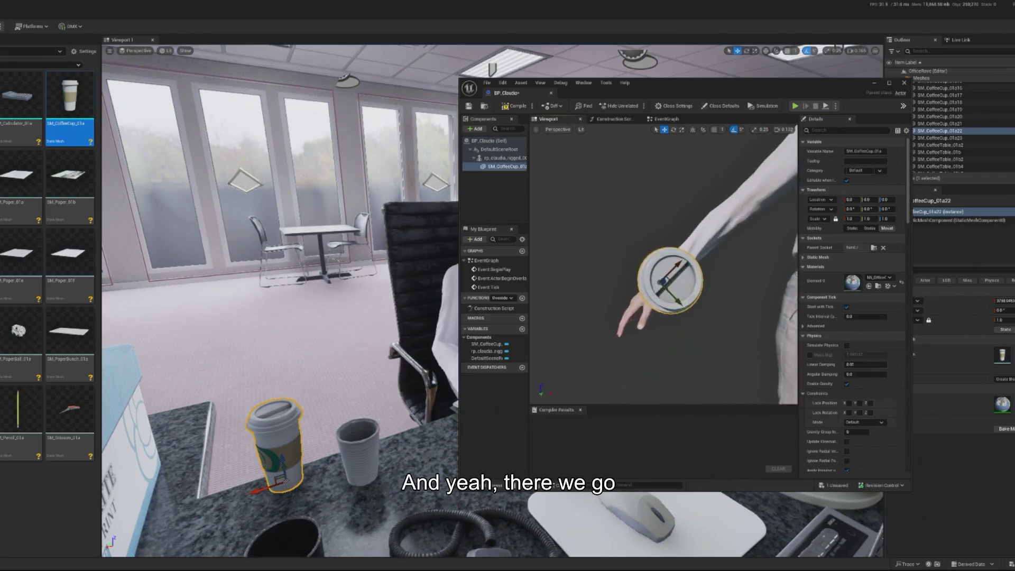
scroll(691, 233, "down", 5)
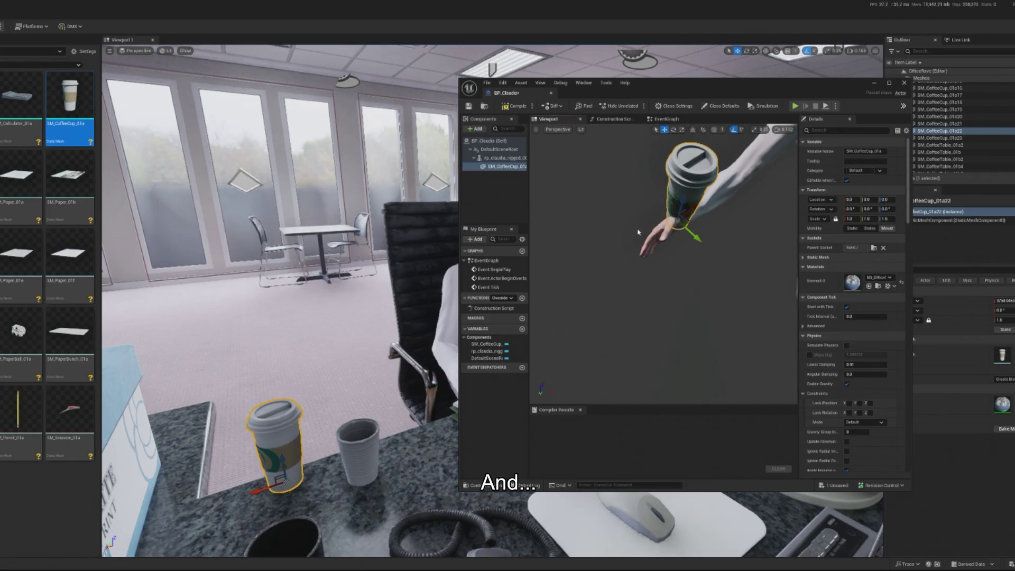
Step: Re-parent the cup to the left hand socket and roll it so its lid faces her thumb
left_click(873, 249)
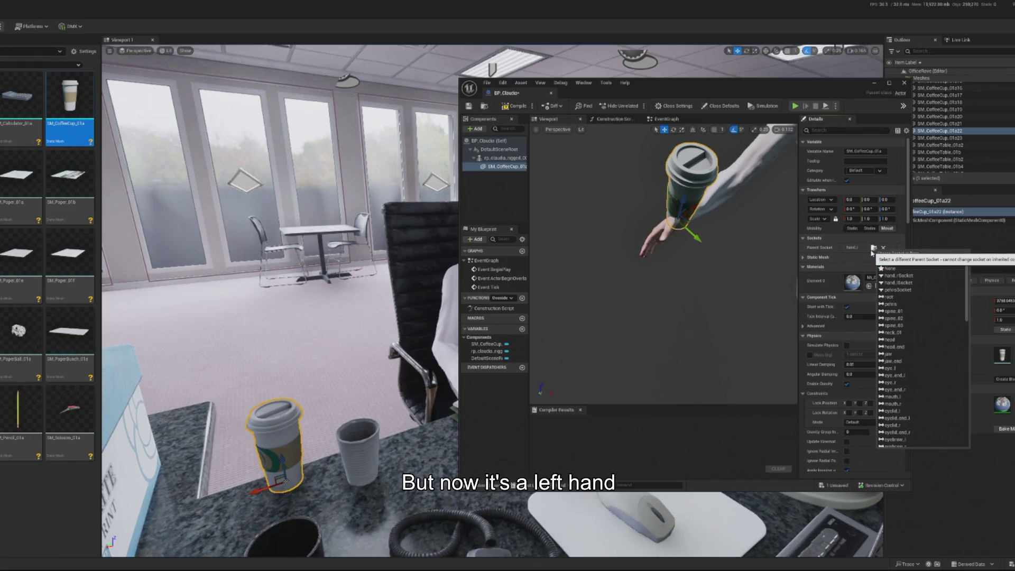
type("hand")
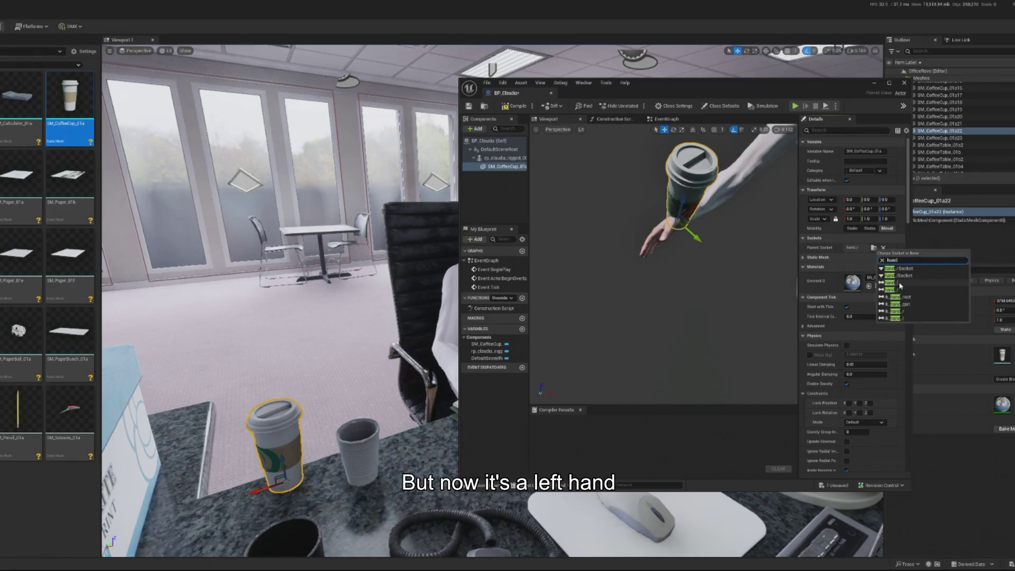
left_click(900, 284)
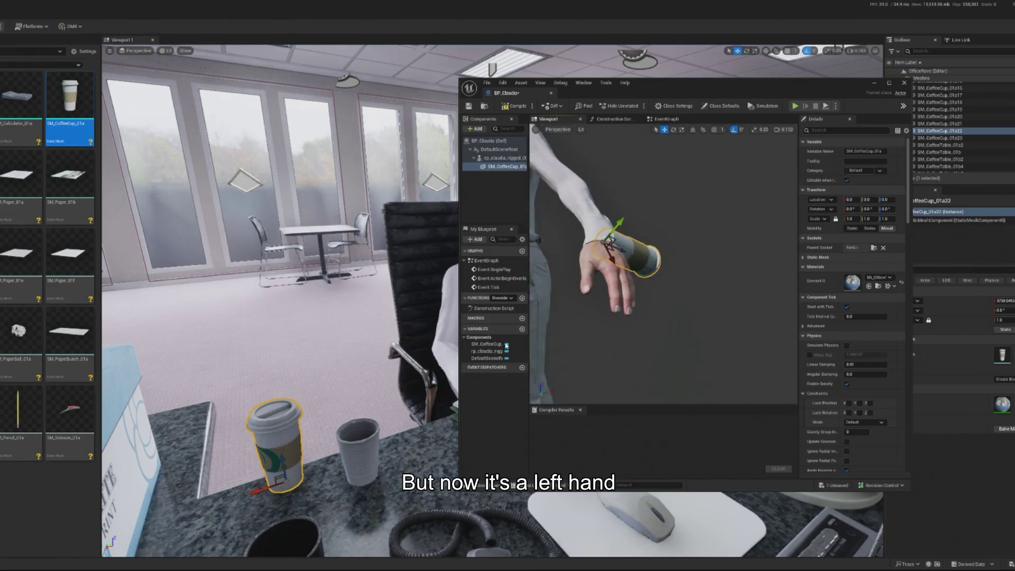
key("e")
mouse_move(641, 268)
left_mouse_down()
mouse_move(572, 251)
mouse_move(667, 212)
left_mouse_up()
Step: Move the cup down into Claudia's left hand and rotate it until the lid is oriented correctly
key("w")
mouse_move(601, 239)
left_mouse_down()
mouse_move(627, 283)
mouse_move(656, 275)
mouse_move(698, 302)
mouse_move(691, 311)
mouse_move(691, 289)
mouse_move(608, 285)
mouse_move(639, 301)
mouse_move(618, 291)
left_mouse_up()
scroll(634, 254, "down", 5)
key("e")
left_click_drag(689, 242, 680, 281)
scroll(680, 281, "up", 5)
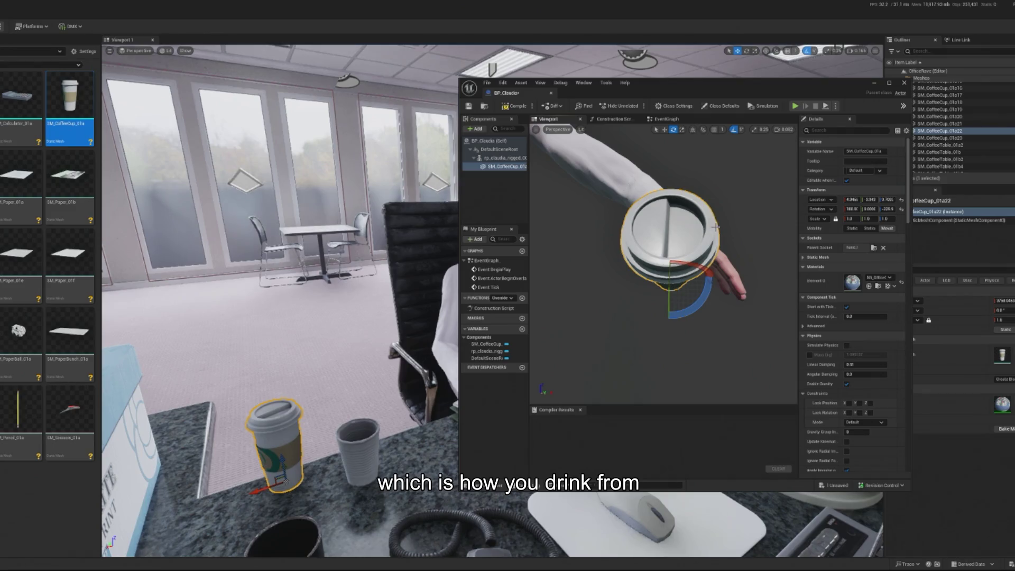
left_click_drag(685, 317, 686, 316)
mouse_move(629, 285)
left_mouse_down()
mouse_move(646, 313)
mouse_move(685, 318)
mouse_move(655, 311)
left_mouse_up()
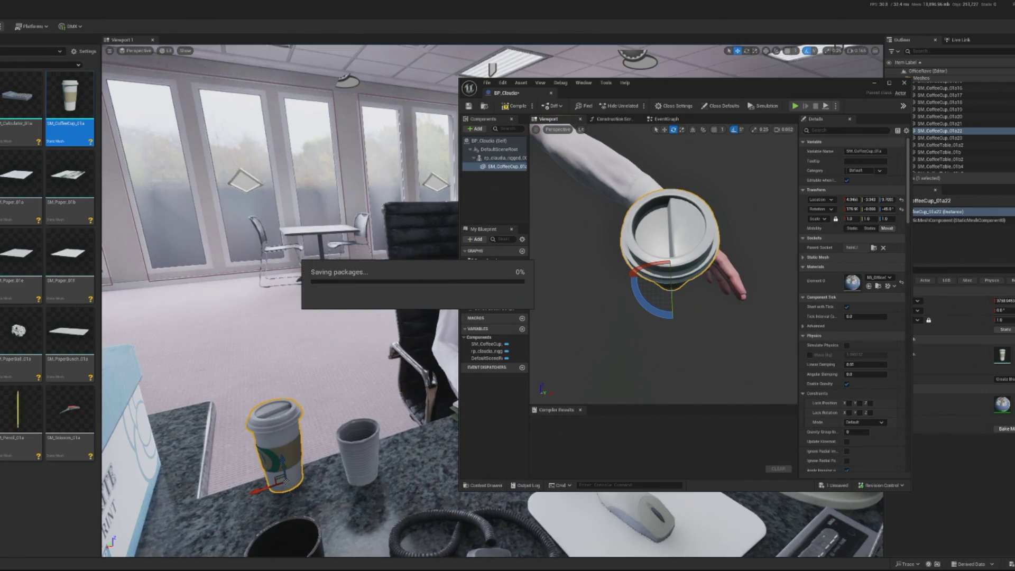
Step: Set Claudia's mesh to play a single animation asset, the routine workplace animation
left_click(505, 158)
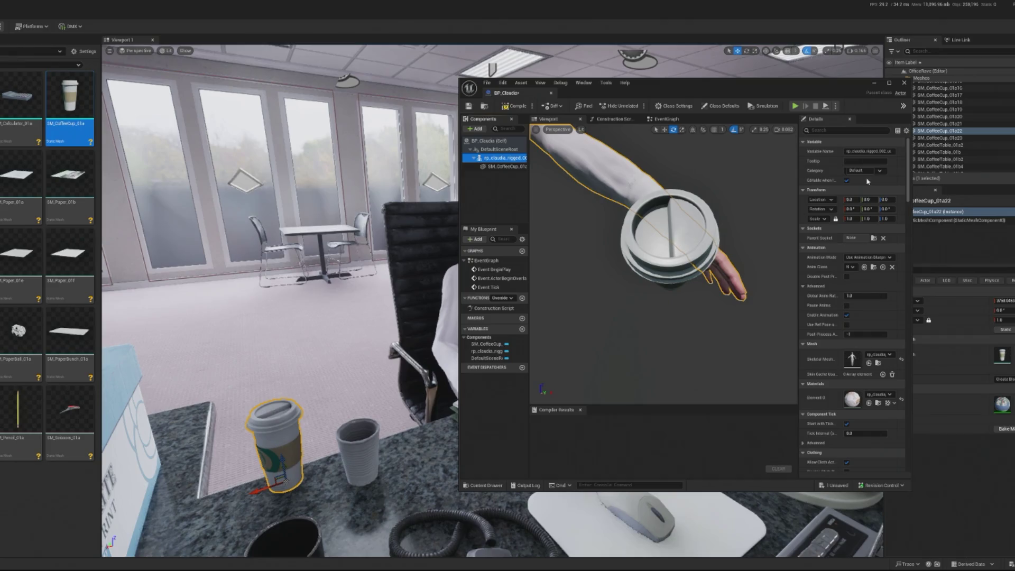
left_click(867, 258)
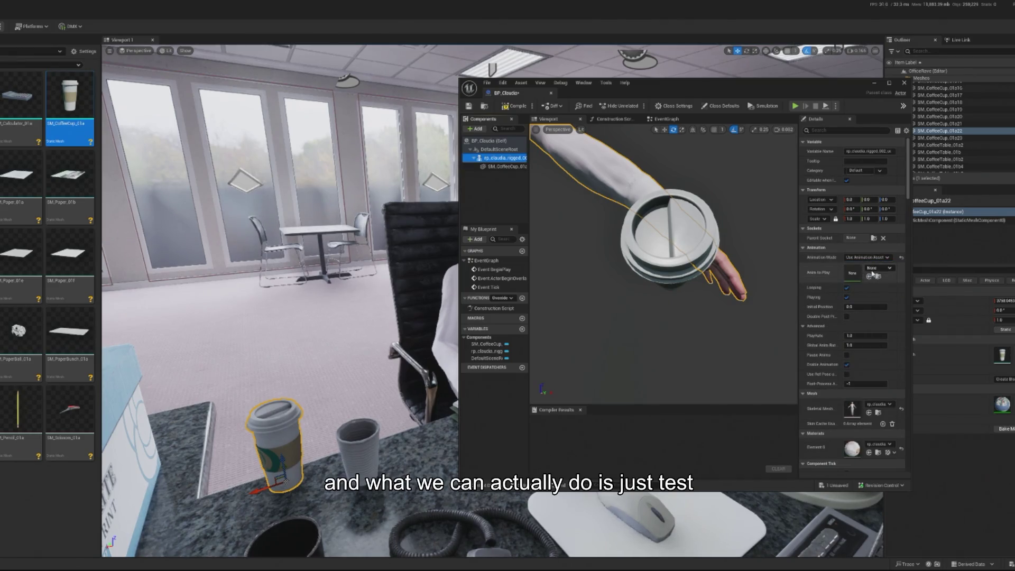
left_click(875, 268)
scroll(947, 370, "down", 3)
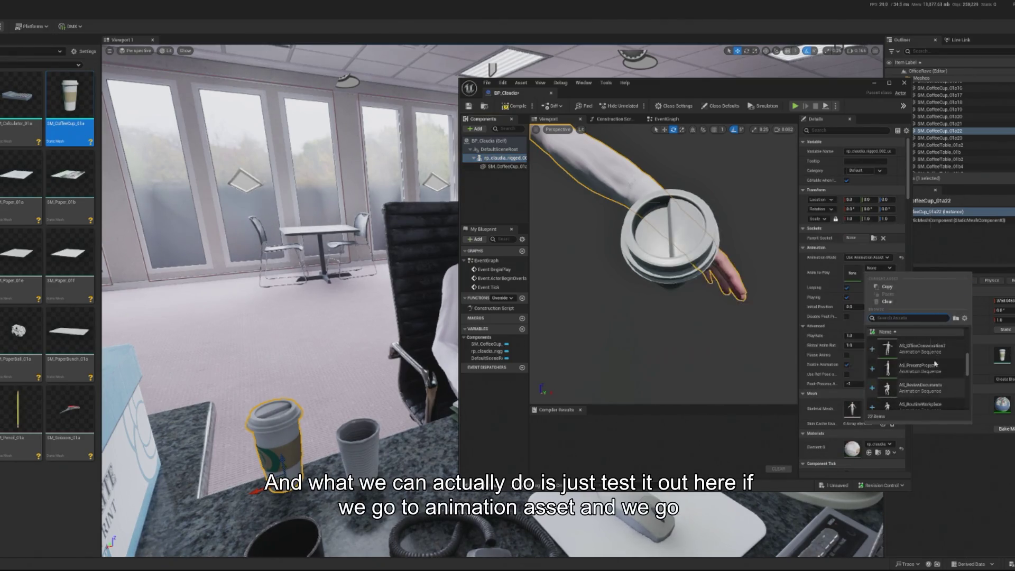
scroll(952, 391, "down", 2)
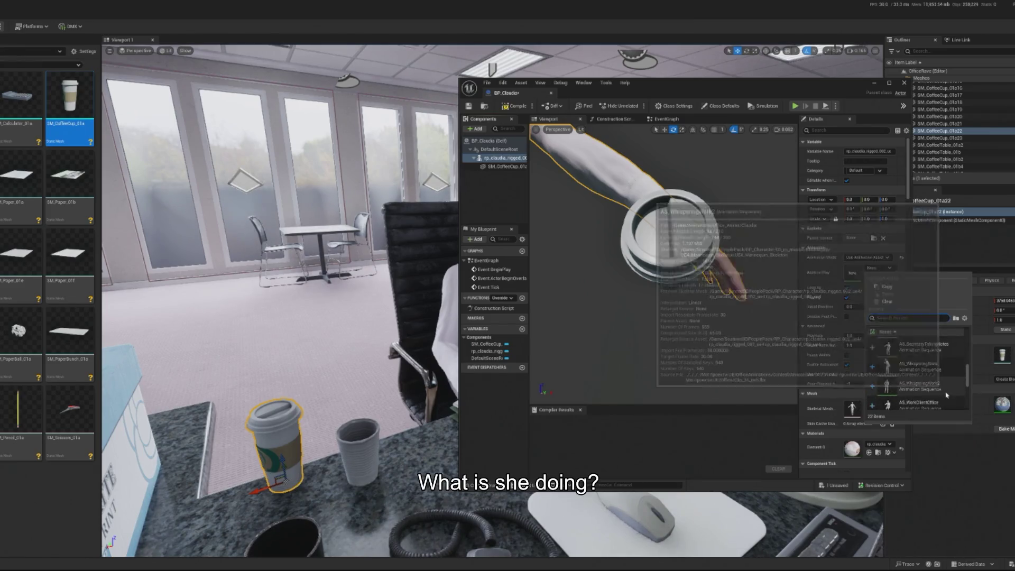
scroll(947, 375, "up", 2)
scroll(947, 375, "up", 2)
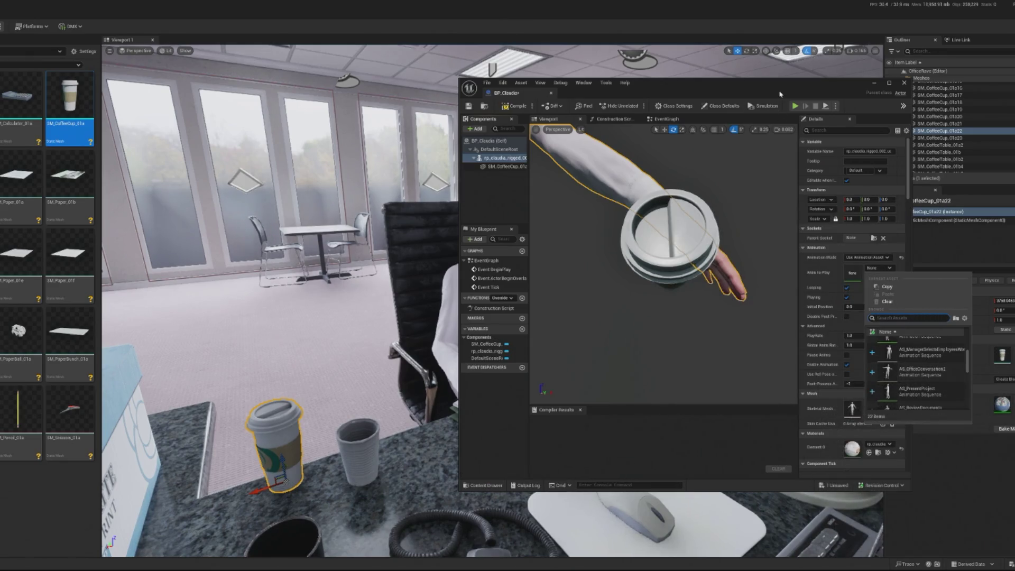
left_click_drag(780, 94, 462, 99)
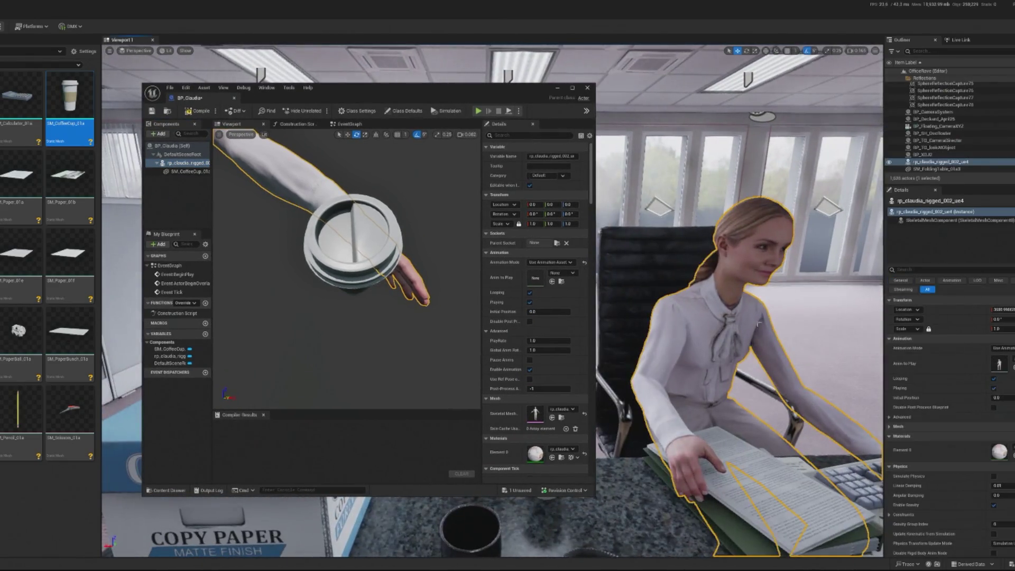
left_click(561, 274)
type("rout")
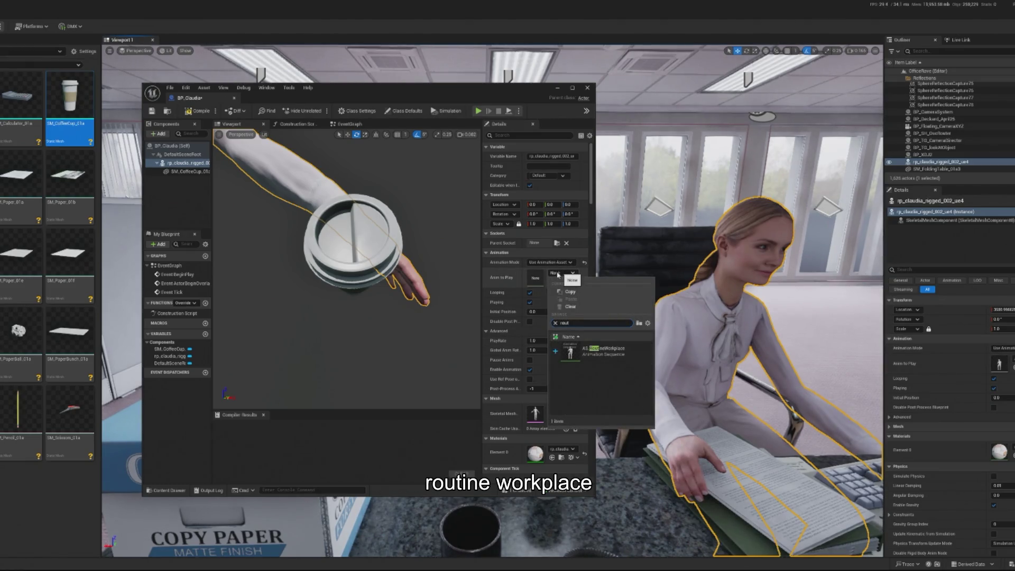
left_click(571, 350)
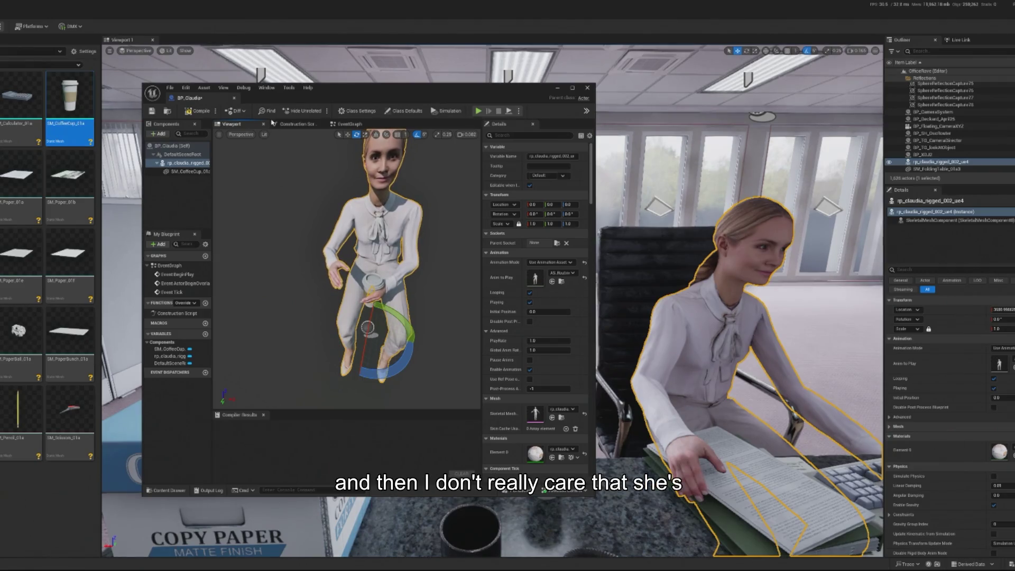
Step: Compile BP_Claudia, hide the Blueprint editor and recheck the chosen animation without changing it
left_click(197, 111)
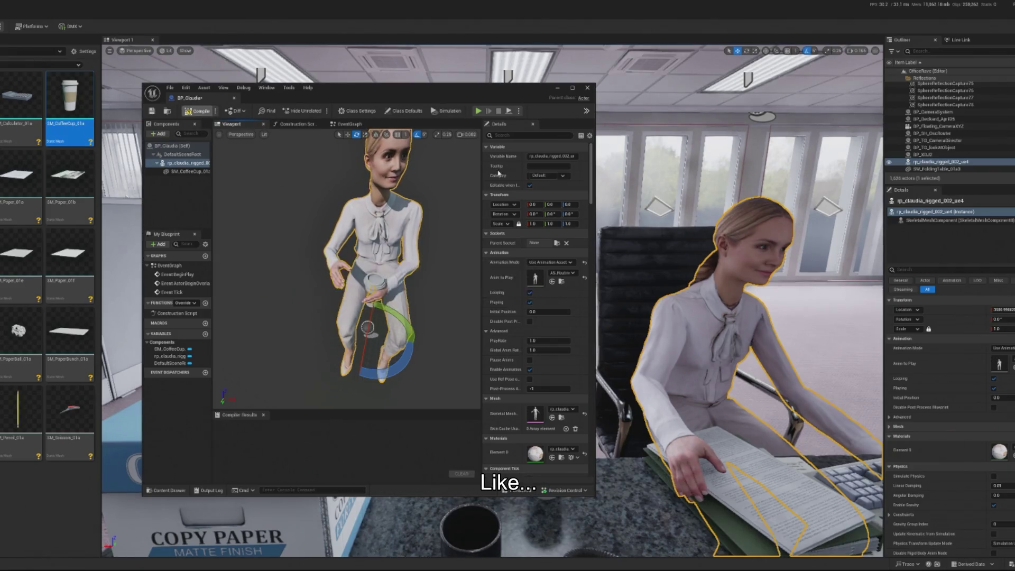
left_click(558, 89)
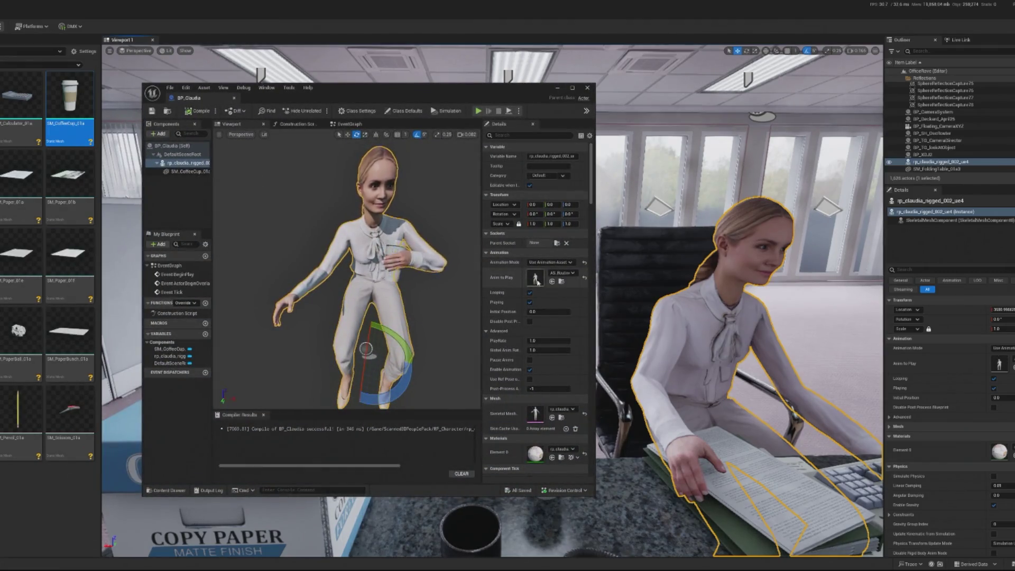
left_click(562, 273)
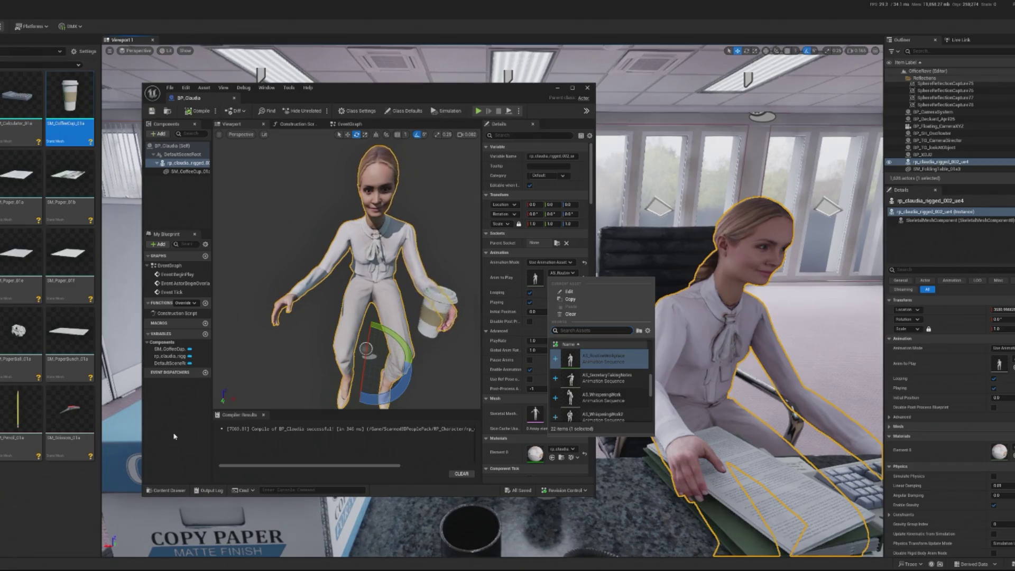
left_click(544, 270)
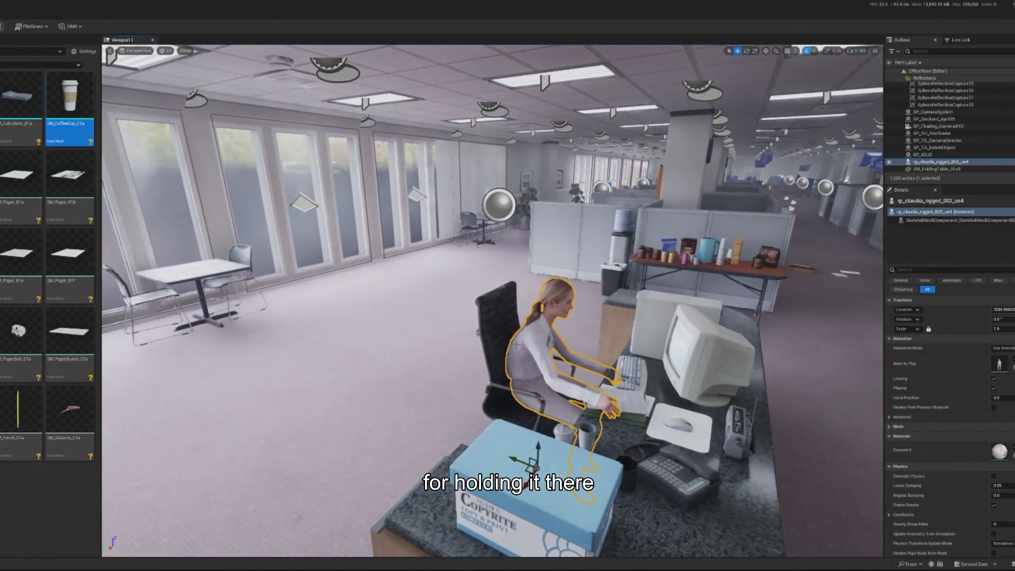
Step: Delete the old seated character and place BP_Claudia, found by searching 'claudia', into the office level
key("Delete")
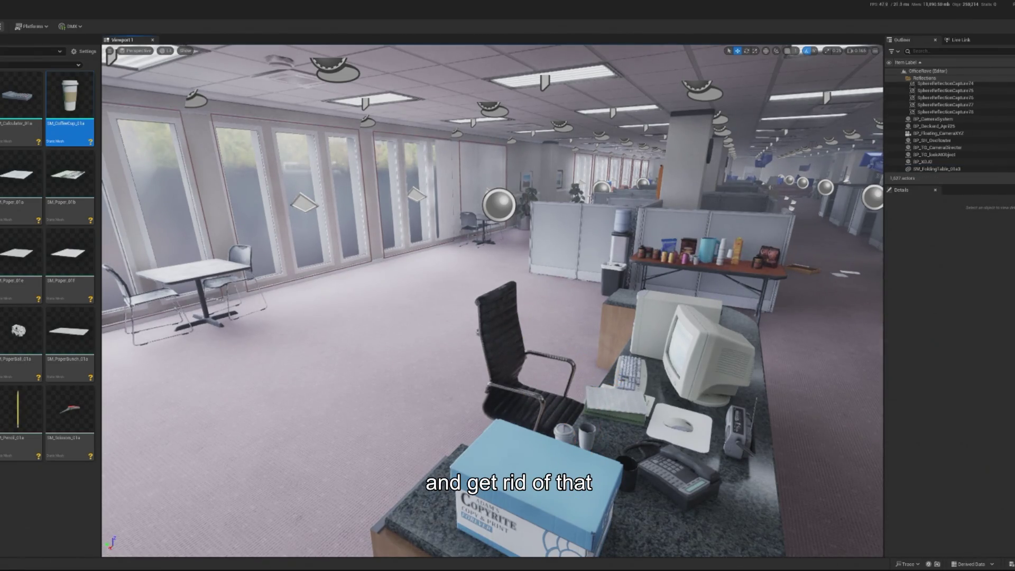
left_click(5, 162)
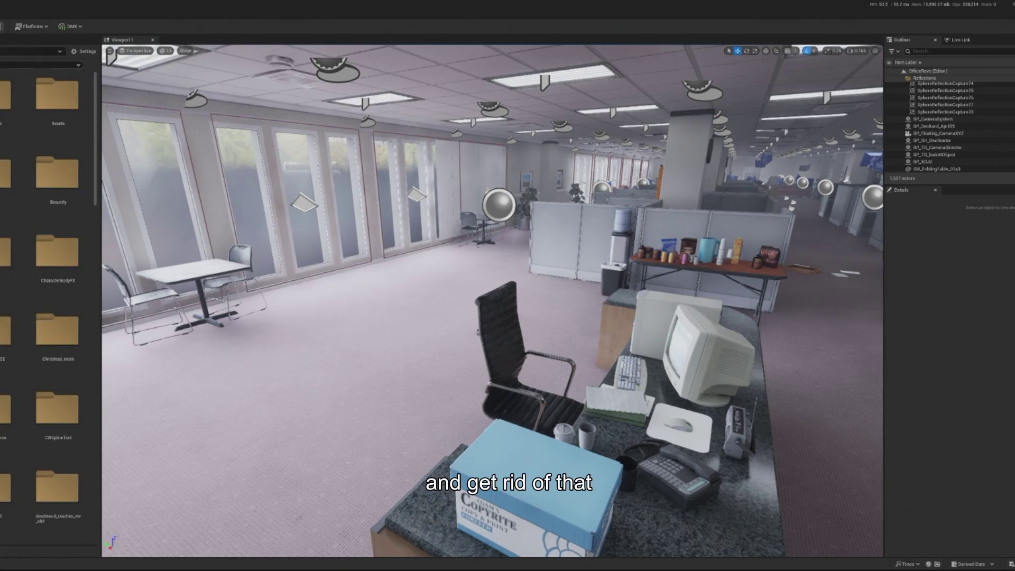
type("claudia")
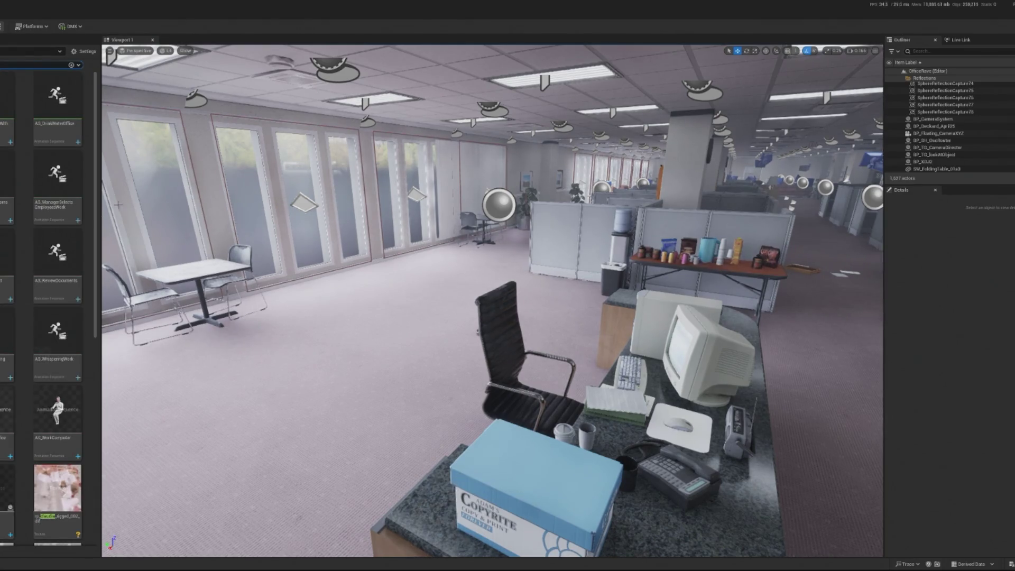
left_click_drag(7, 428, 407, 407)
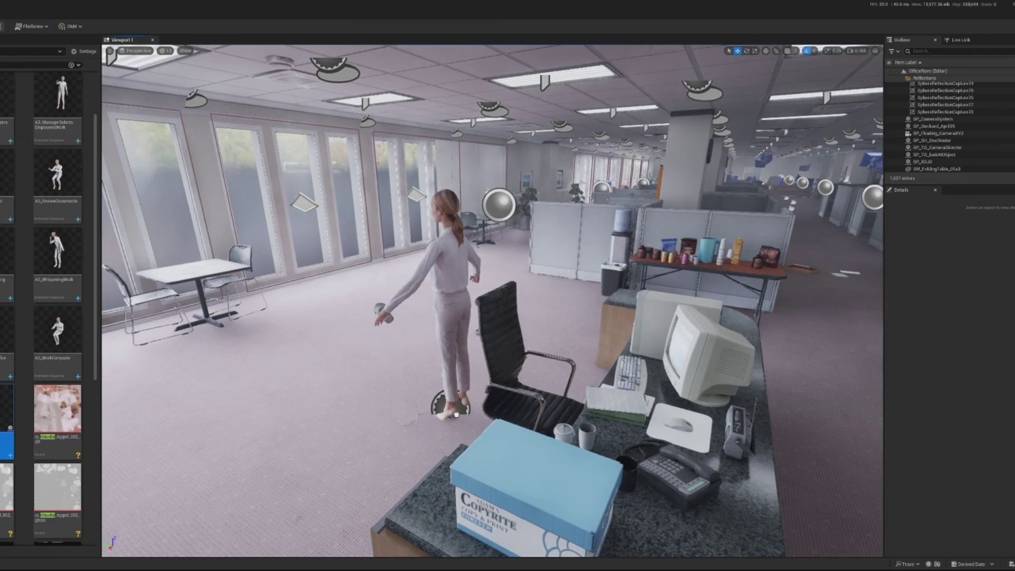
scroll(408, 408, "up", 3)
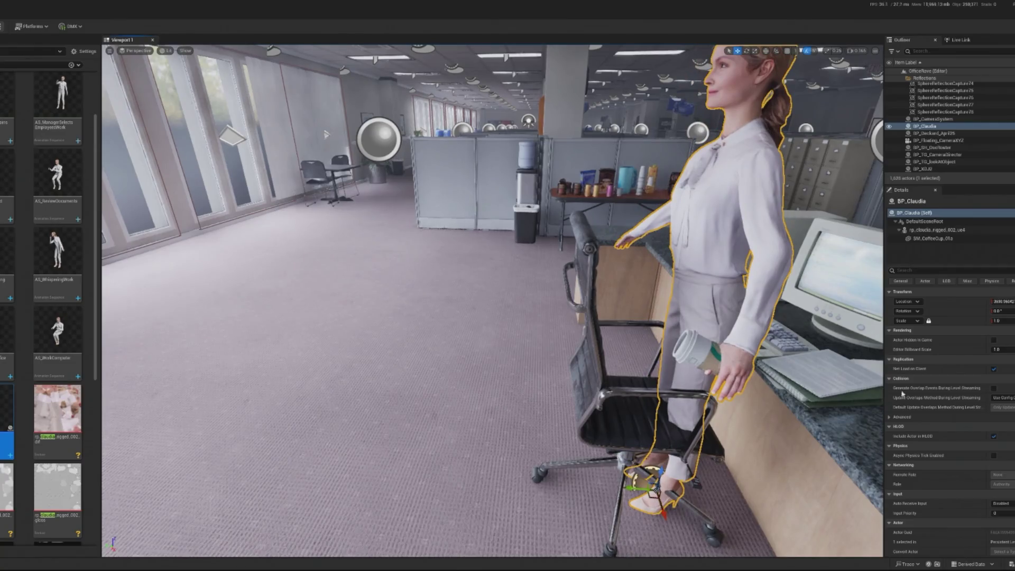
Step: Check the skeletal mesh component's animation settings and switch to the move gizmo
left_click(928, 231)
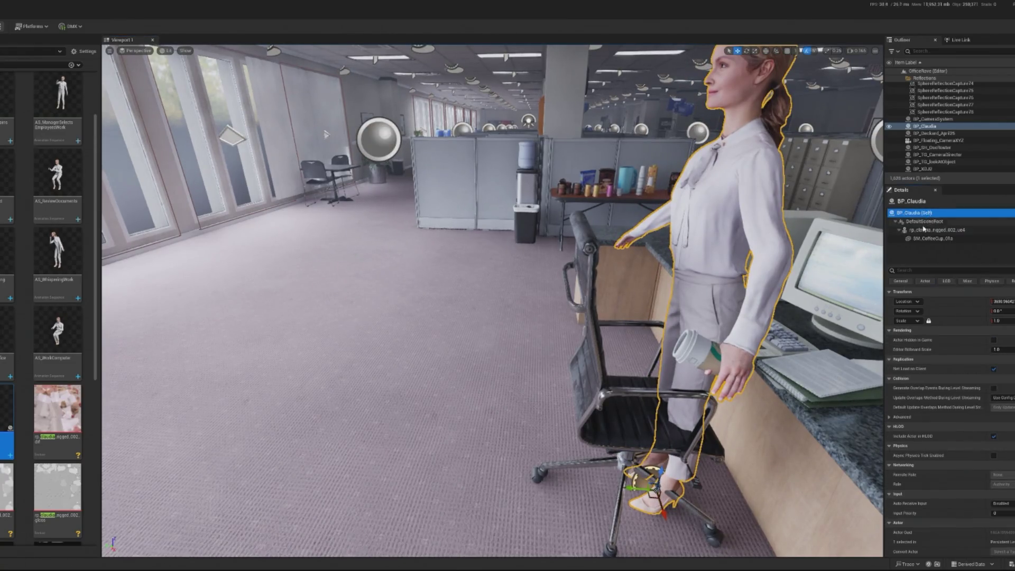
left_click(1010, 331)
left_click(1012, 339)
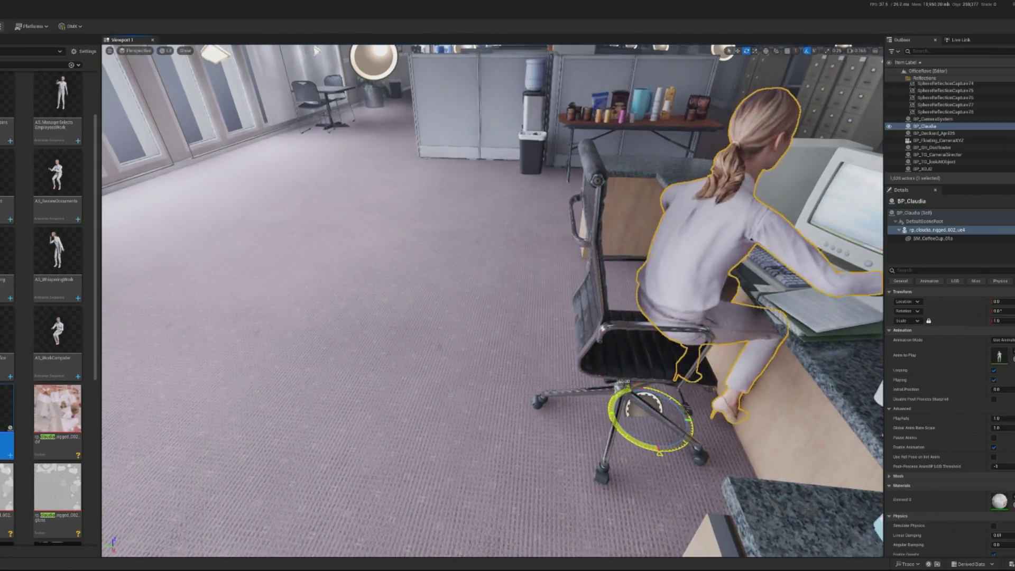
key("w")
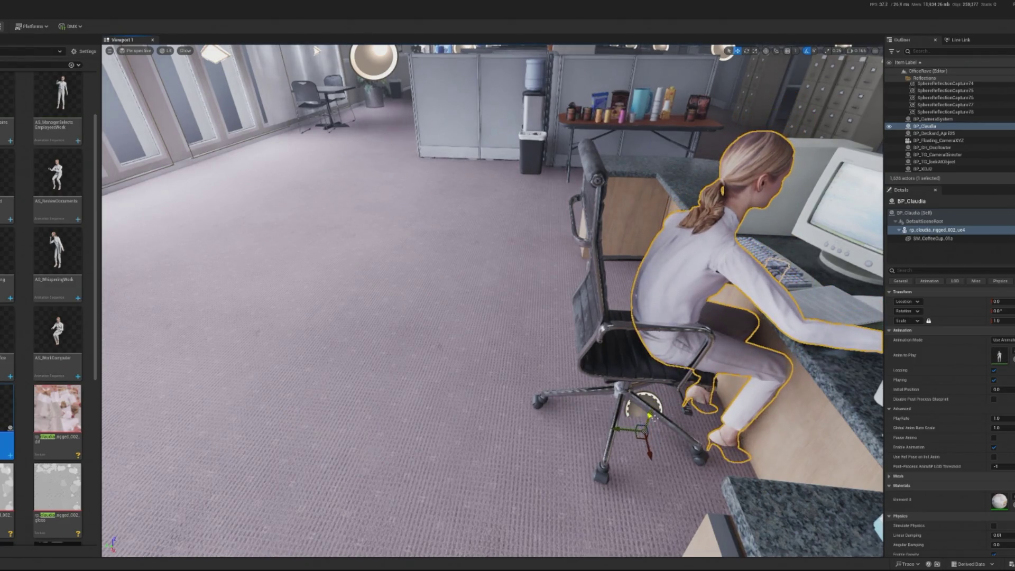
Step: Slide Claudia onto the desk chair and select the paper stack, second sheet and green binder
key("f")
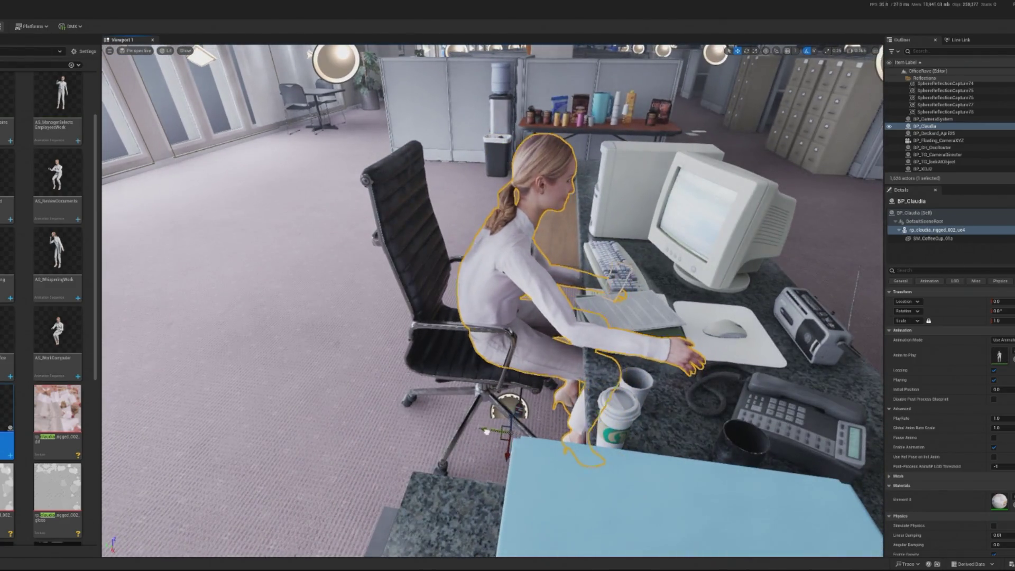
left_click_drag(486, 431, 471, 427)
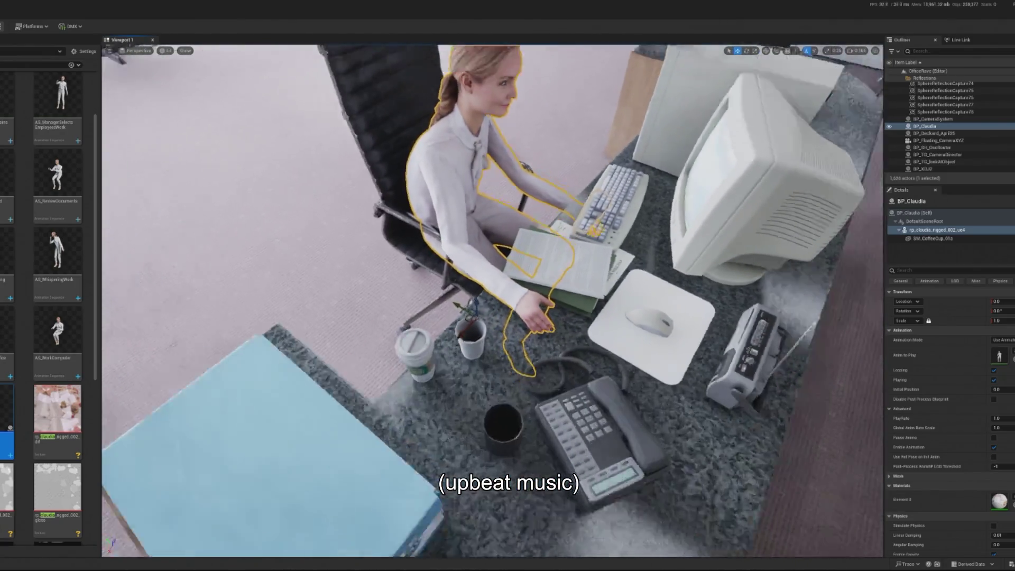
left_click(537, 275)
key("f")
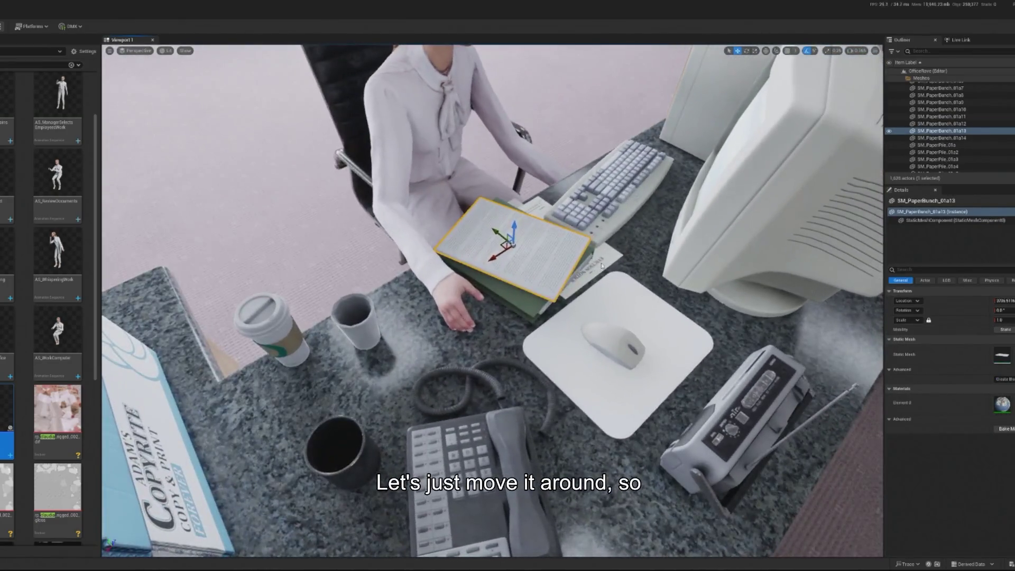
left_click(602, 266, "ctrl")
left_click(533, 308, "ctrl")
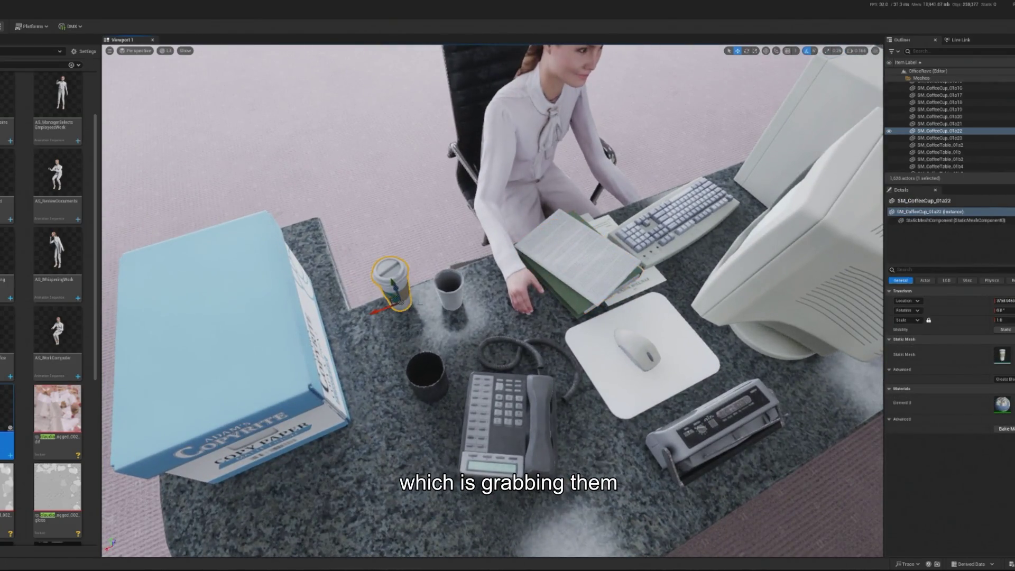
Step: Reposition the black cup holder and the white plastic cup across the desk
left_click(431, 390)
mouse_move(418, 363)
left_mouse_down()
mouse_move(421, 390)
mouse_move(372, 434)
left_mouse_up()
left_click(449, 291)
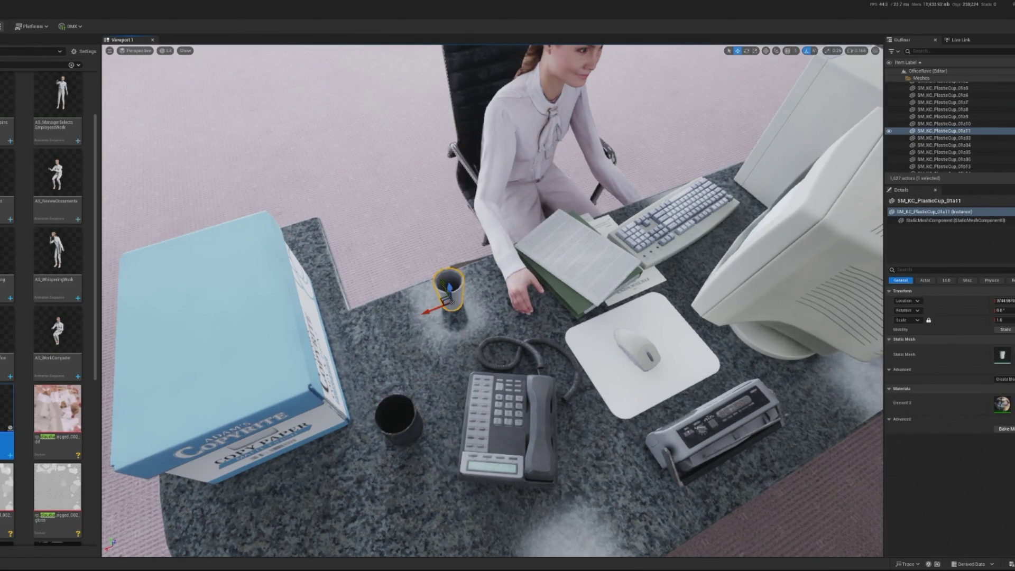
left_click_drag(435, 316, 349, 363)
left_click(402, 420)
left_click_drag(396, 417, 386, 392)
left_click(631, 372)
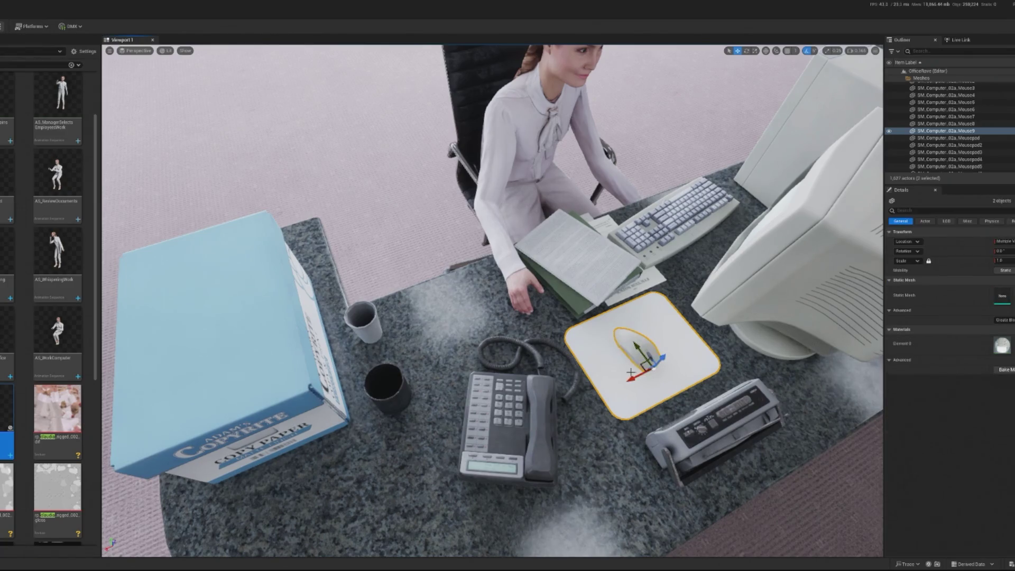
Step: Slide the papers and binder left, move the telephone down-right, and stack the loose sheet
left_click(590, 286)
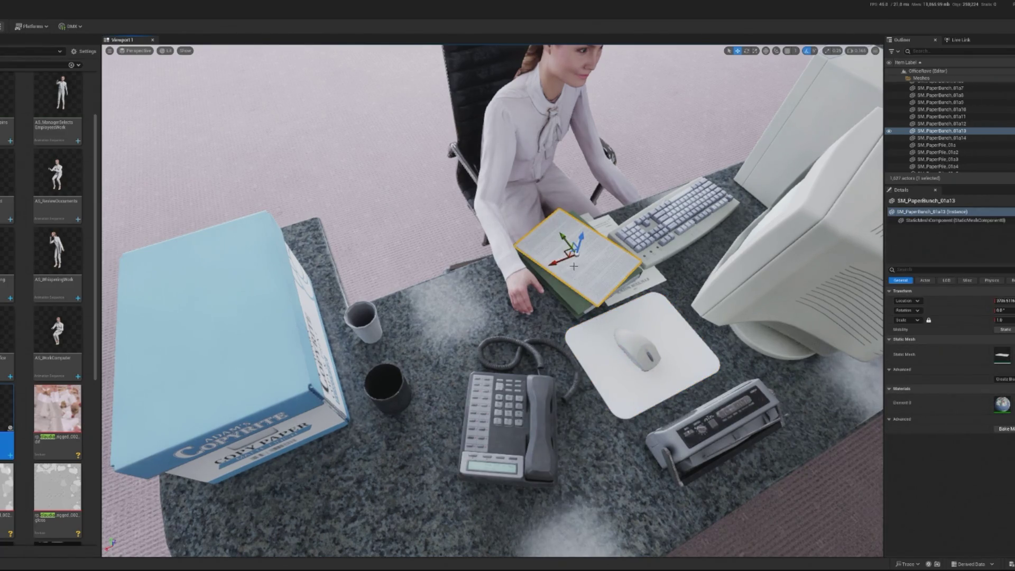
left_click(561, 290, "ctrl")
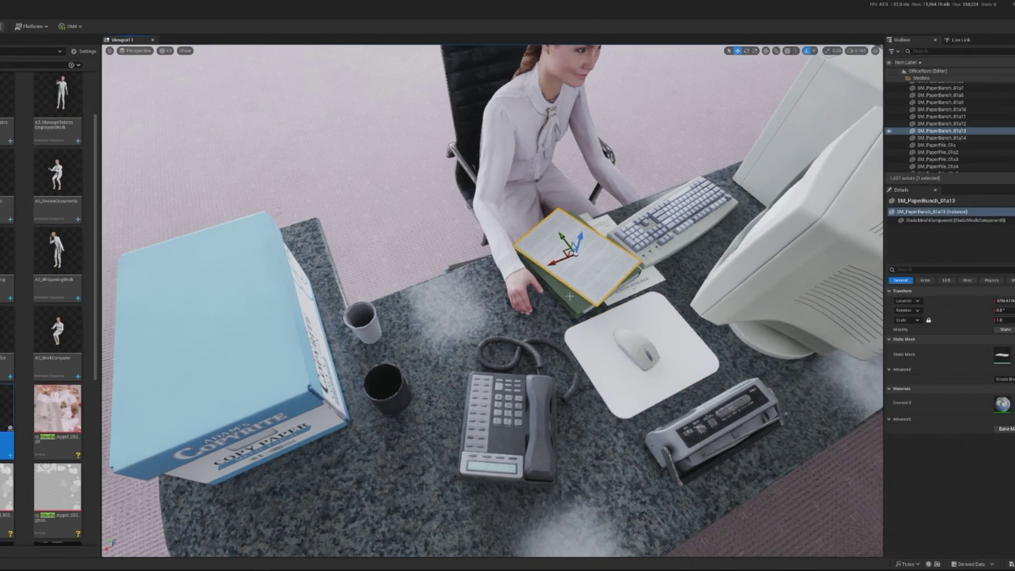
left_click(625, 293, "ctrl")
mouse_move(589, 265)
left_mouse_down()
mouse_move(528, 273)
mouse_move(460, 302)
left_mouse_up()
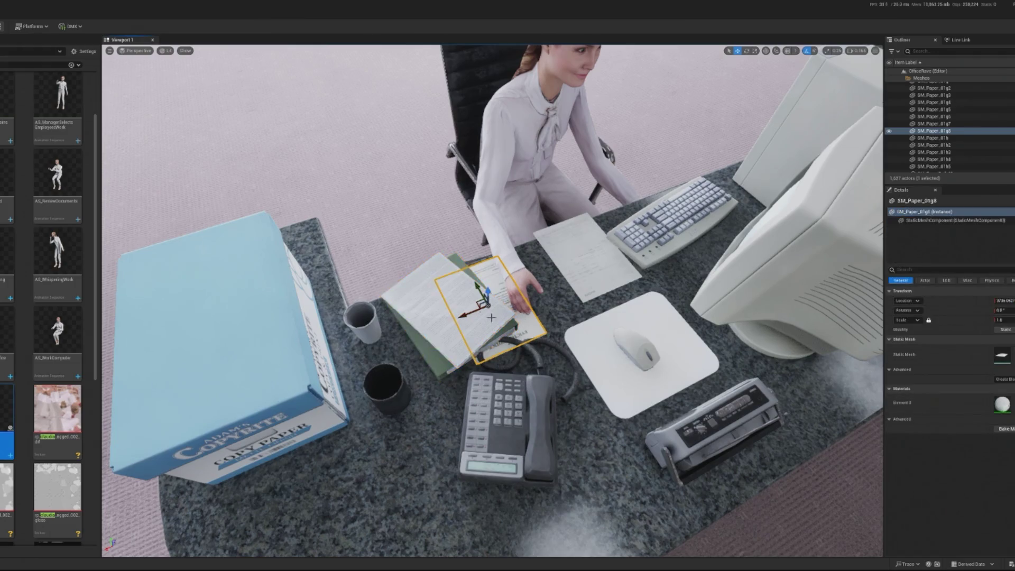
left_click(517, 437)
left_click_drag(503, 408, 522, 439)
left_click(596, 295)
left_click_drag(561, 267, 455, 309)
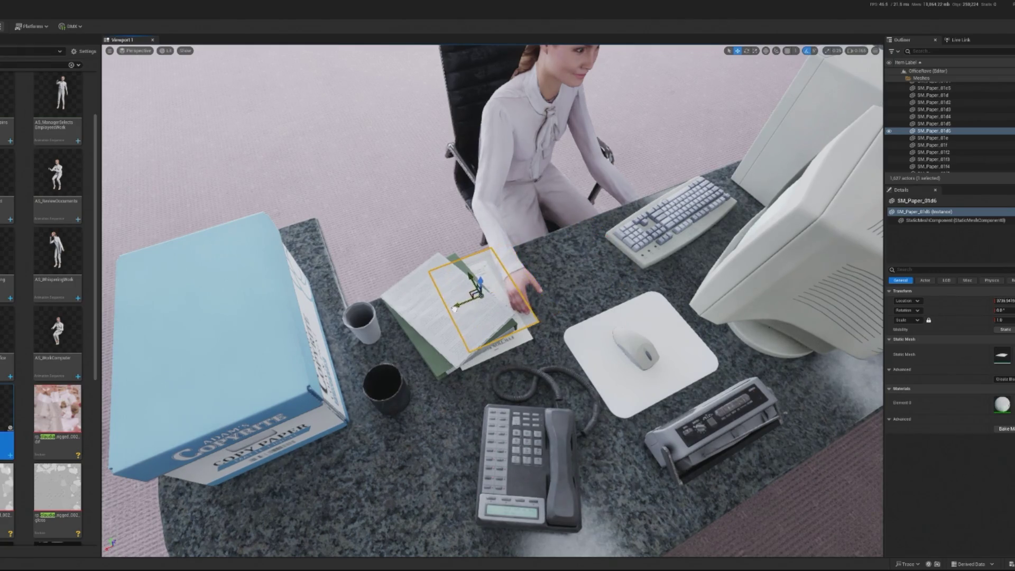
Step: Slide Claudia and her chair to the right together
left_click(576, 346)
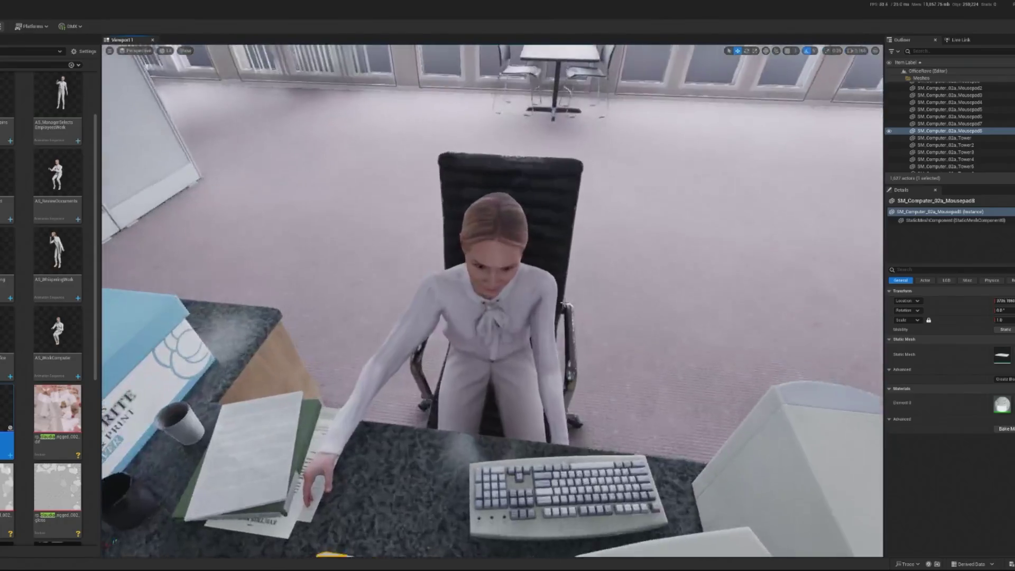
left_click(493, 317)
key("f")
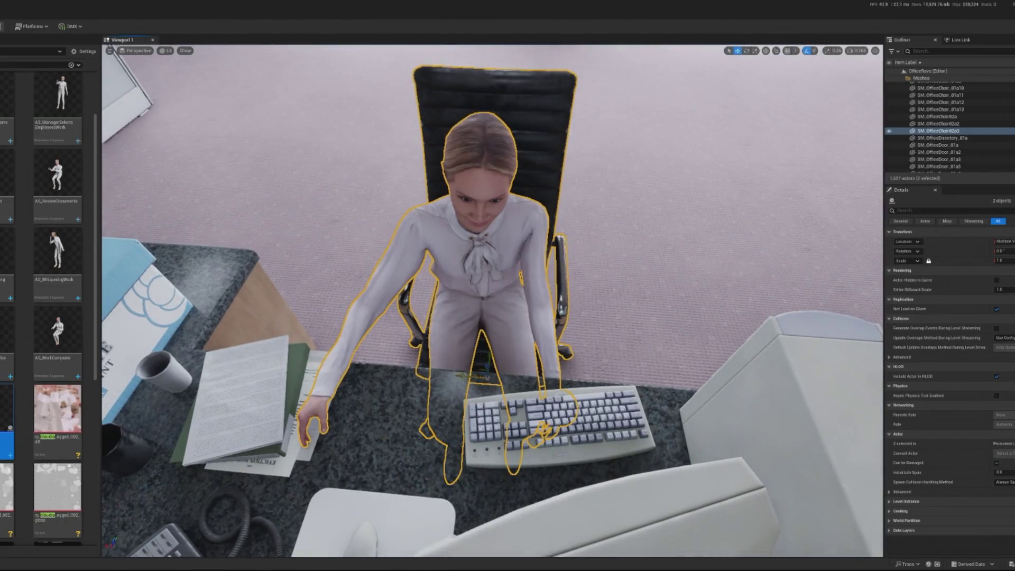
left_click_drag(465, 376, 503, 379)
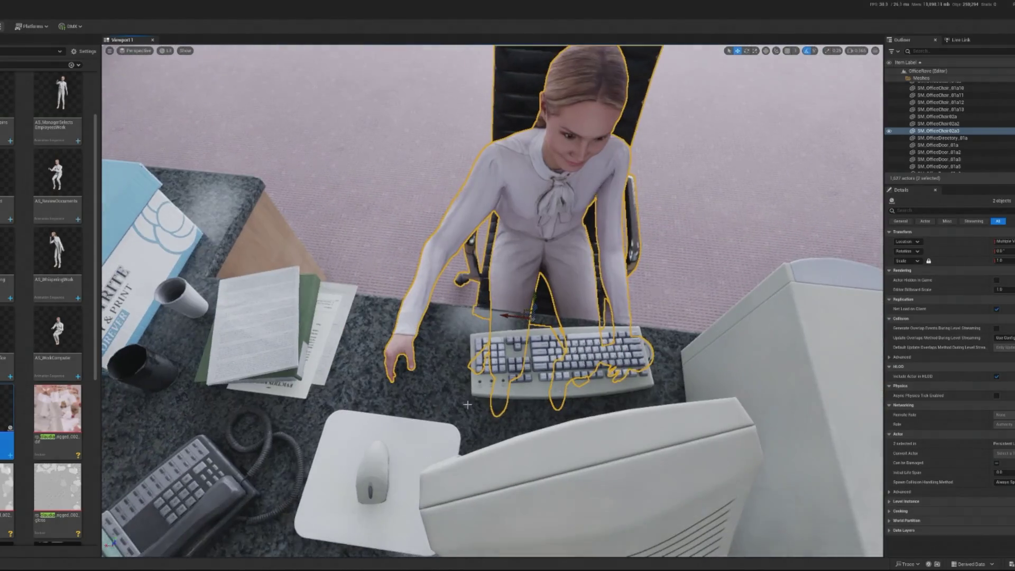
Step: Move the mouse and mousepad beside the keyboard under Claudia's right hand
left_click(385, 473)
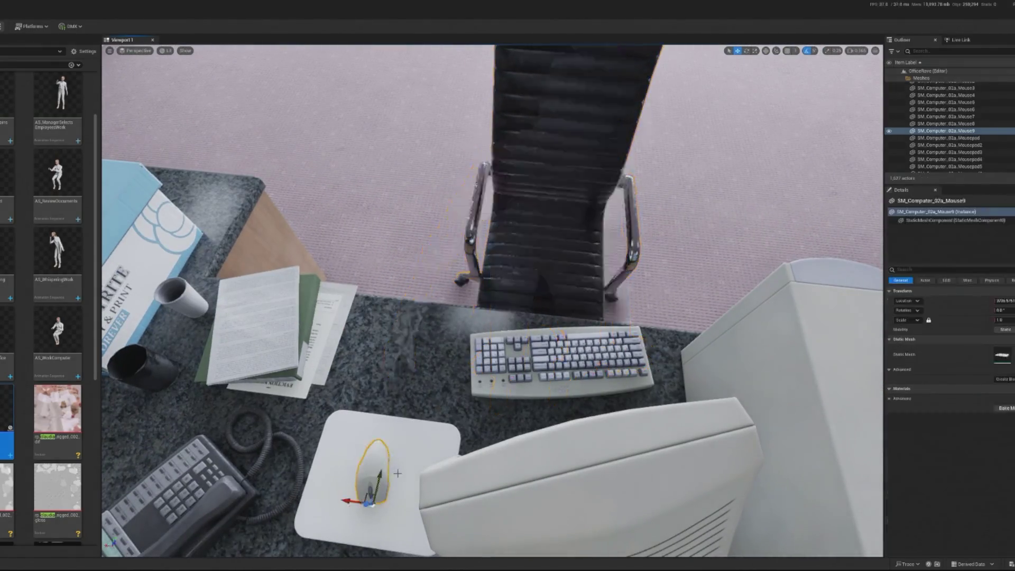
left_click(388, 477, "ctrl")
mouse_move(388, 476)
left_mouse_down()
mouse_move(423, 352)
mouse_move(402, 312)
mouse_move(434, 301)
left_mouse_up()
mouse_move(507, 312)
left_mouse_down()
mouse_move(491, 328)
mouse_move(494, 371)
left_mouse_up()
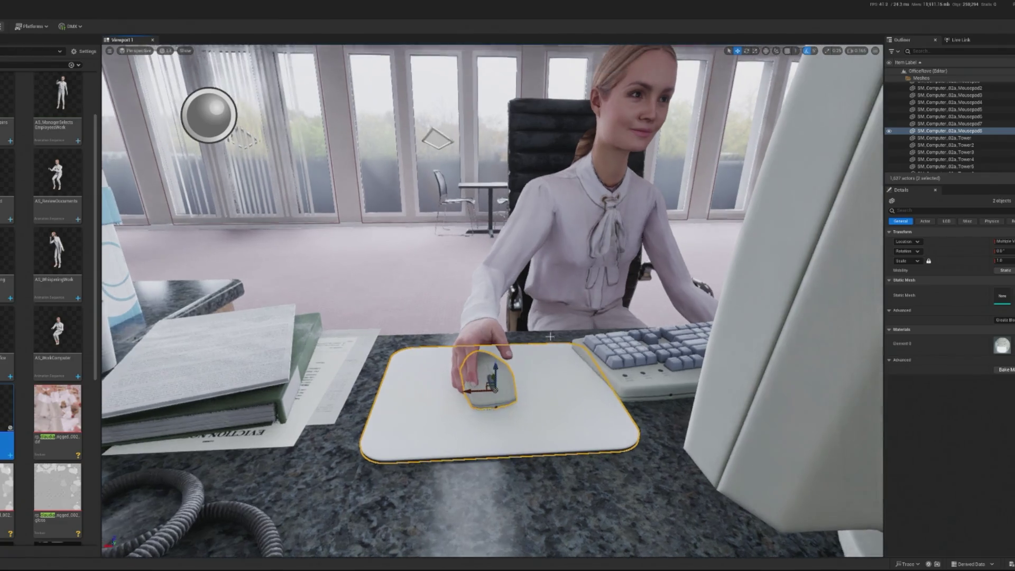
left_click(561, 361)
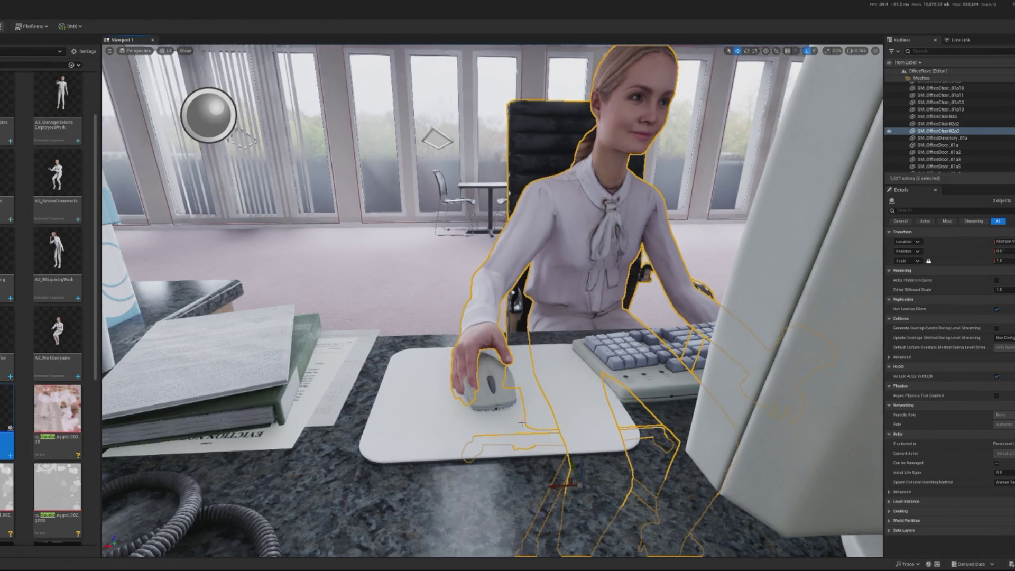
left_click(491, 394)
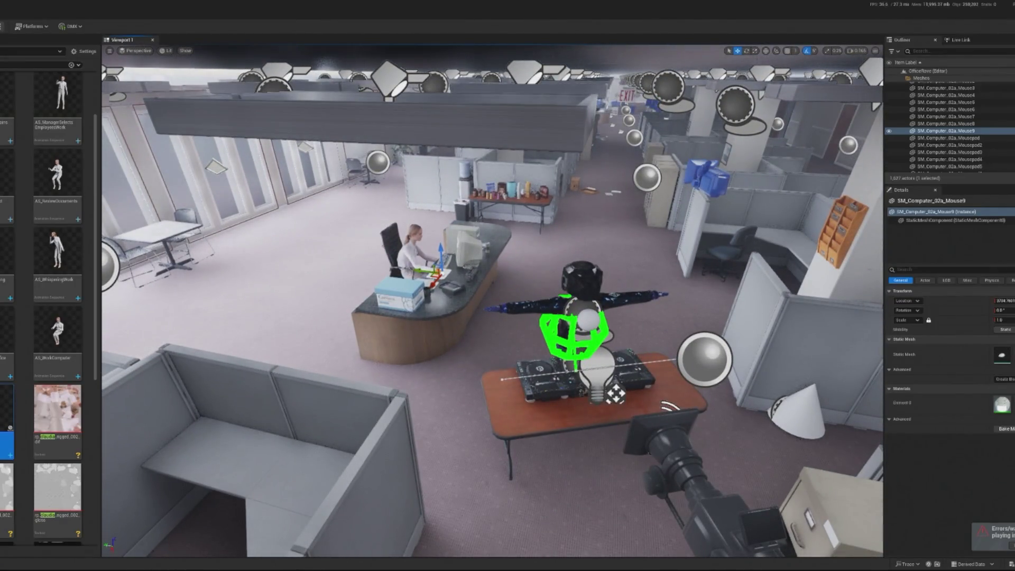
Step: Playtest the office level with Alt+P, free the mouse, then stop with Esc
key("alt+p")
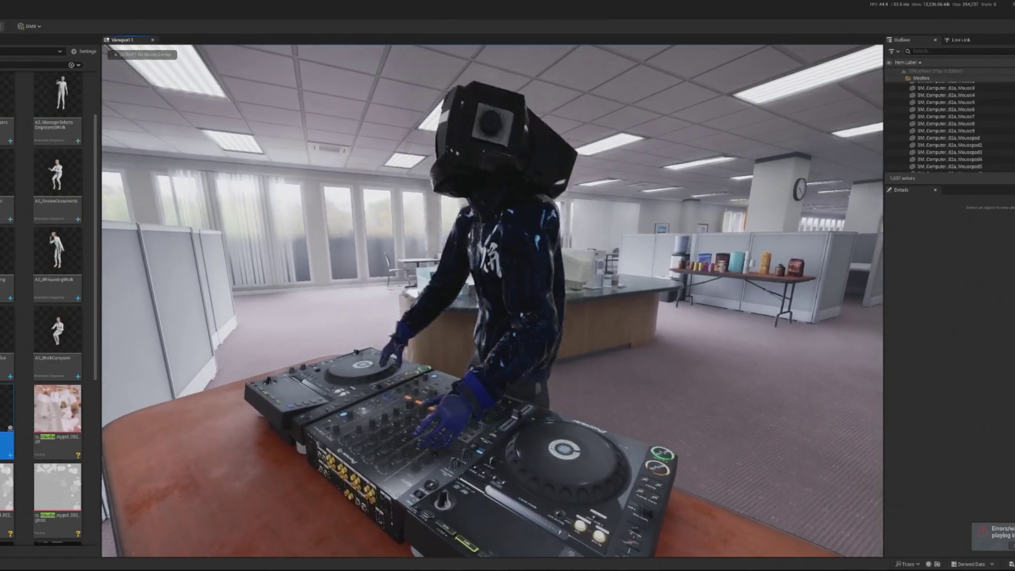
key("shift+F1")
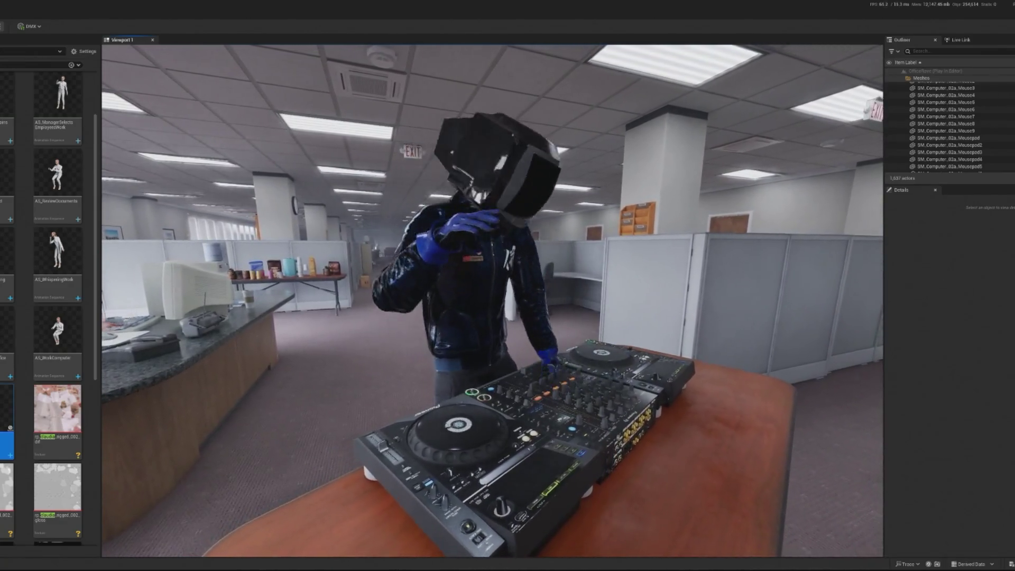
key("Escape")
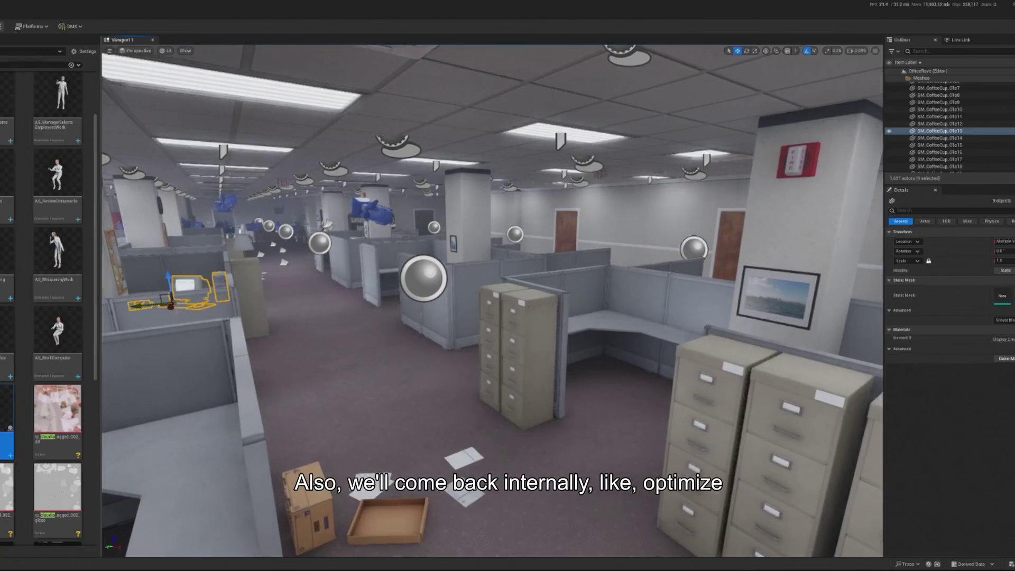
Step: Place the desk item group onto the cubicle desk and move the binders with calculator to its right side
mouse_move(291, 297)
left_mouse_down()
mouse_move(388, 294)
mouse_move(442, 335)
mouse_move(484, 341)
mouse_move(491, 355)
left_mouse_up()
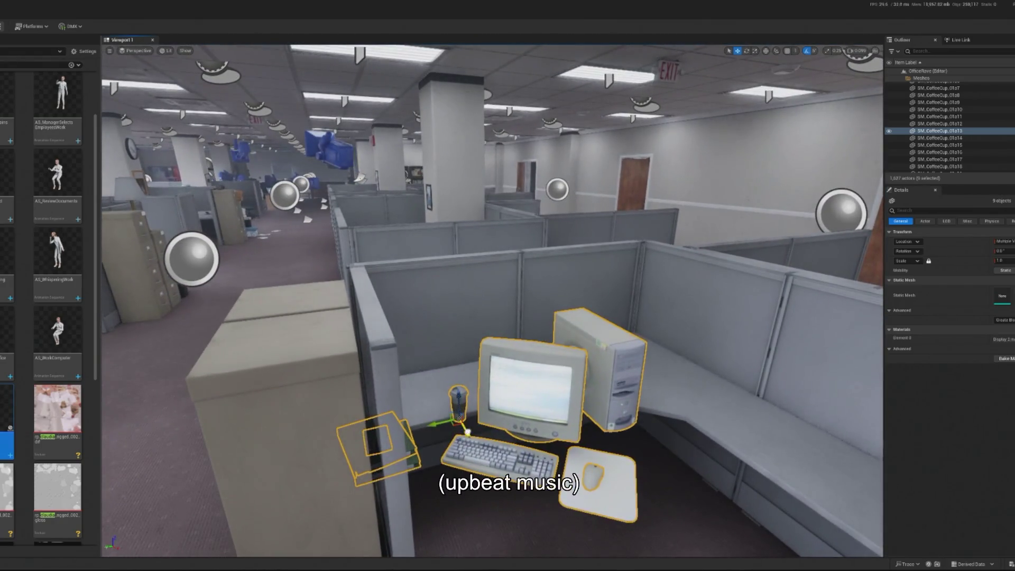
mouse_move(468, 431)
left_mouse_down()
mouse_move(439, 399)
mouse_move(478, 392)
left_mouse_up()
key("e")
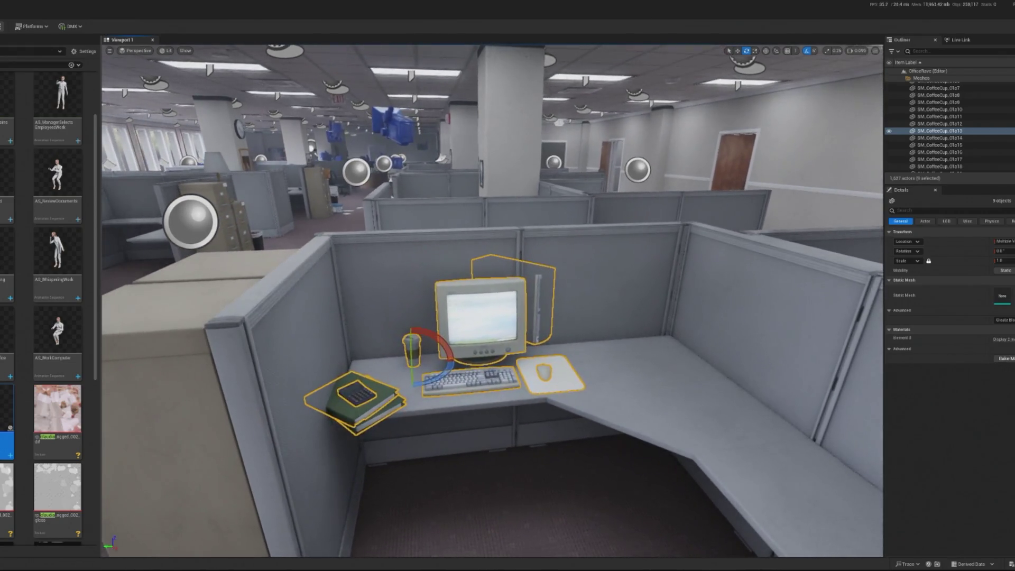
left_click(362, 399)
left_click(362, 401, "ctrl")
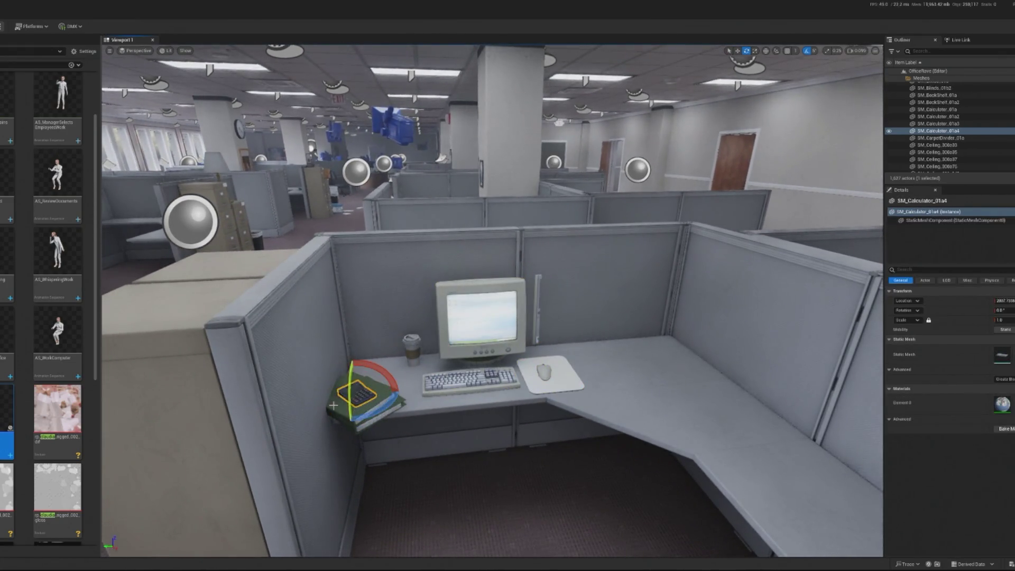
left_click(365, 409, "ctrl")
key("w")
left_click_drag(334, 406, 621, 382)
Step: Move the computer tower to the left of the monitor, then frame the coffee cup
left_click(539, 306)
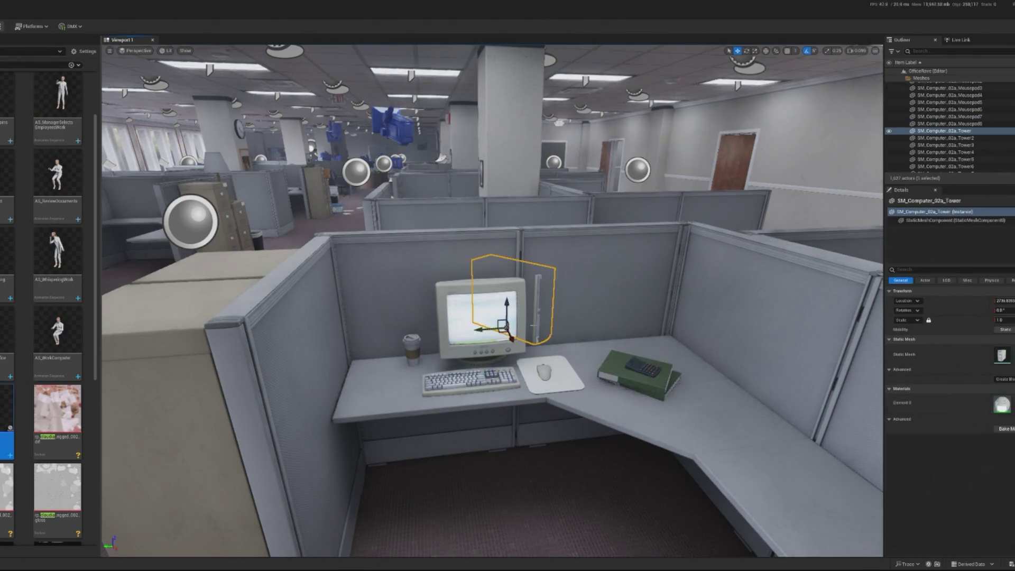
mouse_move(511, 336)
left_mouse_down()
mouse_move(506, 372)
mouse_move(520, 373)
mouse_move(357, 375)
mouse_move(363, 399)
mouse_move(378, 406)
left_mouse_up()
key("e")
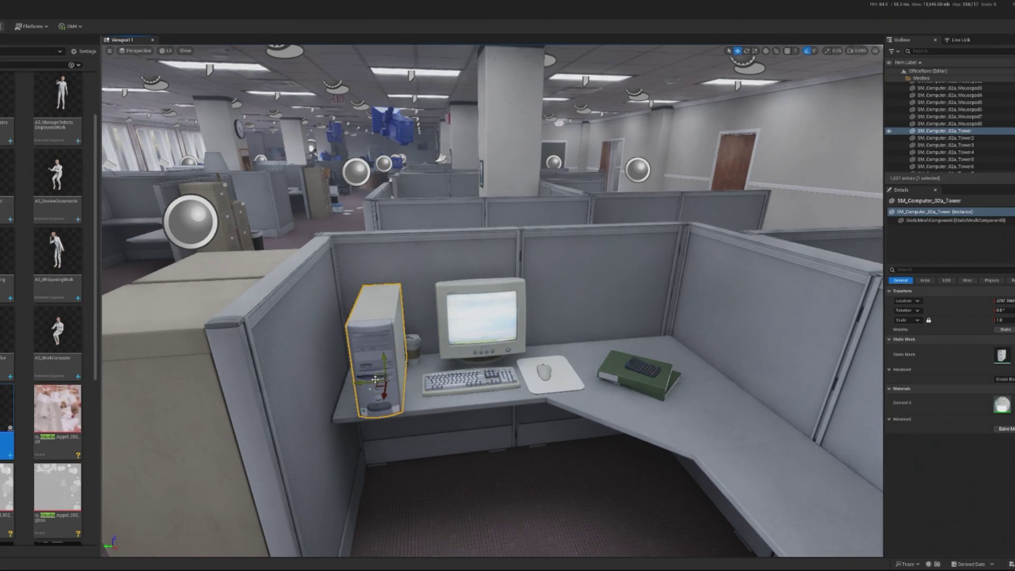
key("Left")
mouse_move(393, 389)
left_mouse_down()
mouse_move(393, 379)
mouse_move(585, 349)
left_mouse_up()
left_click(428, 357)
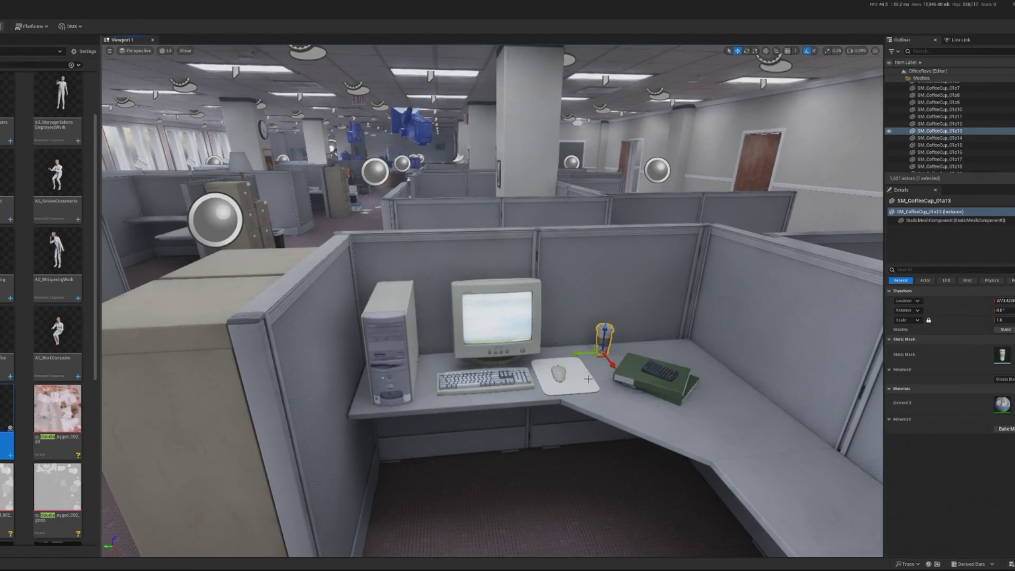
key("f")
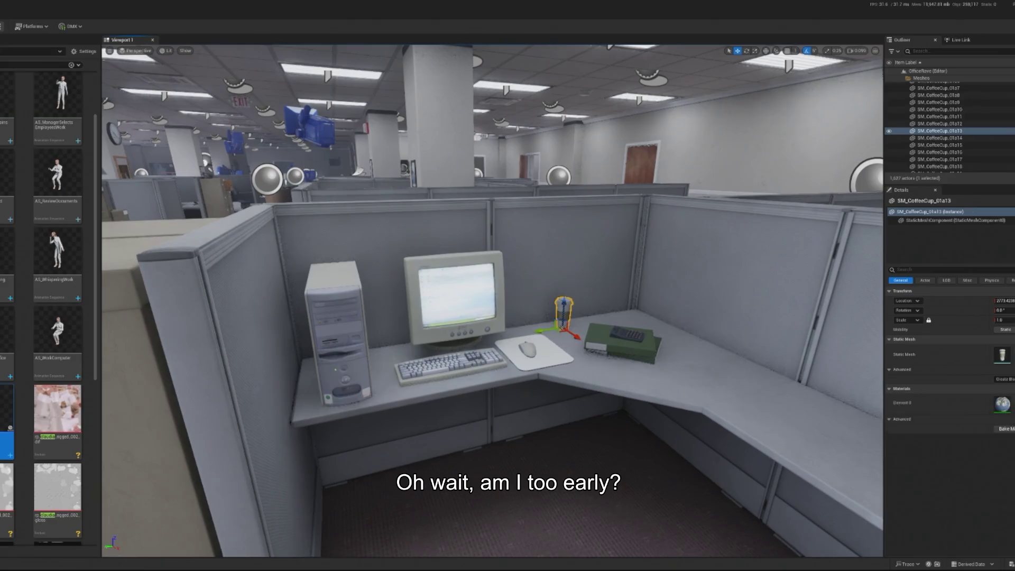
Step: Move tower, monitor, keyboard, mouse pad, binders, calculator and cup together to another cubicle
left_click(336, 328)
left_click(455, 288, "ctrl")
left_click(449, 364, "ctrl")
left_click(528, 349, "ctrl")
left_click(648, 346, "ctrl")
left_click(621, 338, "ctrl")
left_click(564, 312, "ctrl")
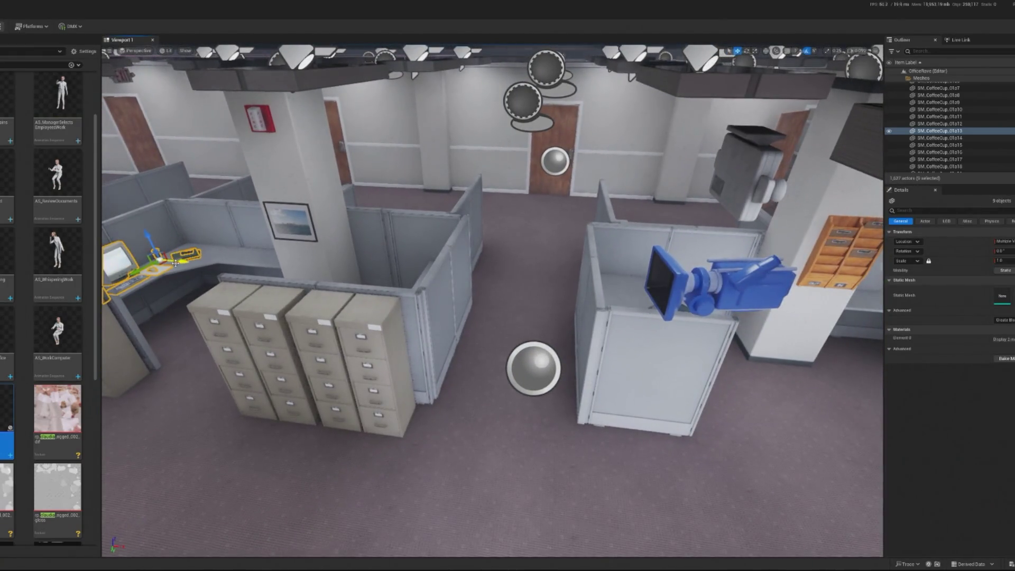
left_click_drag(153, 260, 643, 307)
key("f")
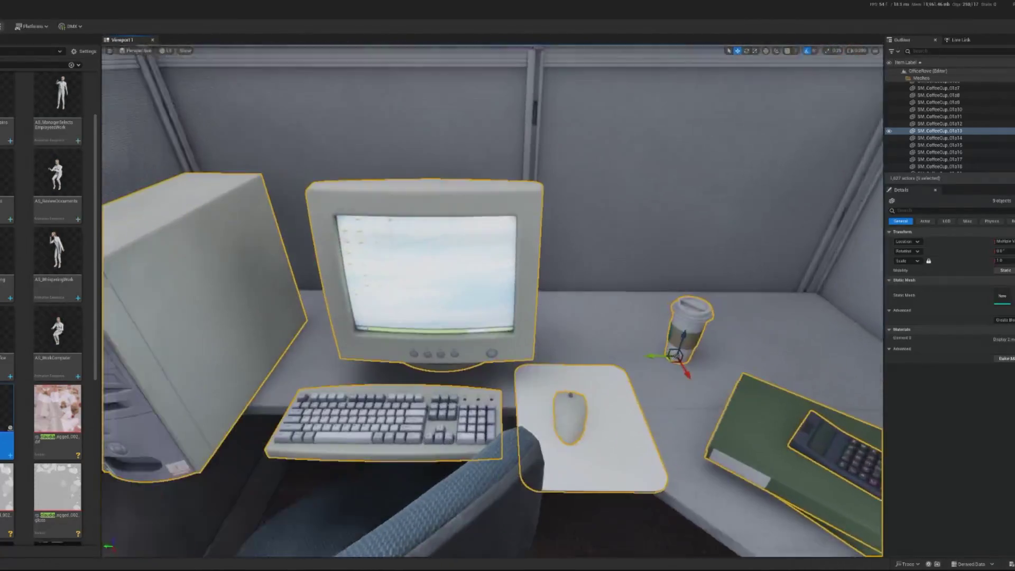
scroll(667, 316, "down", 5)
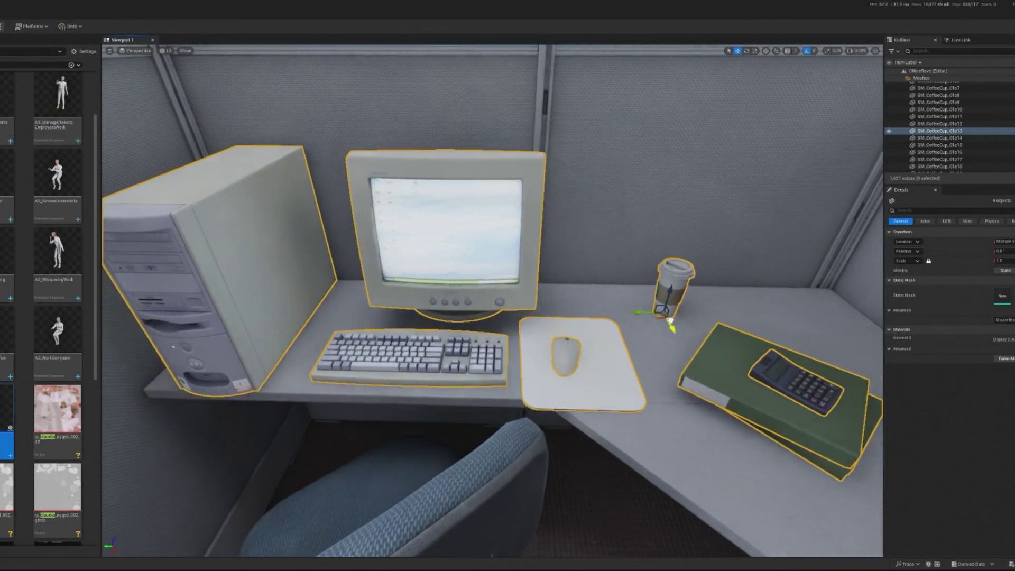
scroll(667, 316, "down", 5)
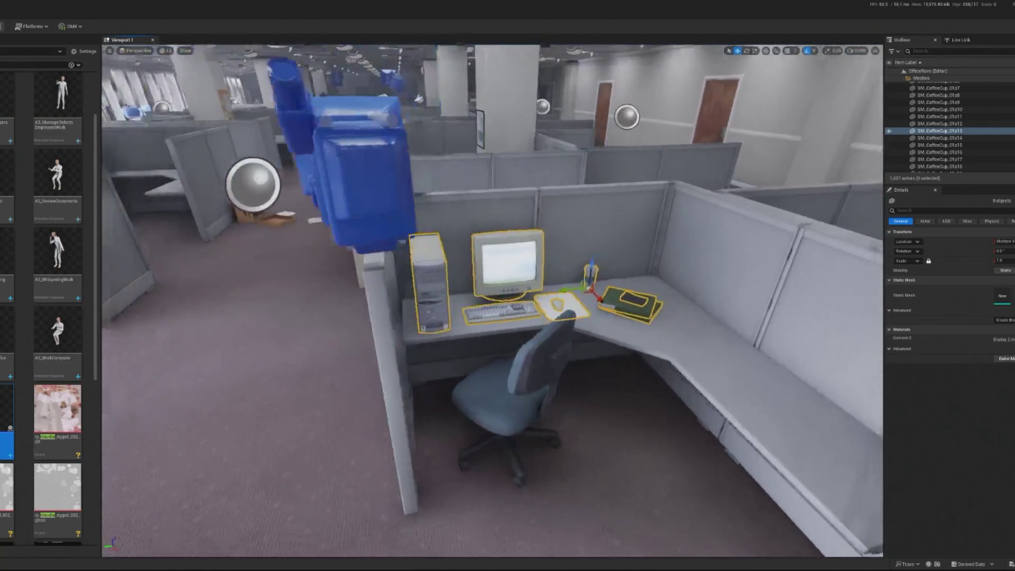
left_click_drag(563, 282, 616, 282)
Step: Move the tower to the desk's right end and shift the monitor and keyboard left
left_click(474, 222)
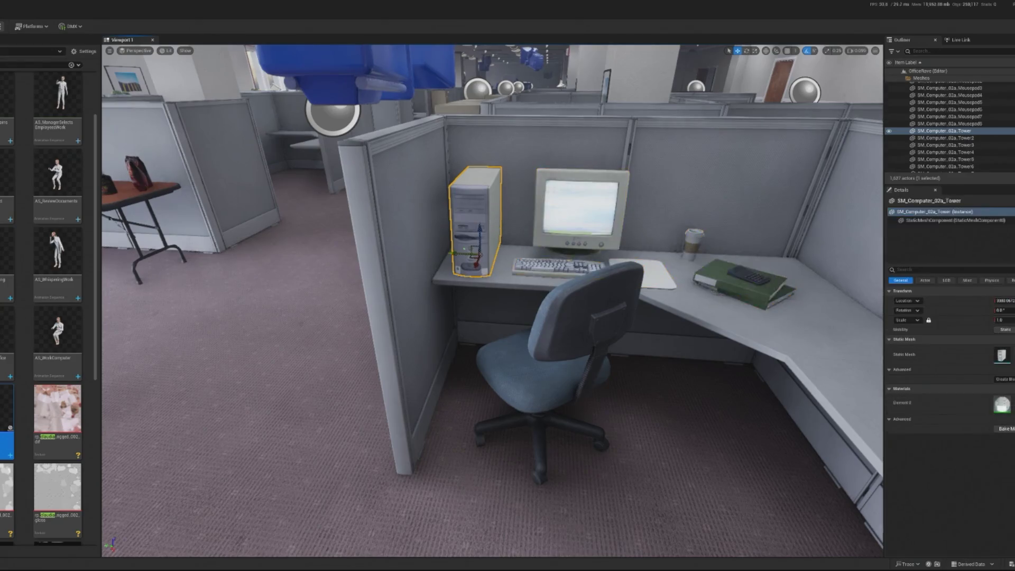
mouse_move(468, 259)
left_mouse_down()
mouse_move(521, 254)
mouse_move(748, 277)
left_mouse_up()
left_click(580, 226)
left_click(555, 264, "ctrl")
mouse_move(549, 265)
left_mouse_down()
mouse_move(492, 263)
mouse_move(526, 260)
mouse_move(508, 267)
left_mouse_up()
left_click(516, 212)
key("e")
Step: Move the monitor further left on the desk and select the keyboard for rotating
left_click(499, 272)
key("w")
left_click(526, 208)
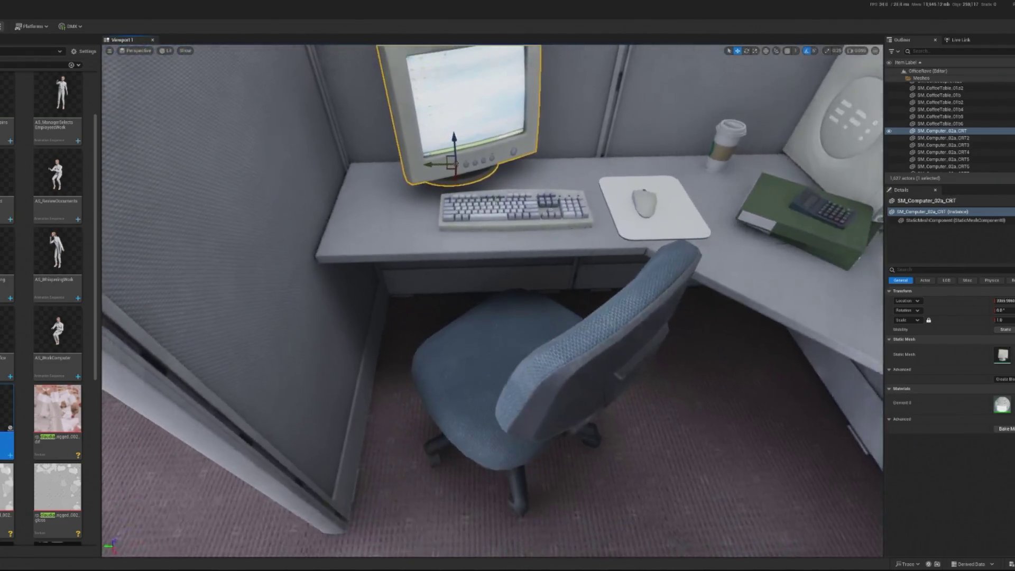
left_click(488, 215)
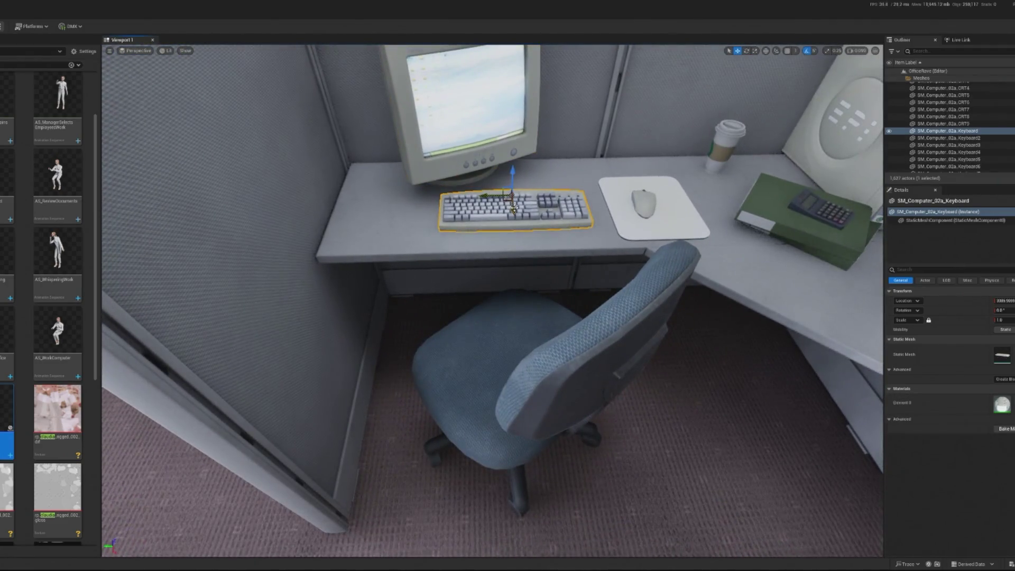
left_click(457, 145)
left_click_drag(432, 165, 410, 170)
key("f")
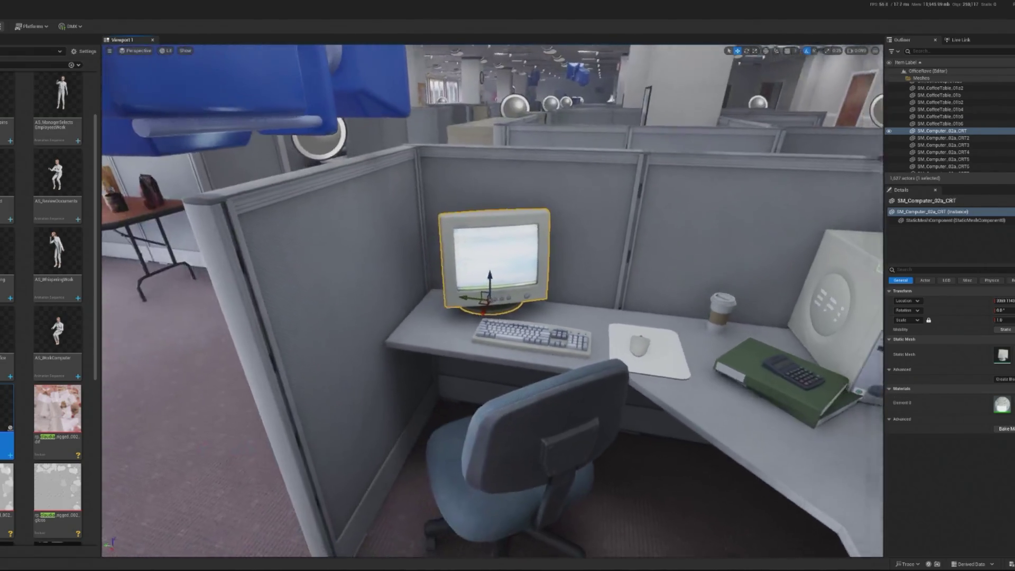
left_click(529, 329)
key("e")
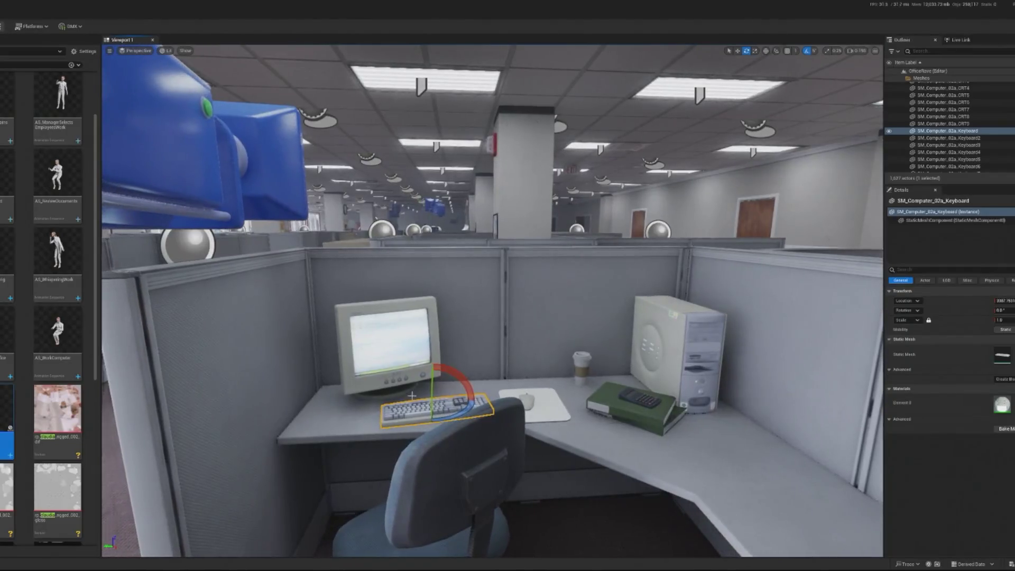
Step: Move the computer tower left of the monitor and nudge the monitor slightly right
left_click(386, 343, "ctrl")
key("w")
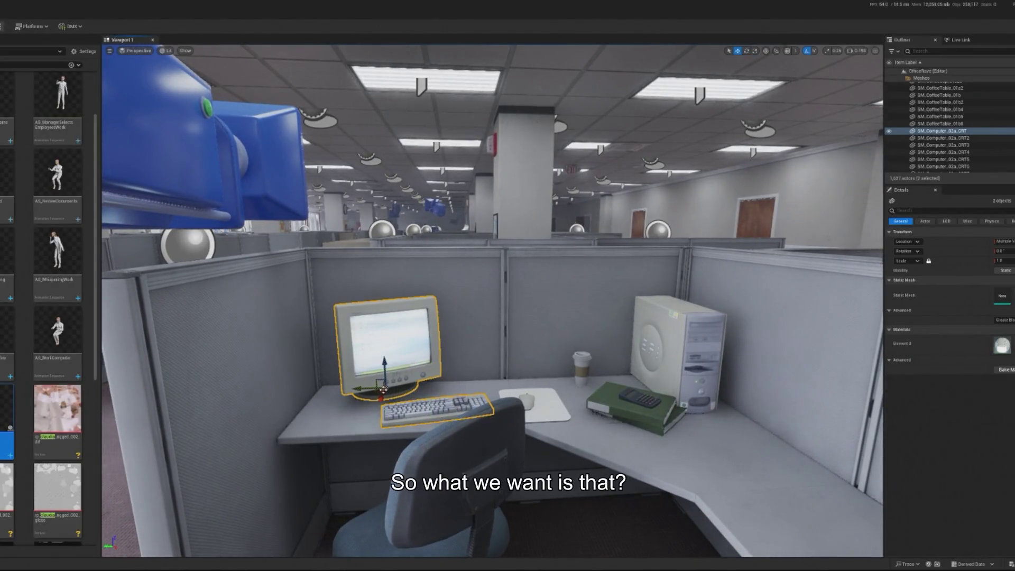
left_click(679, 354)
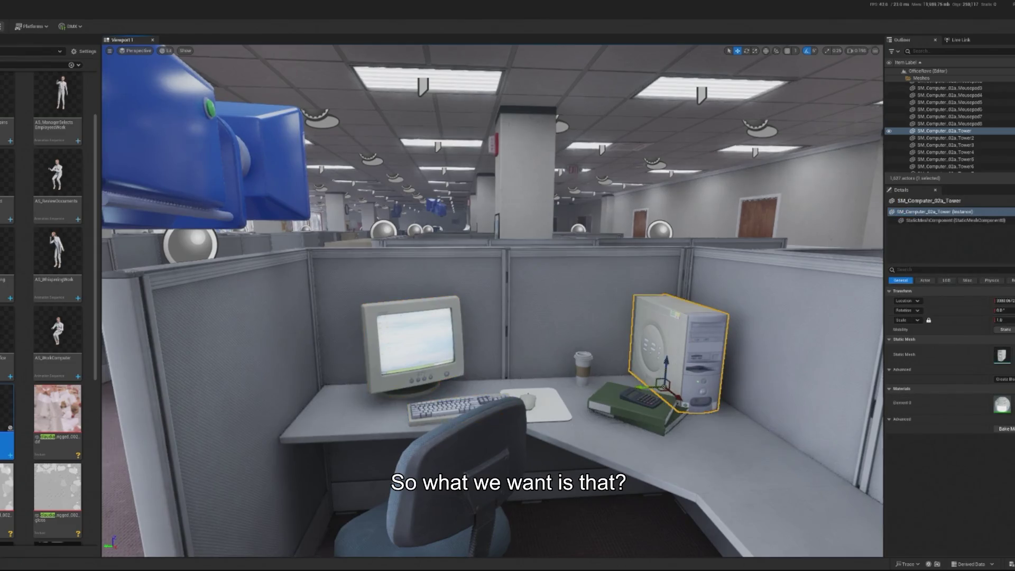
left_click_drag(664, 390, 312, 401)
left_click(392, 391)
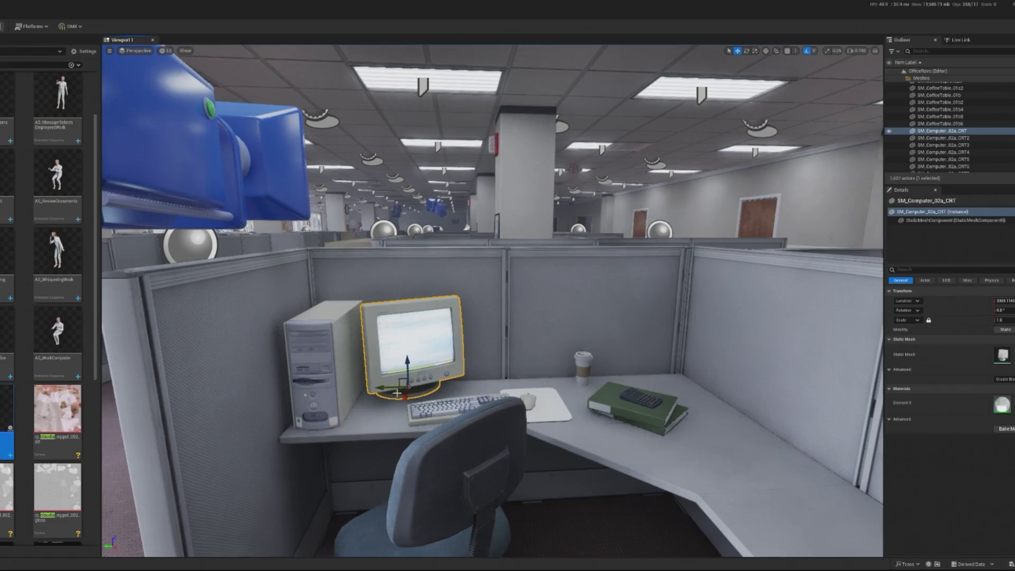
left_click_drag(391, 391, 398, 391)
Step: Rotate the office chair to face the desk
left_click(463, 487)
key("e")
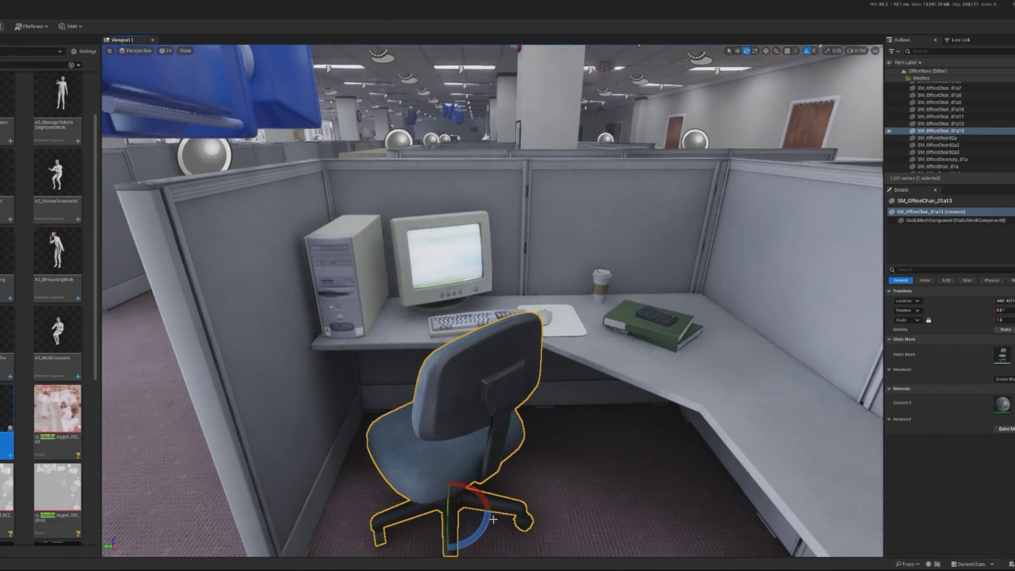
mouse_move(491, 523)
left_mouse_down()
mouse_move(456, 523)
mouse_move(408, 490)
mouse_move(435, 491)
left_mouse_up()
key("w")
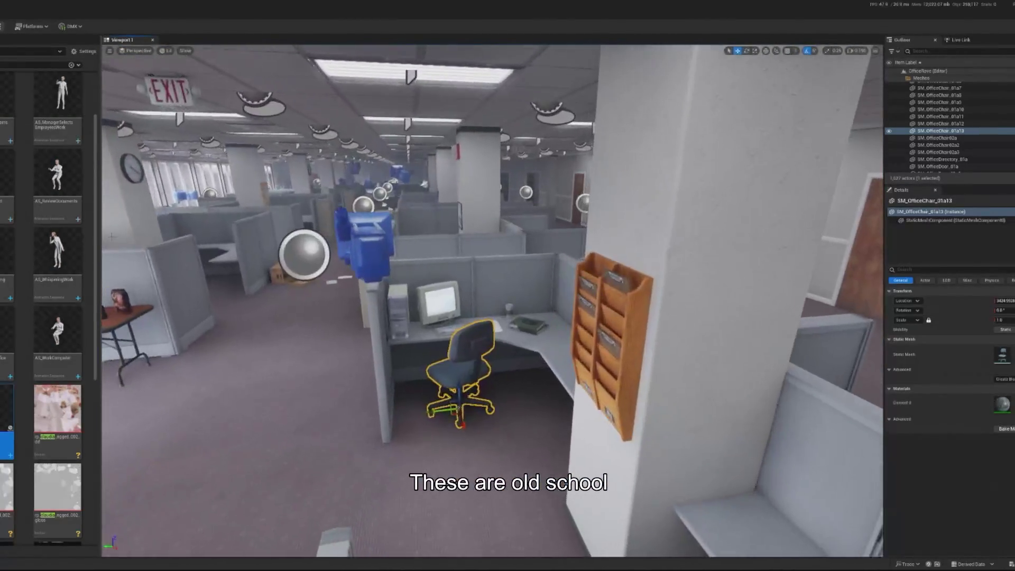
scroll(57, 327, "down", 2)
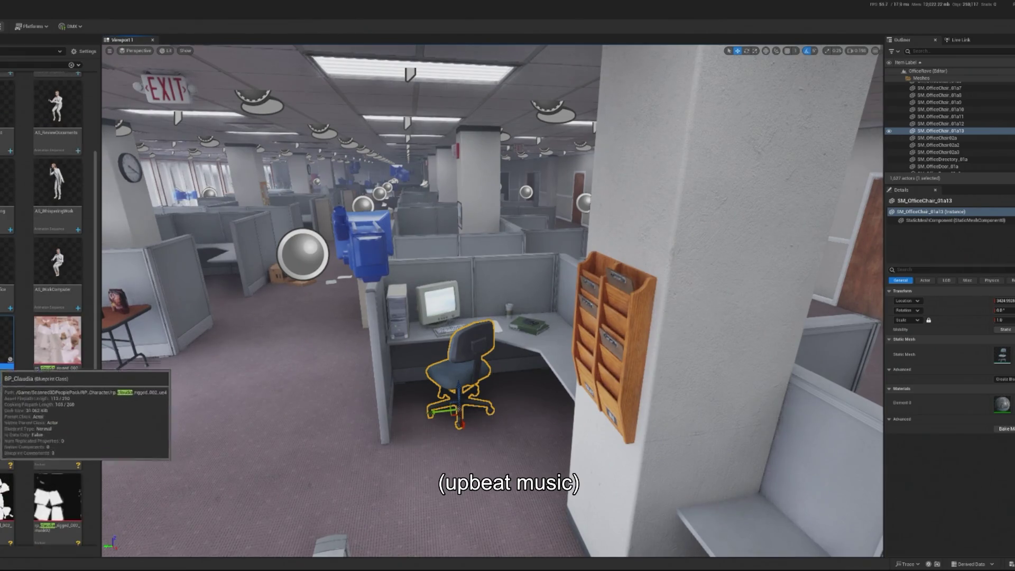
Step: Drag rp_eric_rigged_001_ue4 from the rigged character folder into the level beside the cubicle chair
right_click(8, 338)
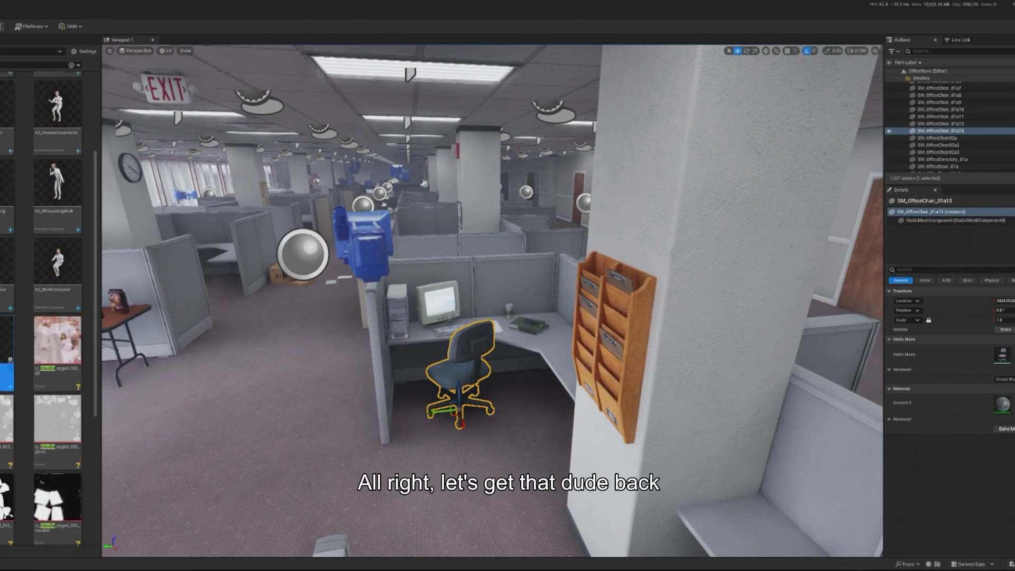
right_click(8, 338)
left_click(40, 64)
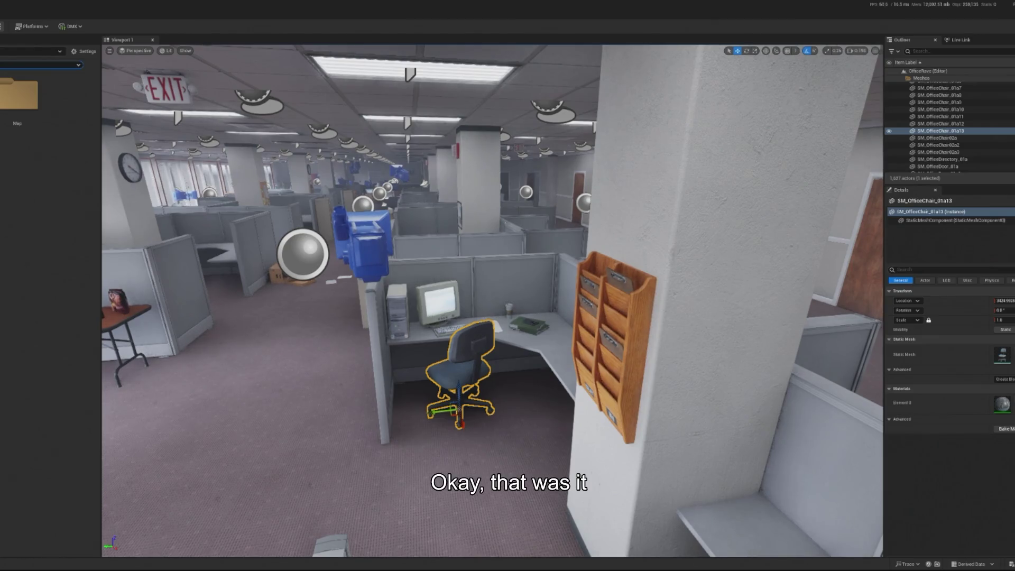
double_click(18, 94)
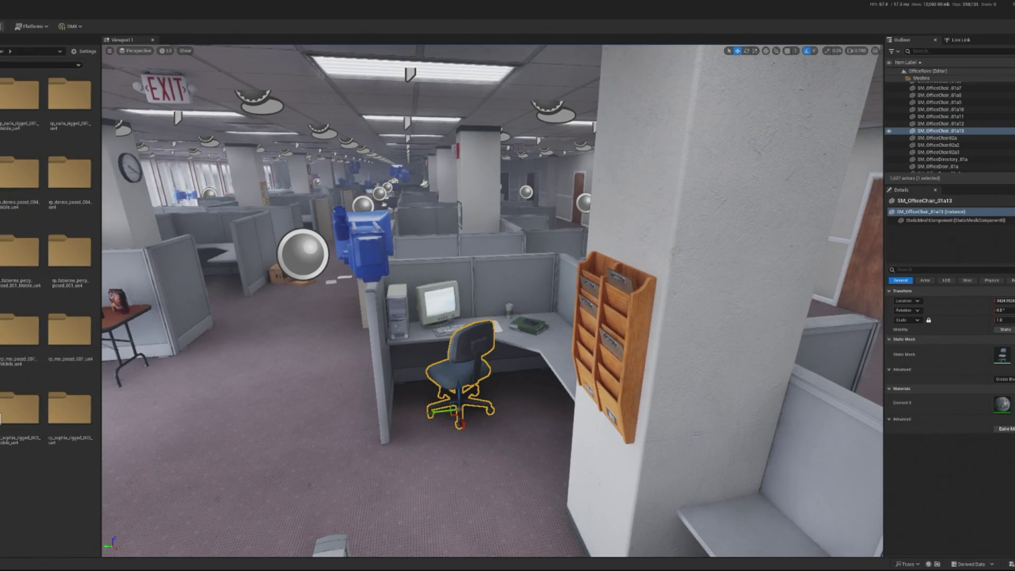
double_click(19, 172)
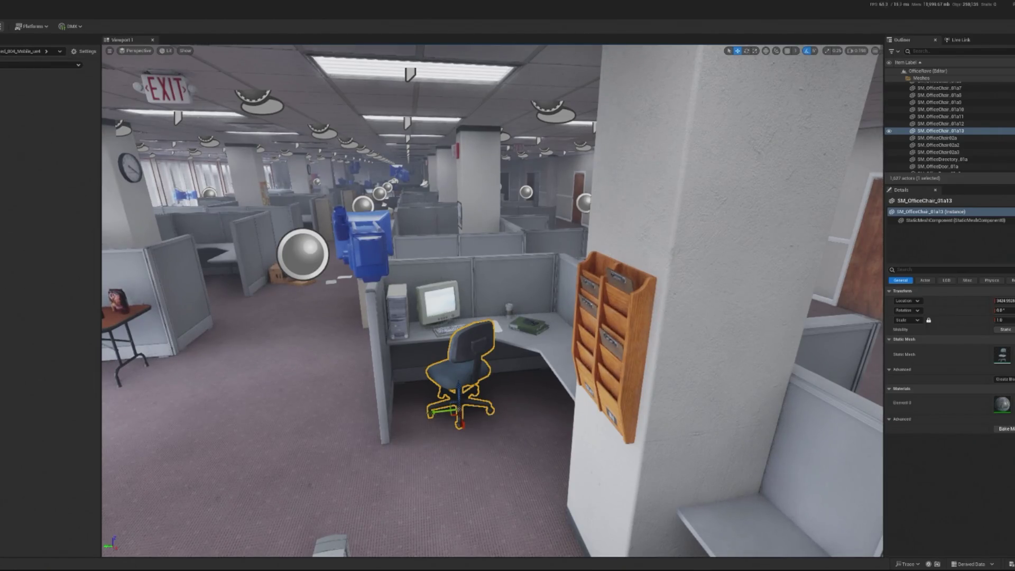
double_click(15, 153)
mouse_move(209, 244)
left_mouse_down()
mouse_move(434, 323)
mouse_move(455, 359)
mouse_move(449, 412)
mouse_move(407, 497)
left_mouse_up()
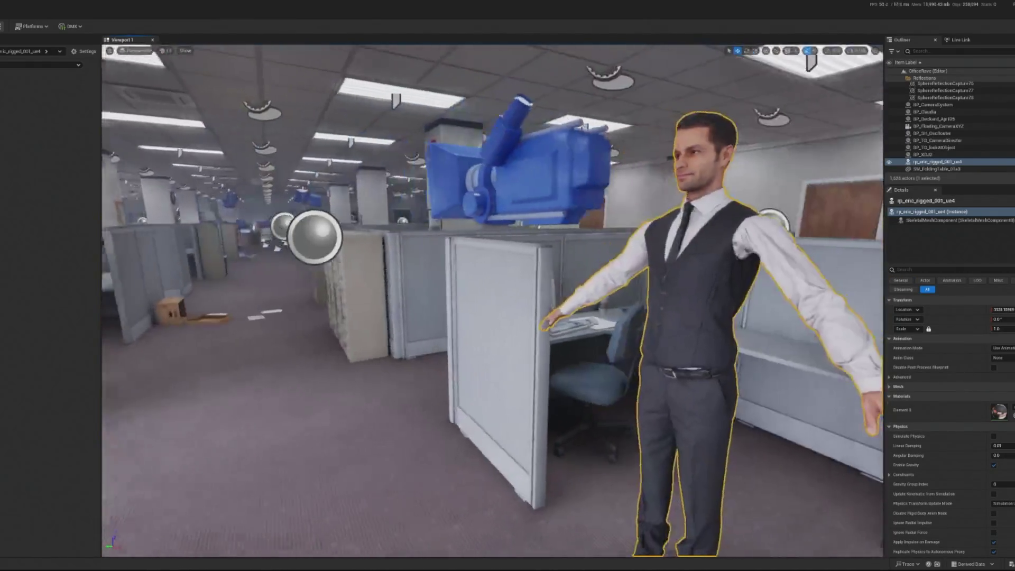
Step: Set rp_eric_rigged_001_ue4 to Use Animation Asset, then open its mesh in the Skeletal Mesh editor
key("f")
key("e")
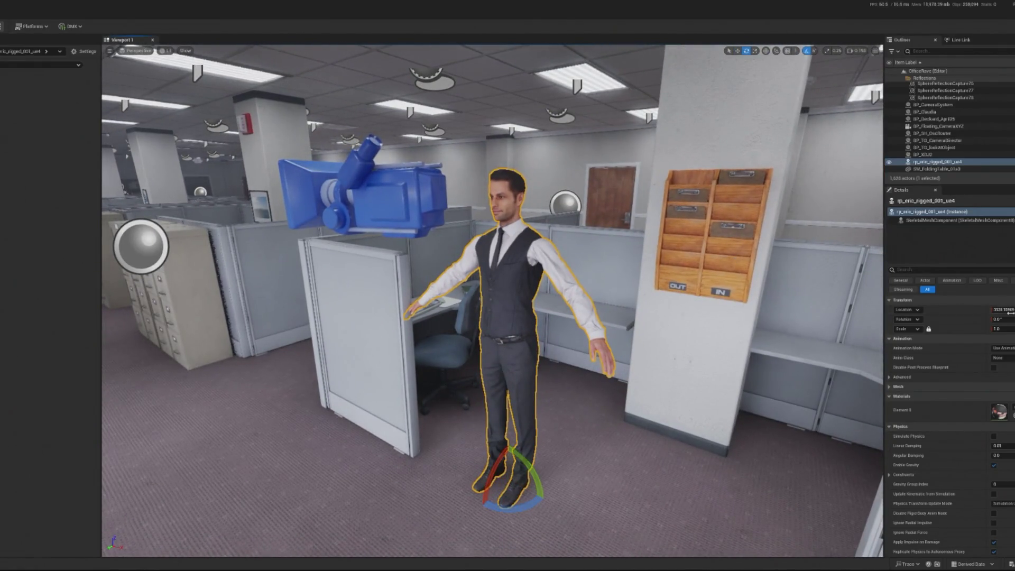
left_click(1002, 348)
left_click(1002, 363)
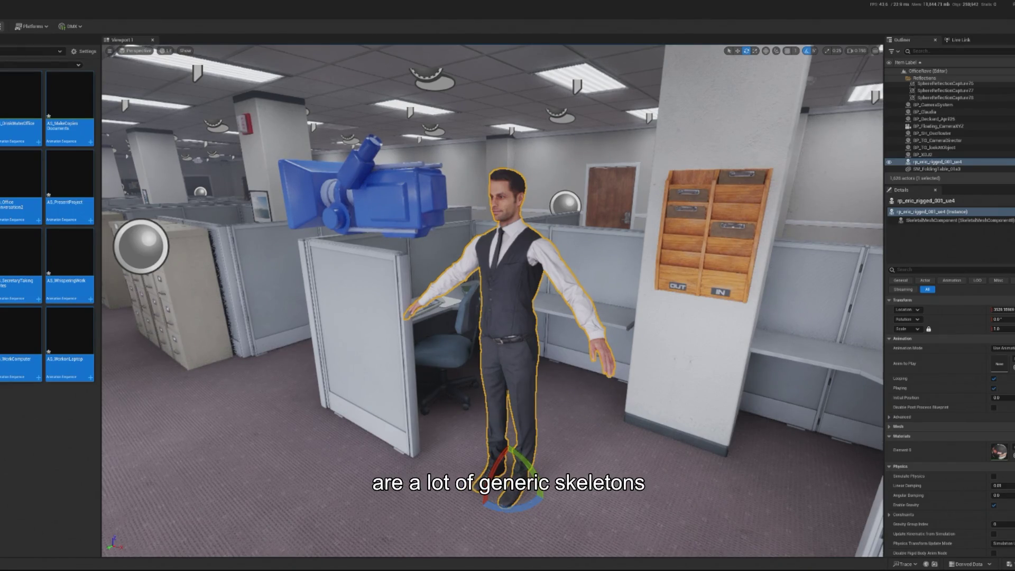
key("ctrl+e")
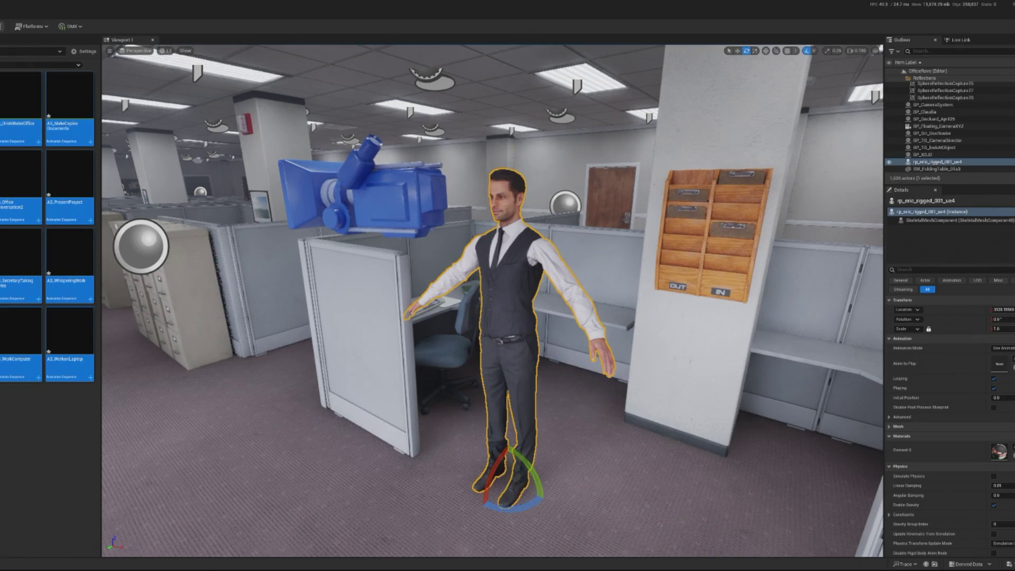
key("ctrl+e")
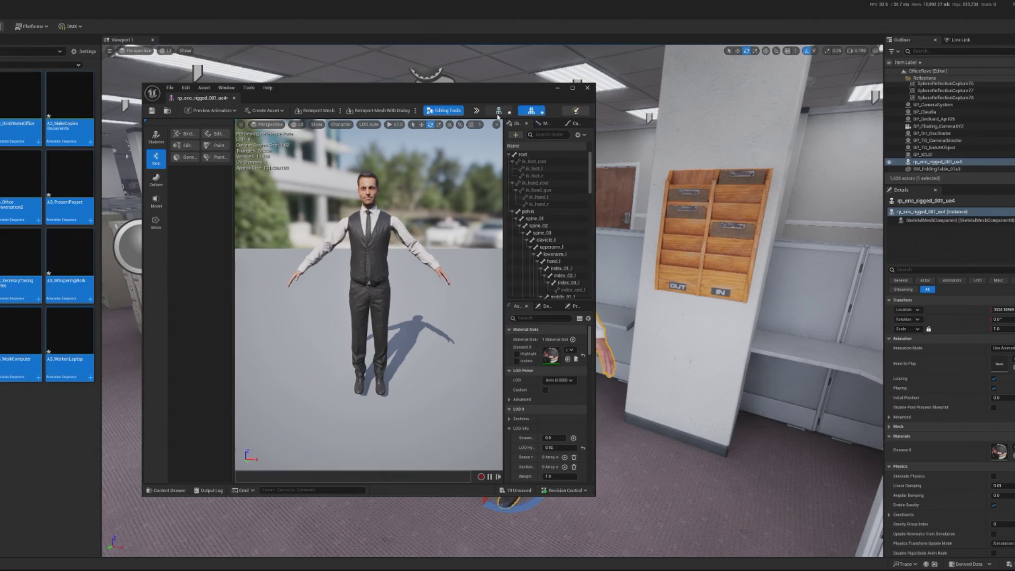
Step: Show the Skeleton tab, collapse hand_l in the Skeleton Tree, and close the asset editor
left_click(498, 111)
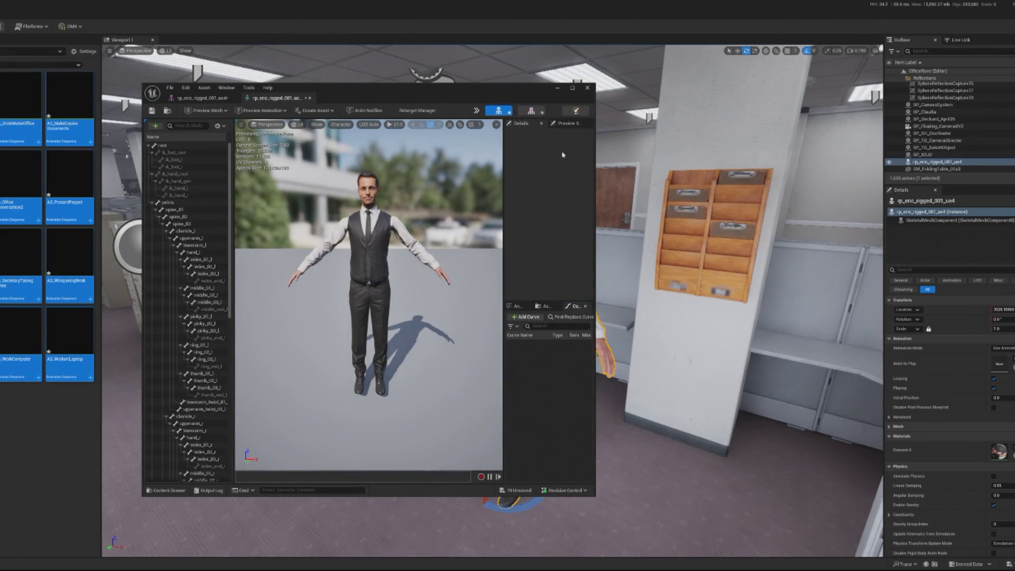
left_click(180, 252)
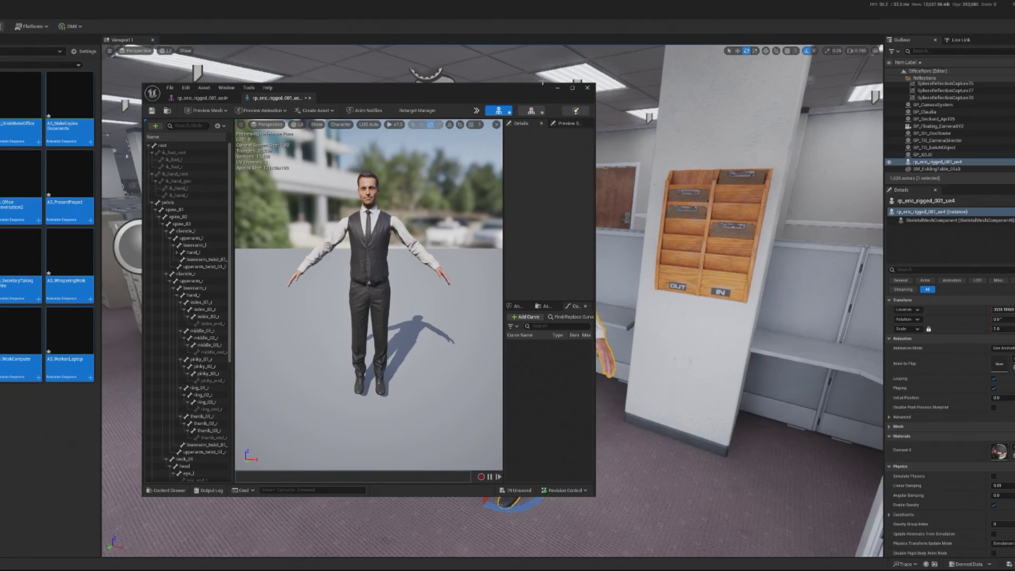
left_click(586, 89)
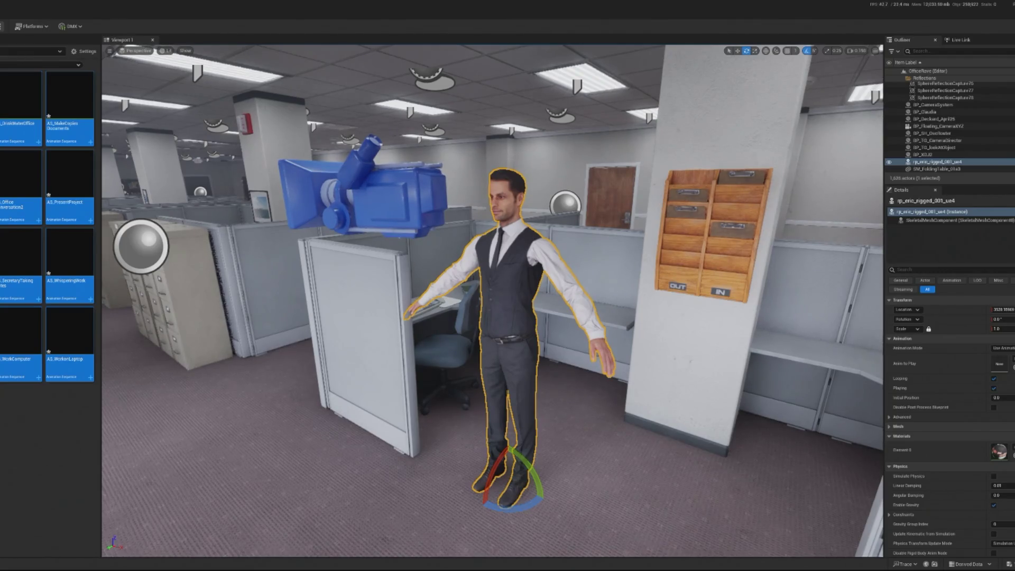
Step: Delete the standing man and start selecting office animations, beginning with AS_ConversationWithColleague
key("Delete")
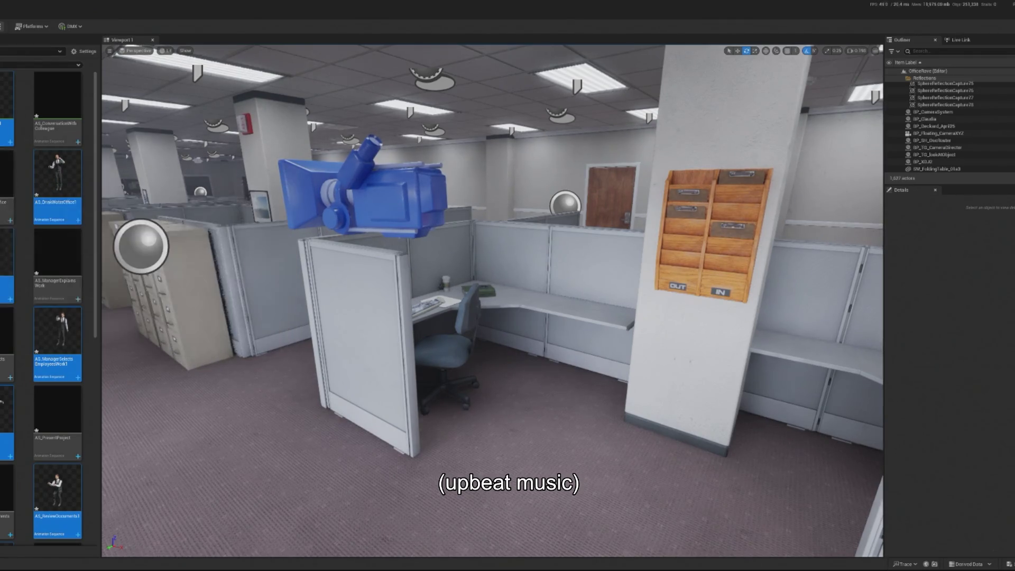
left_click(59, 127)
left_click(74, 108)
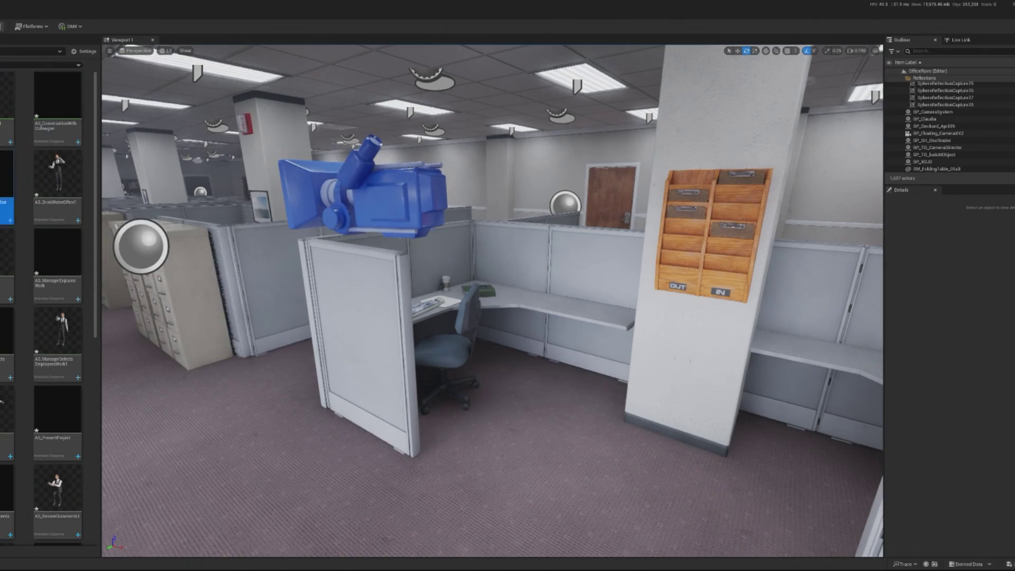
left_click(8, 211, "ctrl")
left_click(57, 265, "ctrl")
left_click(8, 367, "ctrl")
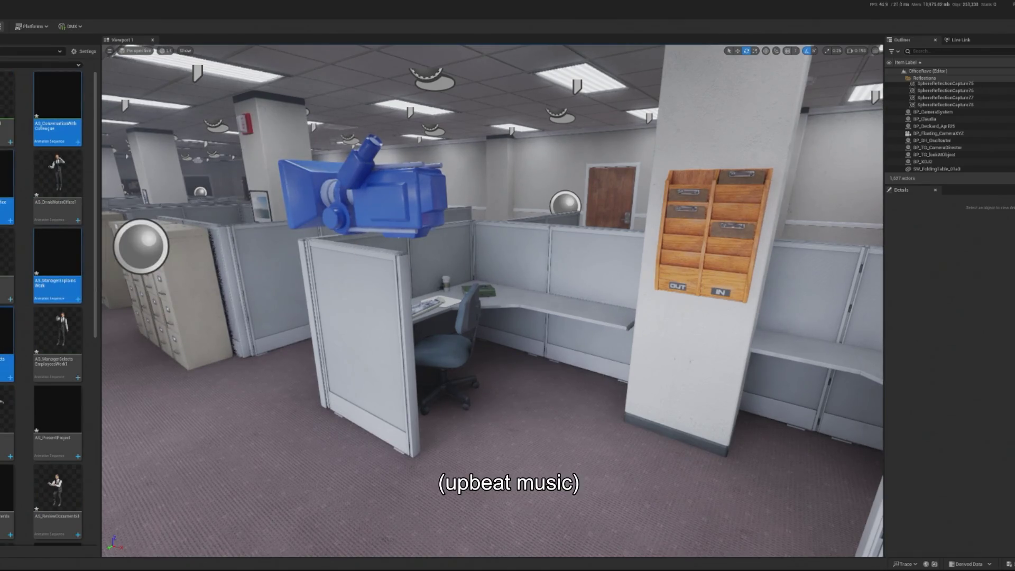
Step: Add more sequences to the selection, including AS_SecretaryTakingNotes and AS_WorkClientOffice
left_click(57, 423, "ctrl")
scroll(35, 411, "down", 1)
scroll(36, 411, "down", 1)
left_click(74, 426, "ctrl")
scroll(75, 427, "down", 2)
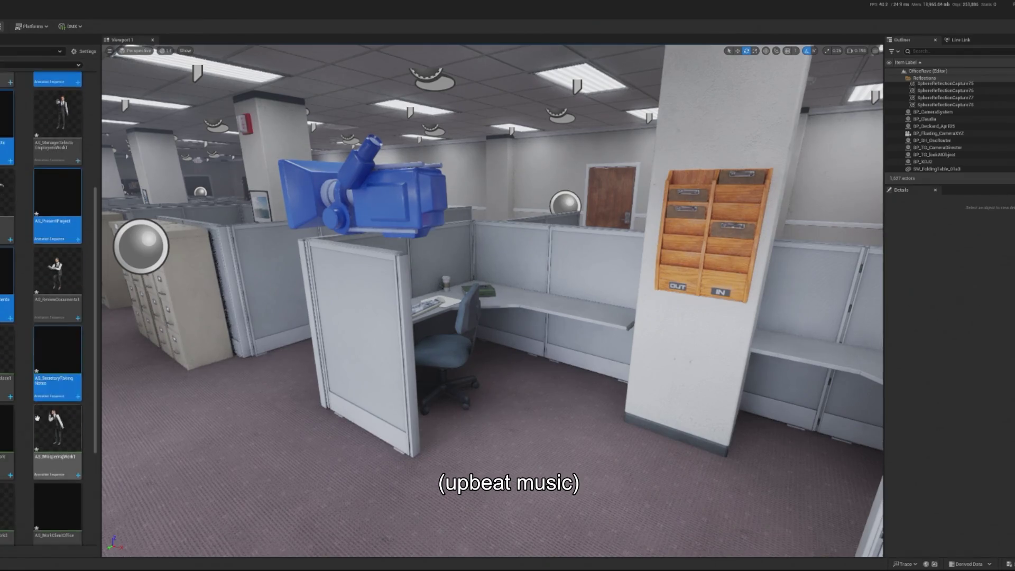
left_click(50, 443, "ctrl")
scroll(4, 425, "down", 1)
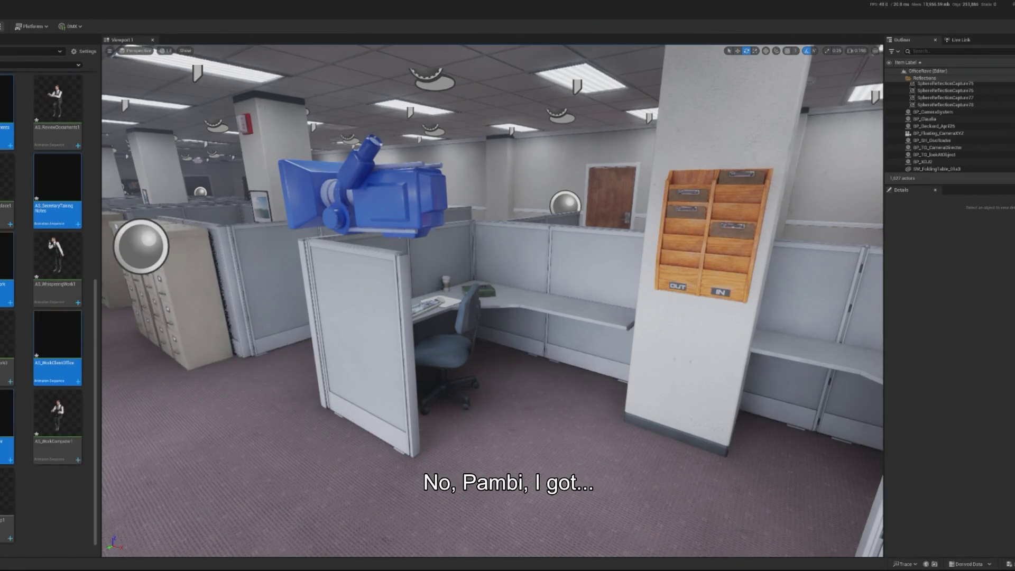
Step: Force delete the selected office animation sequences despite their remaining references
key("Delete")
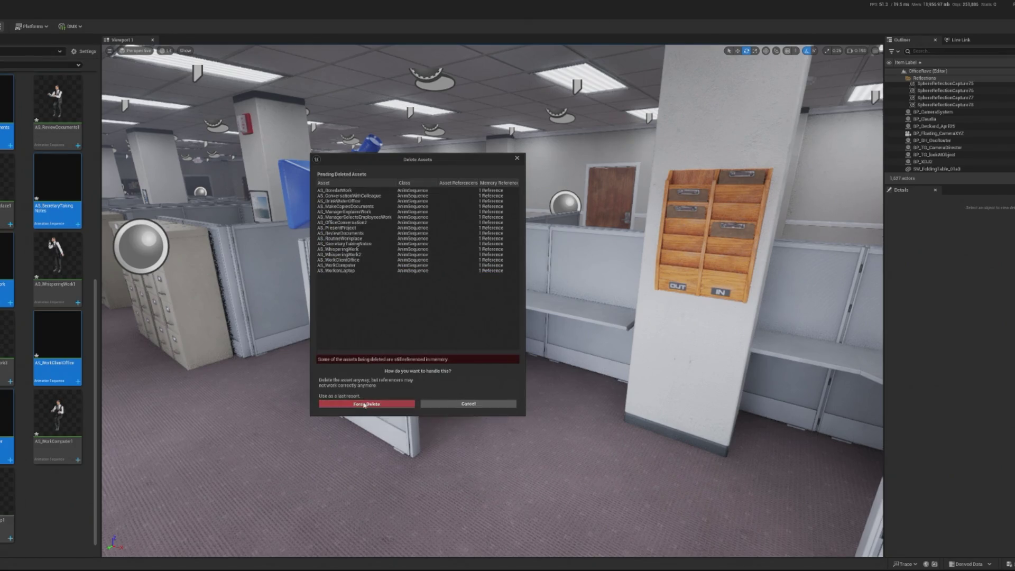
left_click(353, 403)
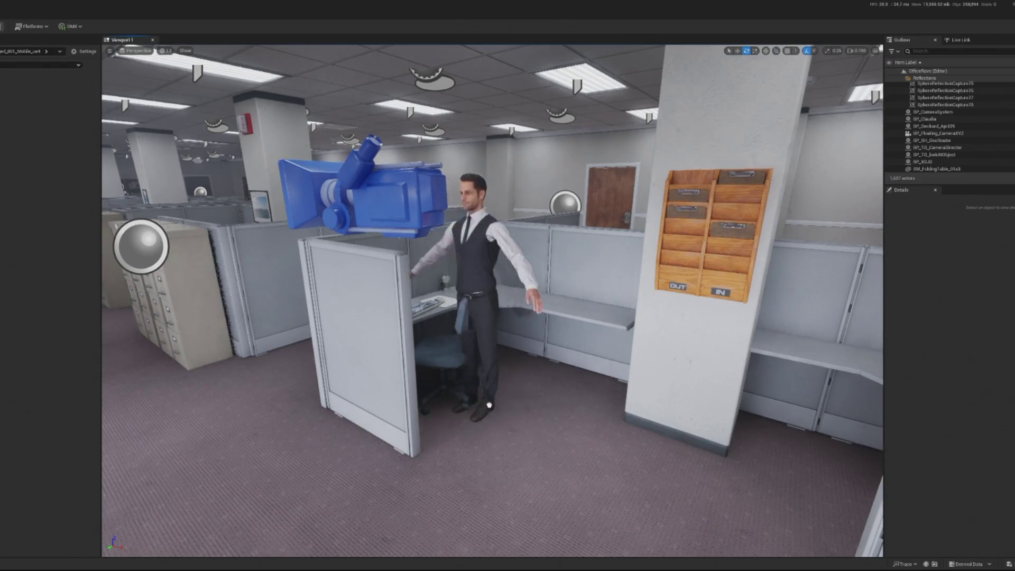
Step: Set the new man's Animation Mode to Use Animation Asset and assign an animation
key("f")
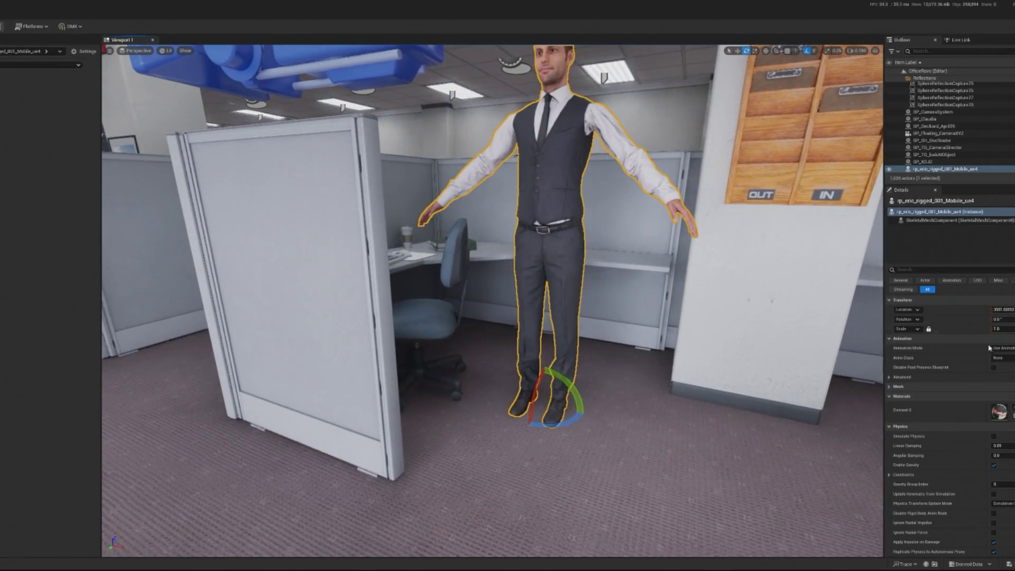
left_click(1002, 348)
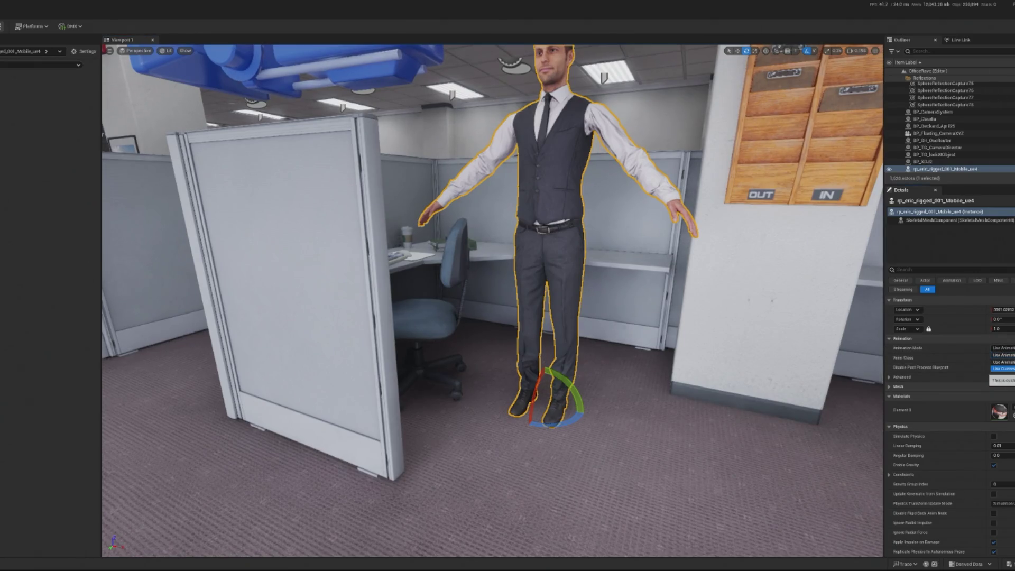
left_click(1003, 361)
left_click(1002, 364)
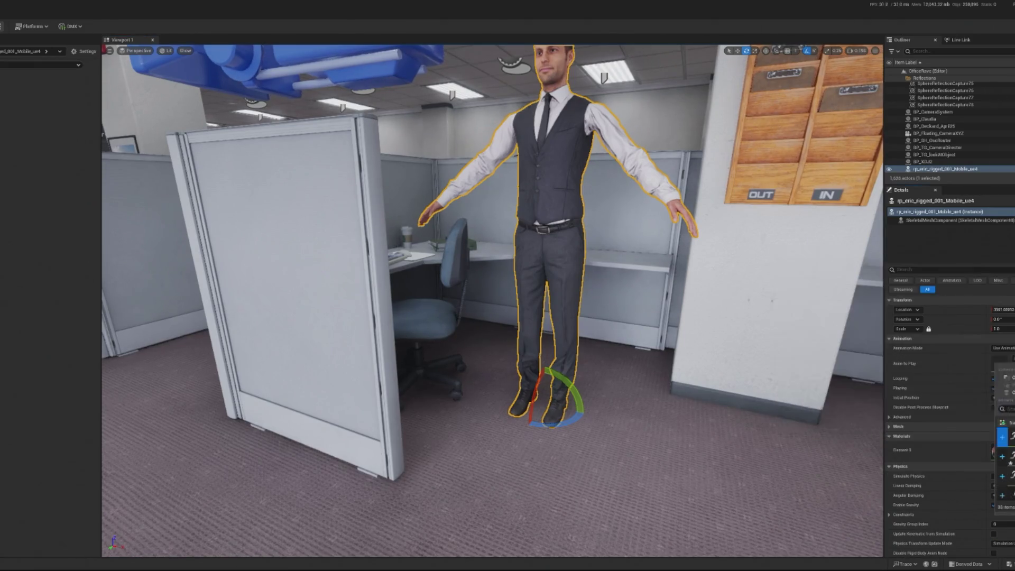
left_click(1005, 436)
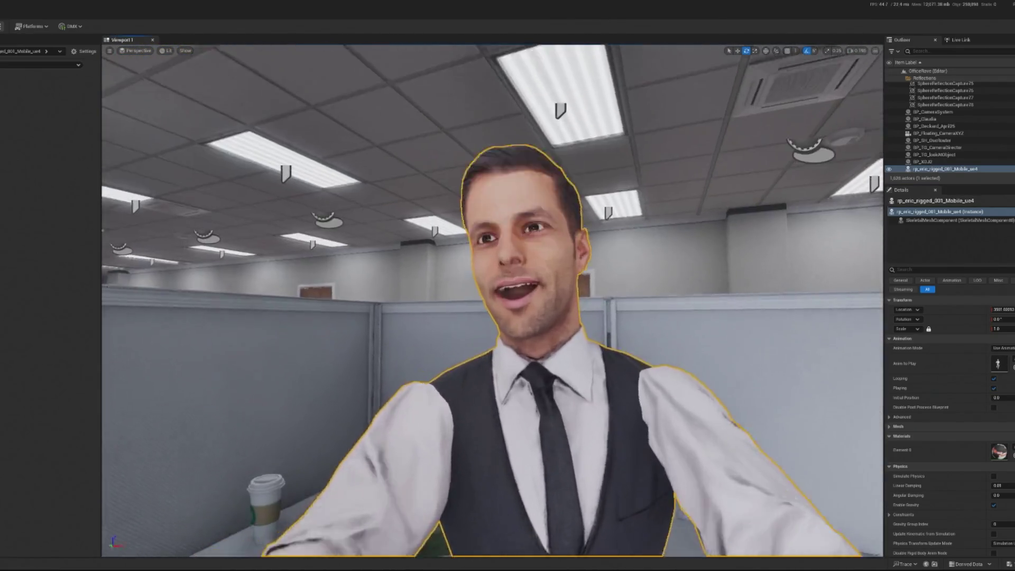
Step: Try other Anim to Play options and settle on a seated animation for the man
key("f")
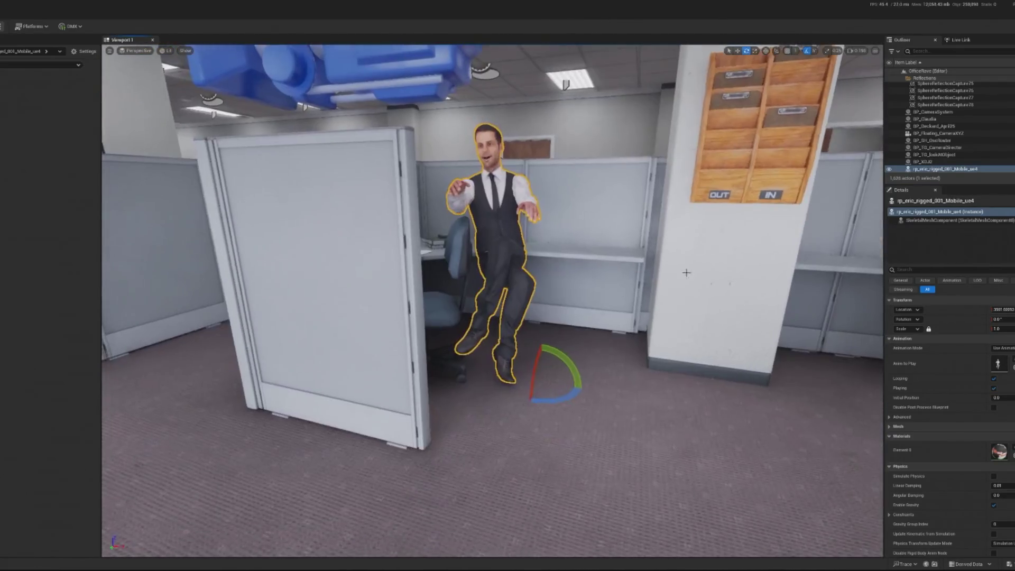
left_click(999, 363)
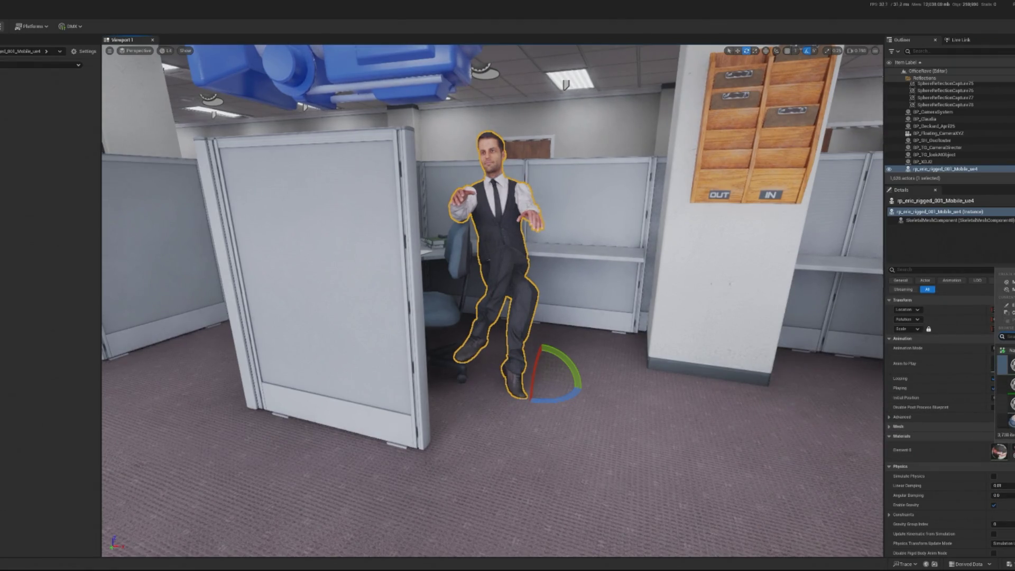
left_click(1010, 385)
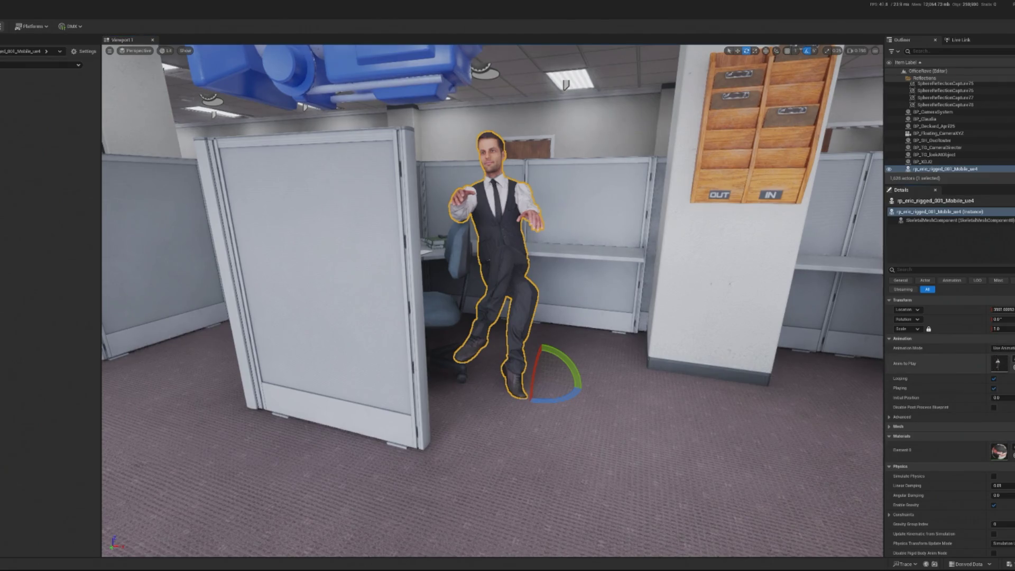
mouse_move(998, 364)
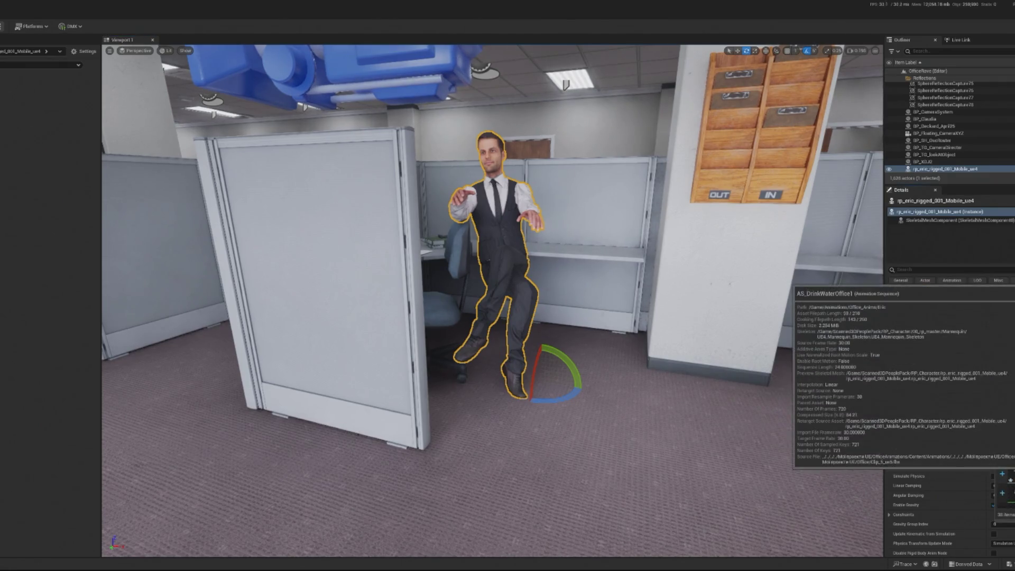
mouse_move(996, 454)
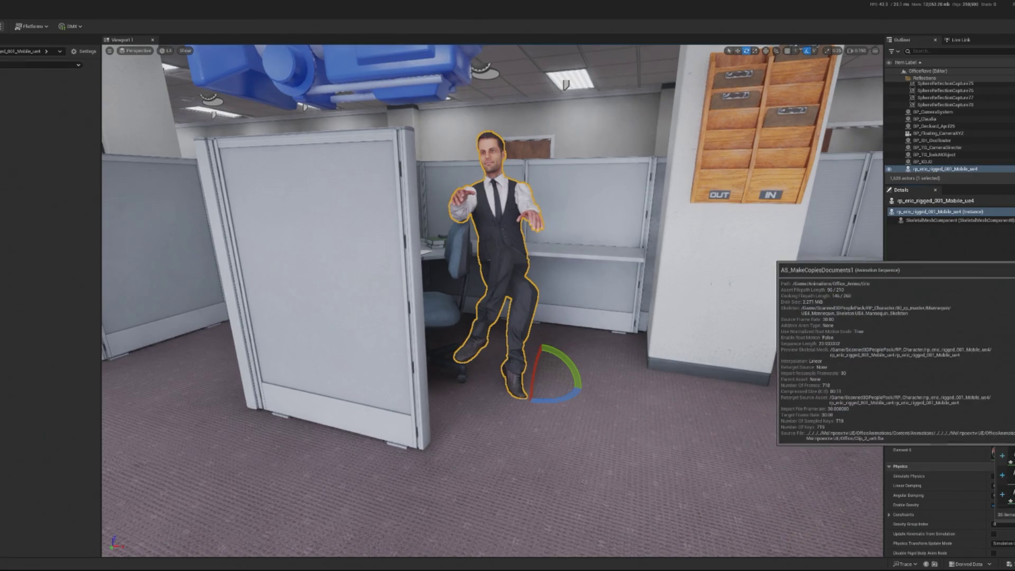
mouse_move(996, 473)
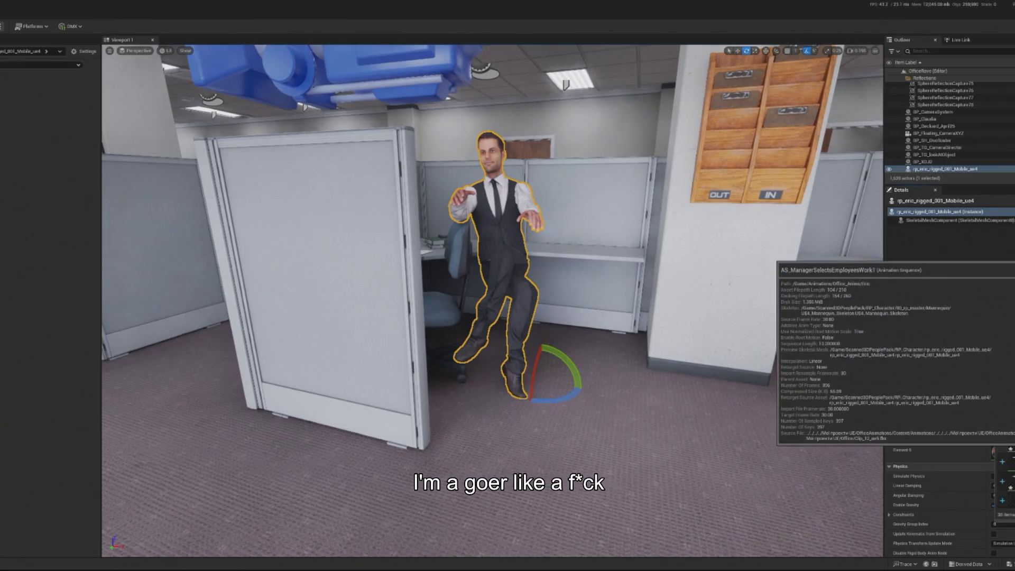
mouse_move(996, 493)
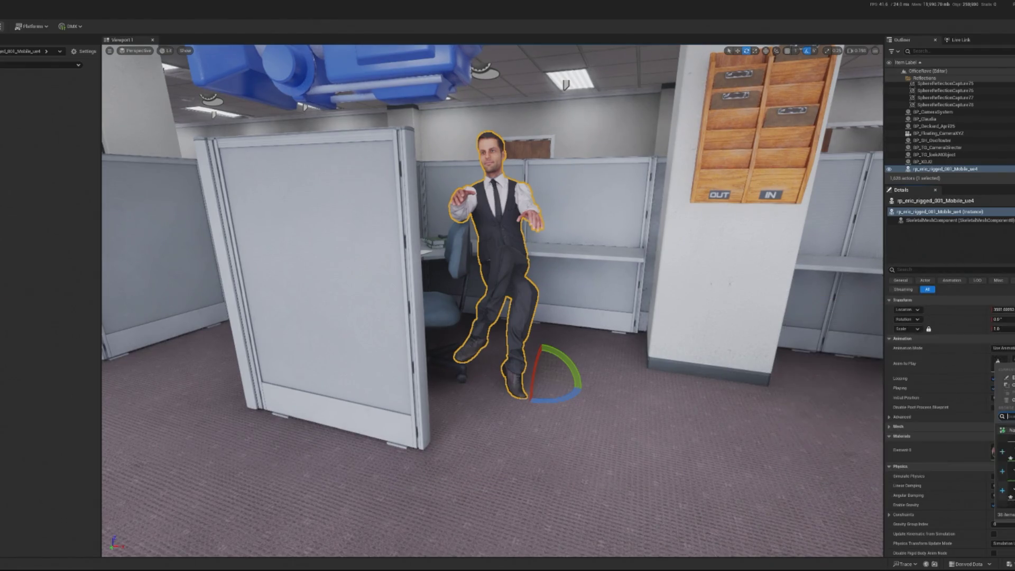
left_click(1002, 495)
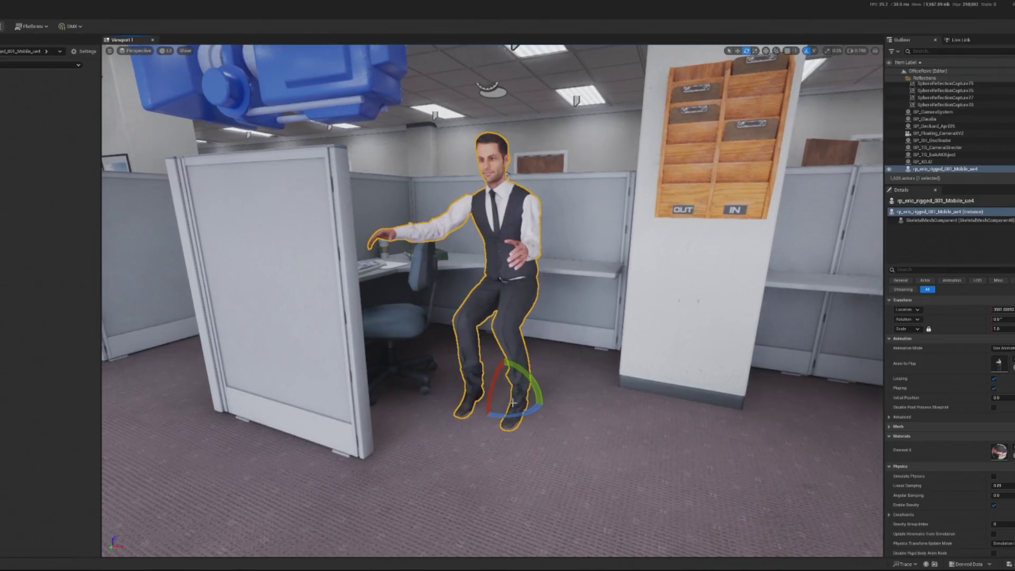
key("w")
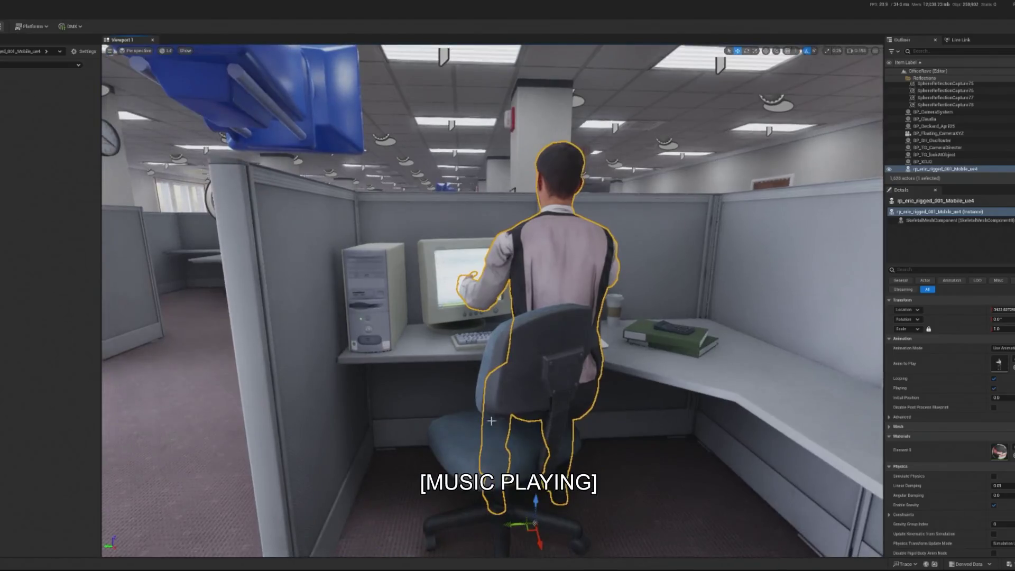
Step: Move the man onto the cubicle chair and select the chair together with him
left_click_drag(505, 518, 447, 529)
key("e")
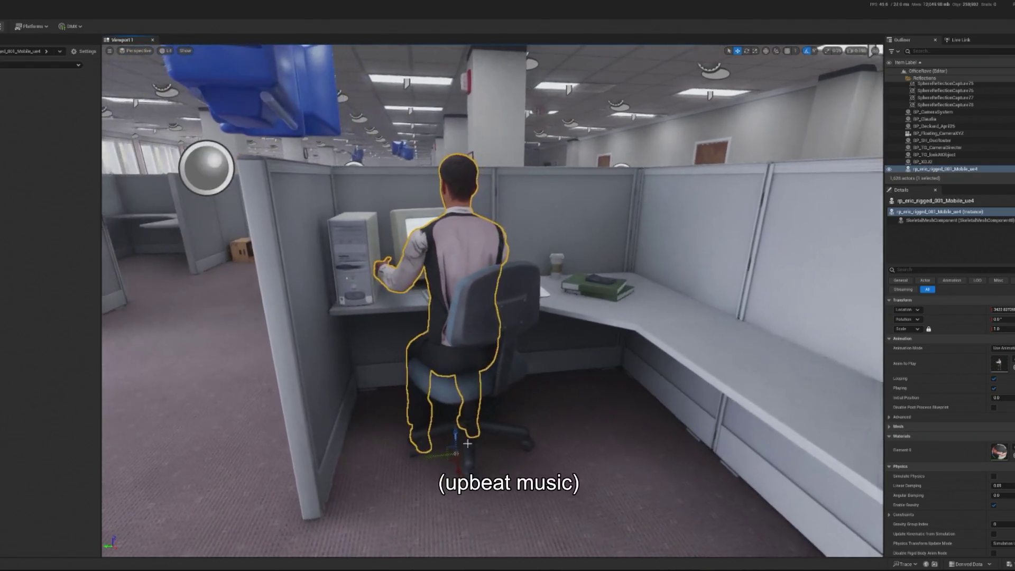
left_click(465, 462)
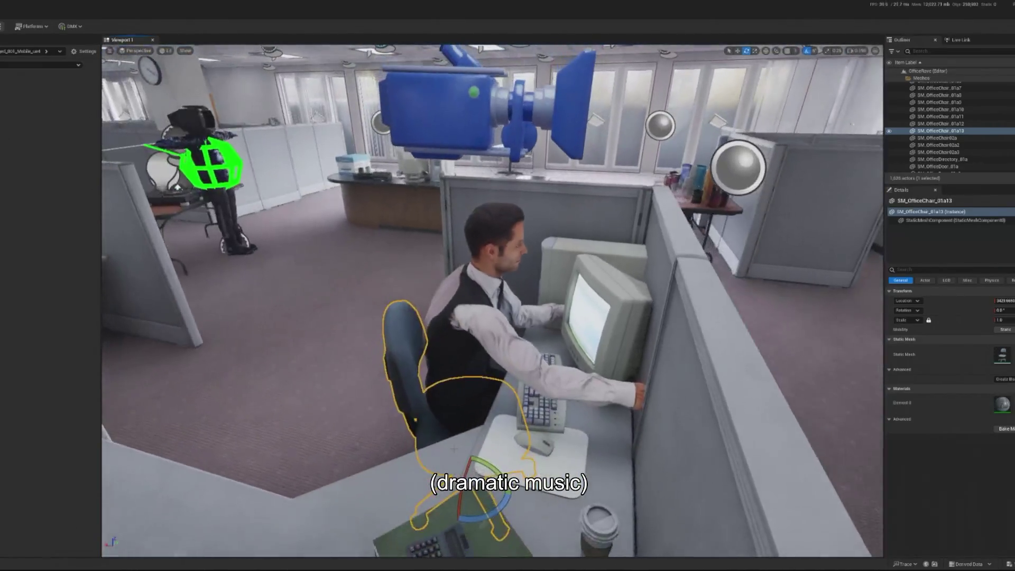
left_click(458, 420, "ctrl")
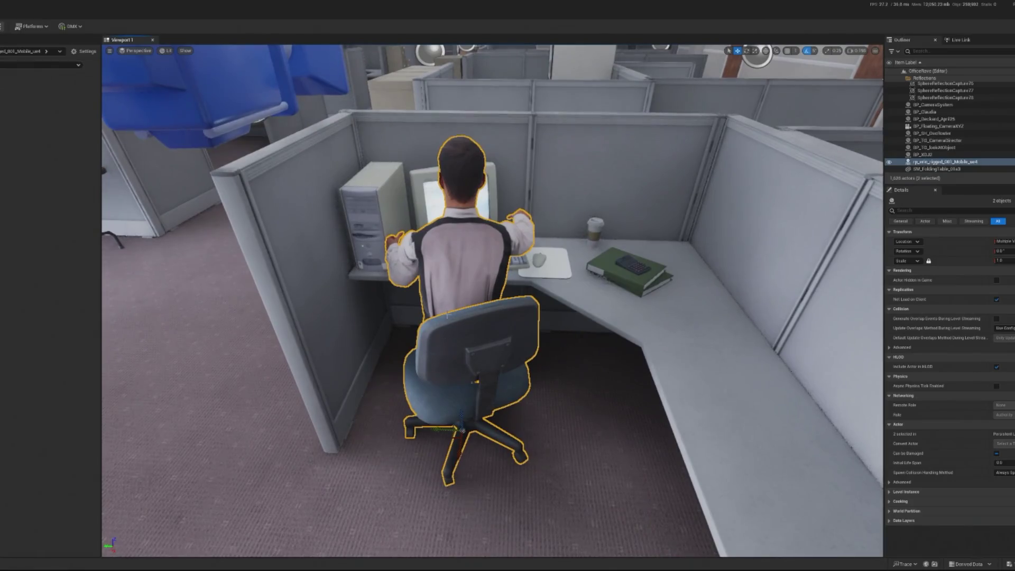
left_click(440, 402)
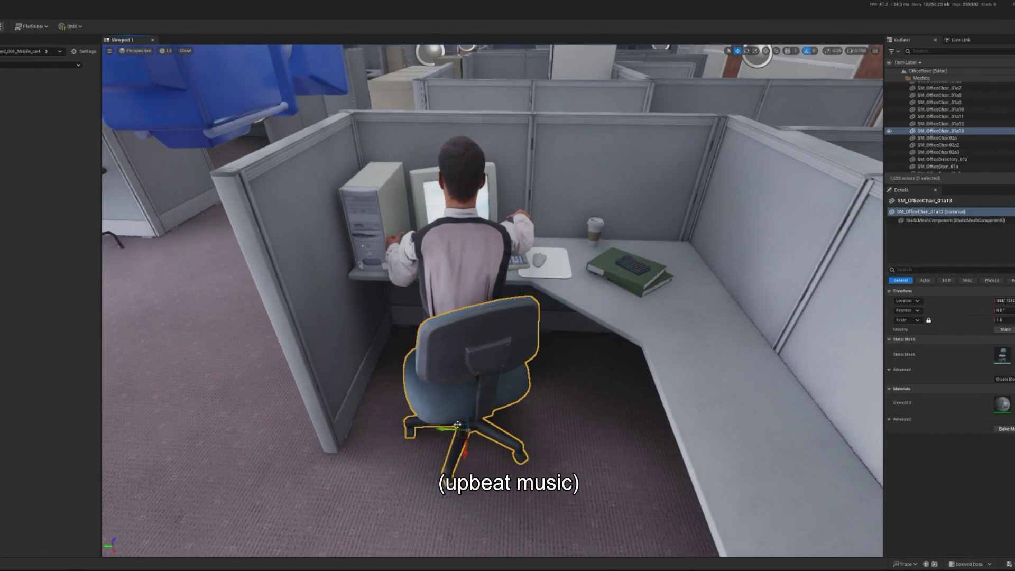
left_click(437, 298, "ctrl")
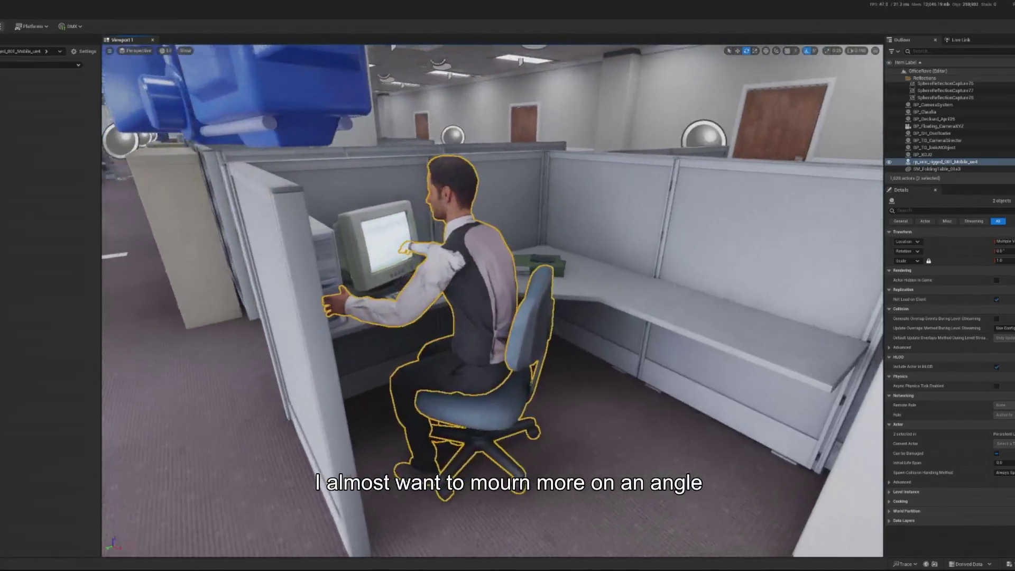
key("w")
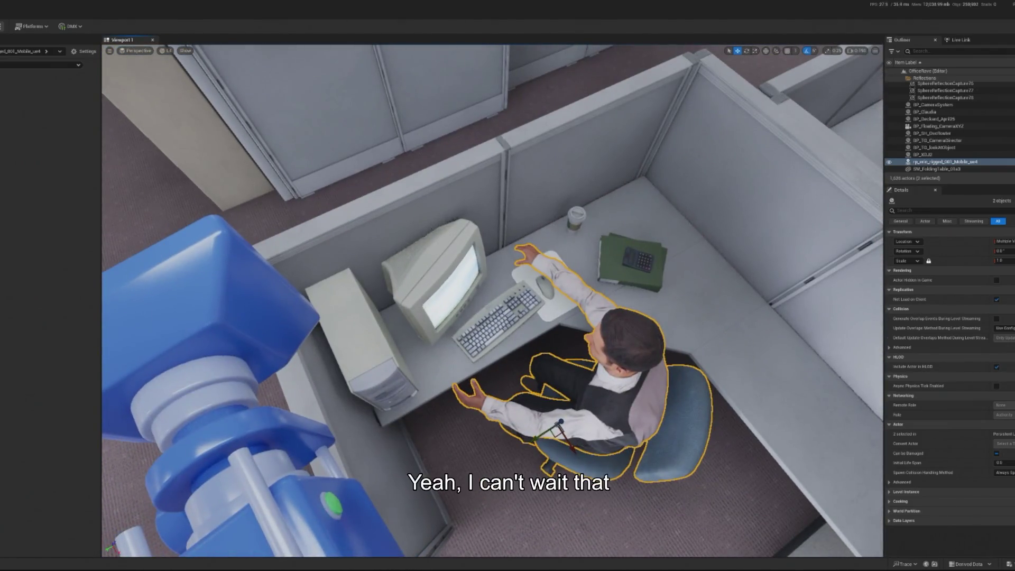
Step: Move the CRT monitor across the desk and turn it toward the worker, then check the keyboard and mouse
left_click(448, 310)
left_click_drag(409, 309, 422, 326)
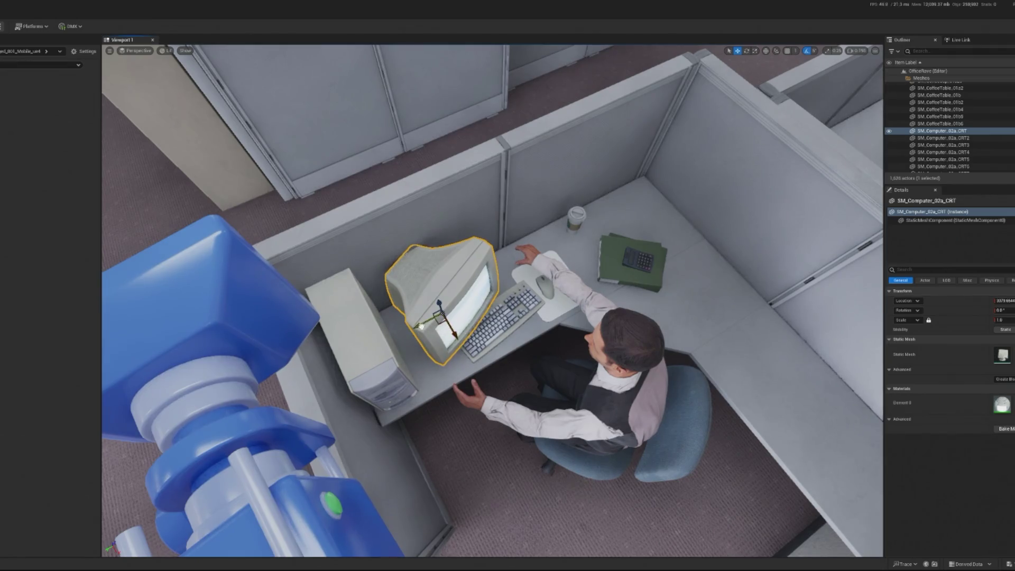
left_click_drag(461, 346, 466, 365)
left_click(505, 317)
left_click(550, 275)
left_click(542, 290, "ctrl")
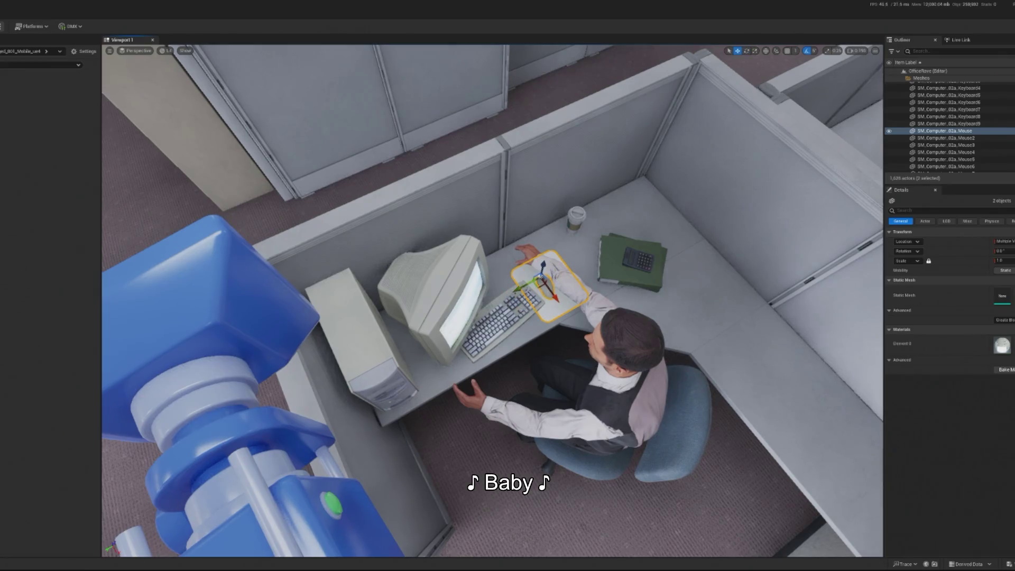
left_click(500, 317)
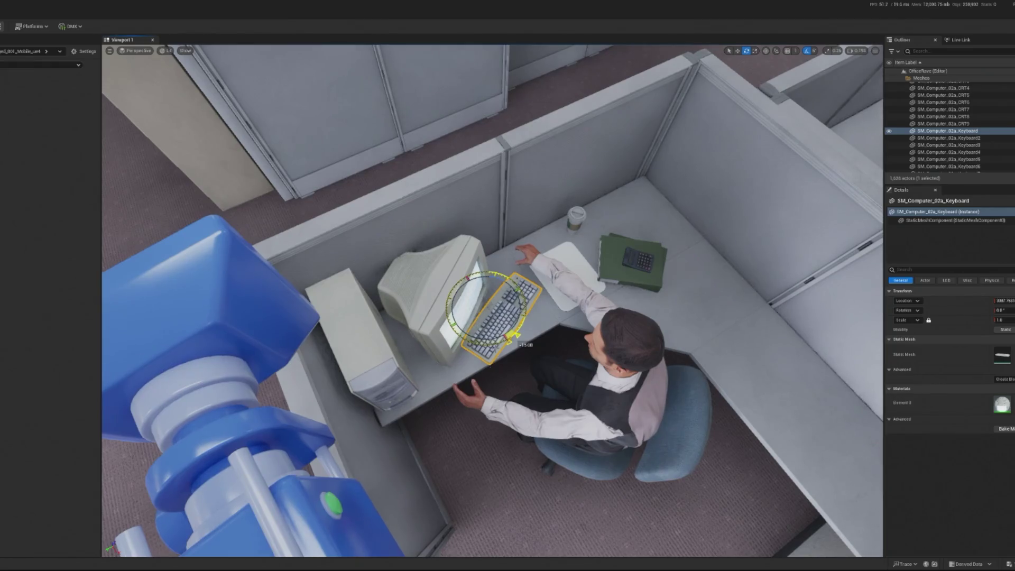
left_click(624, 370)
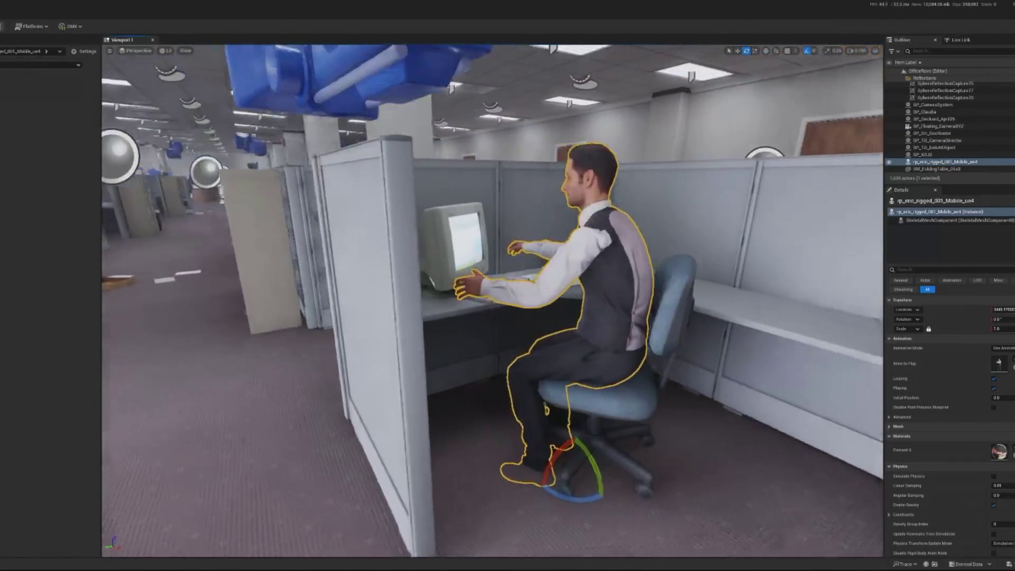
key("alt+p")
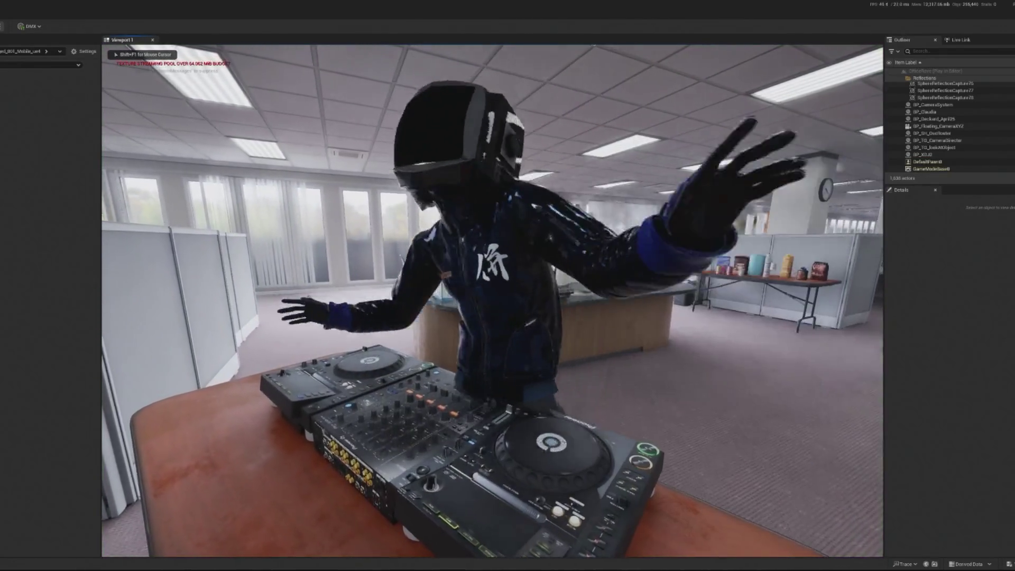
Step: Free the mouse from the running playtest with Shift+F1, then stop it with Escape
key("shift+F1")
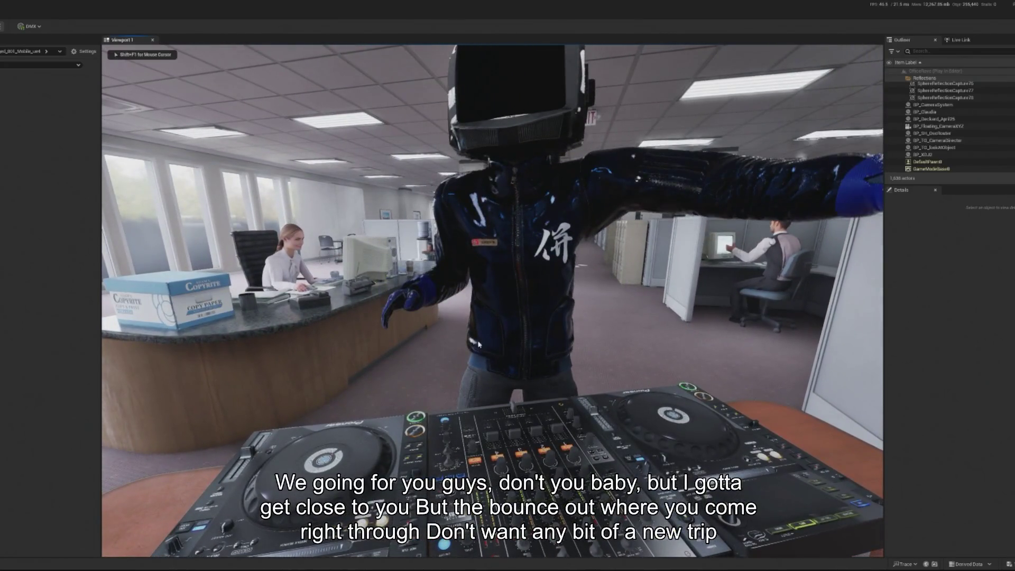
key("Escape")
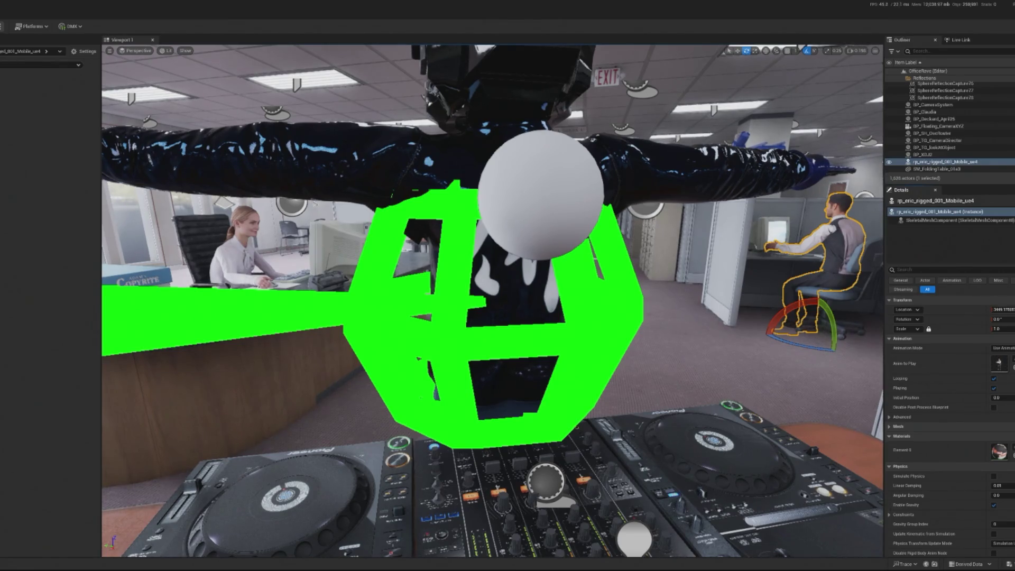
Step: Give the seated man the typing animation and shrink him to 0.938 scale, undoing a sideways nudge
key("f")
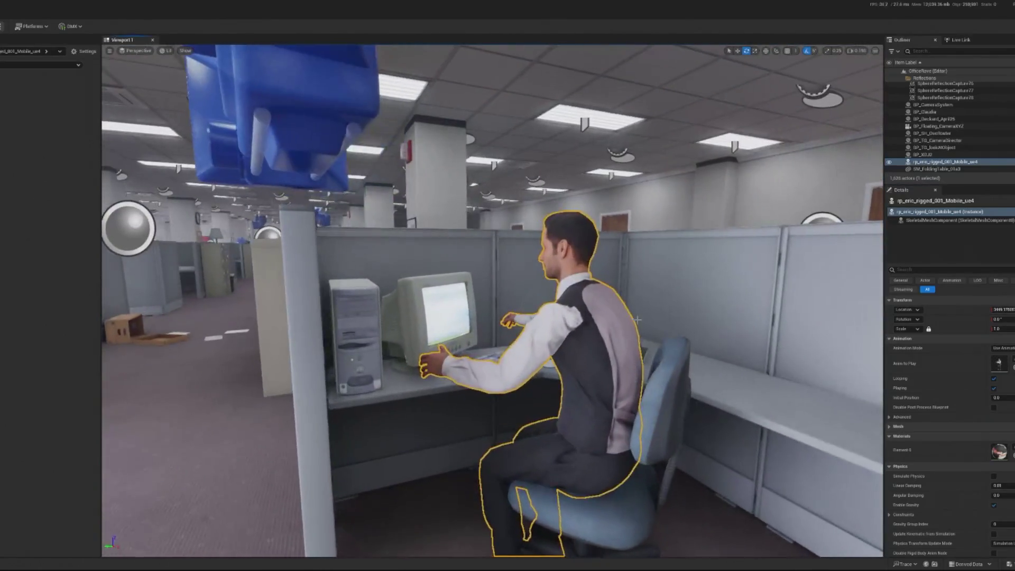
left_click(1012, 363)
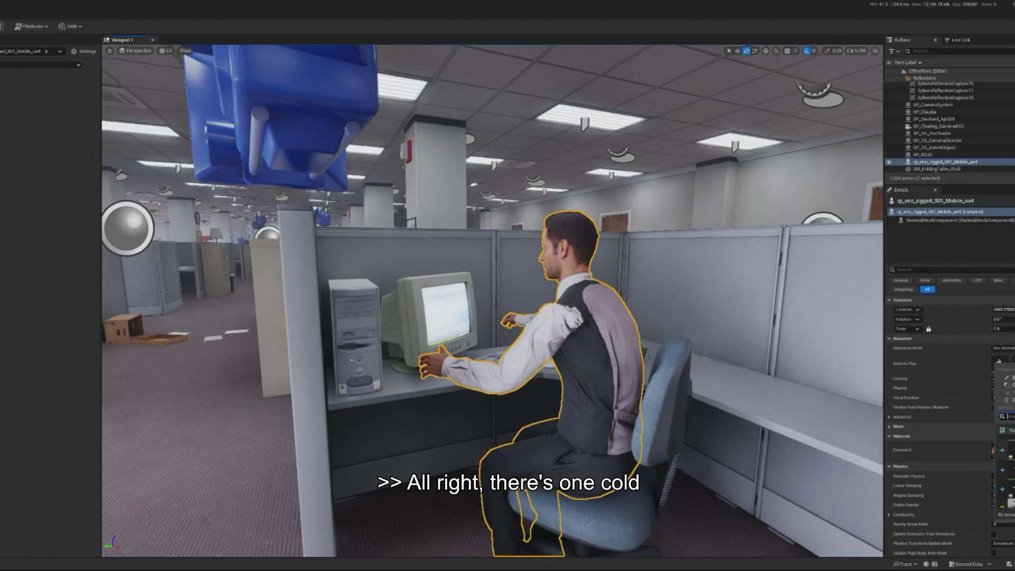
left_click(1004, 469)
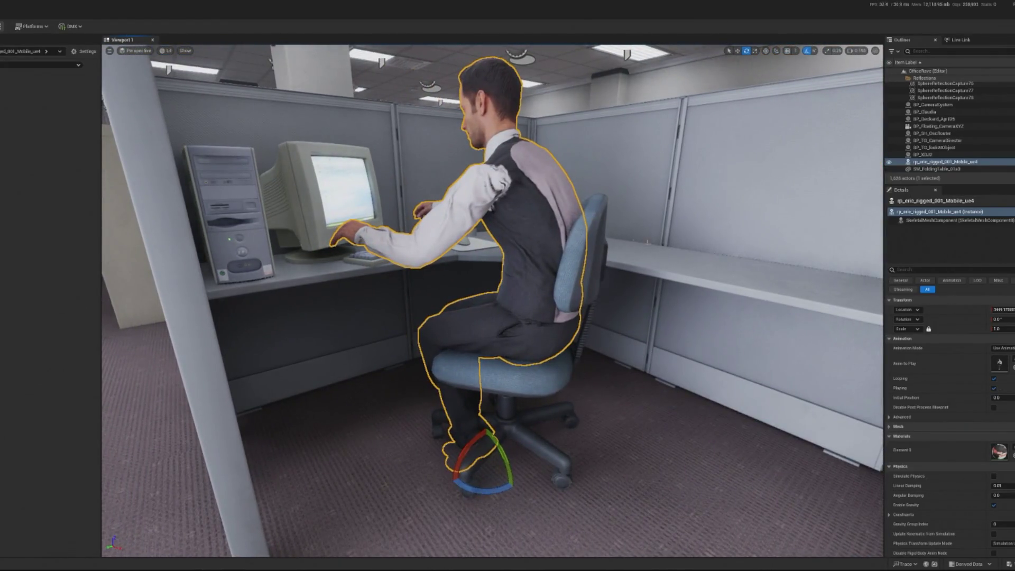
left_click_drag(997, 329, 987, 328)
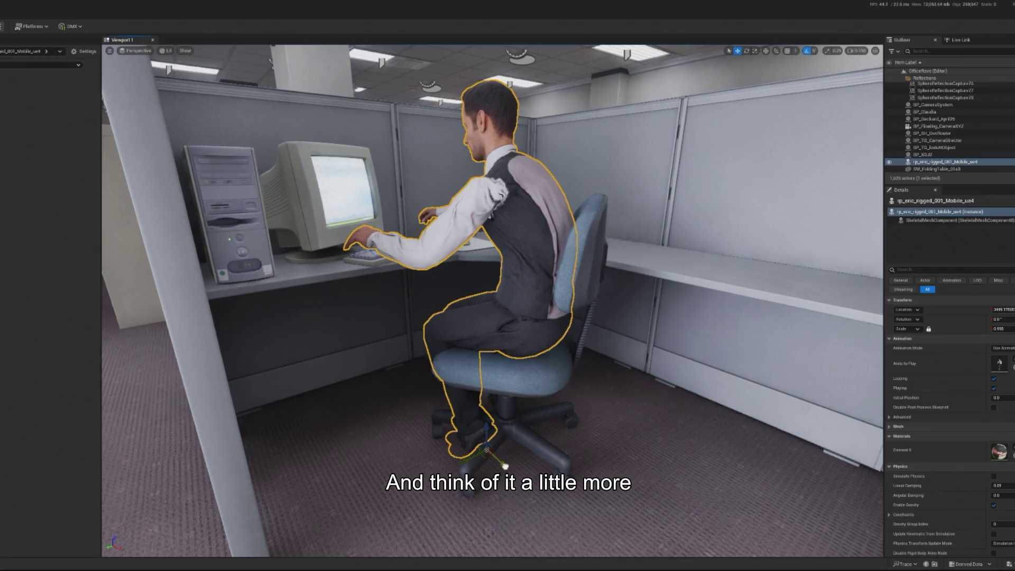
left_click_drag(504, 466, 497, 464)
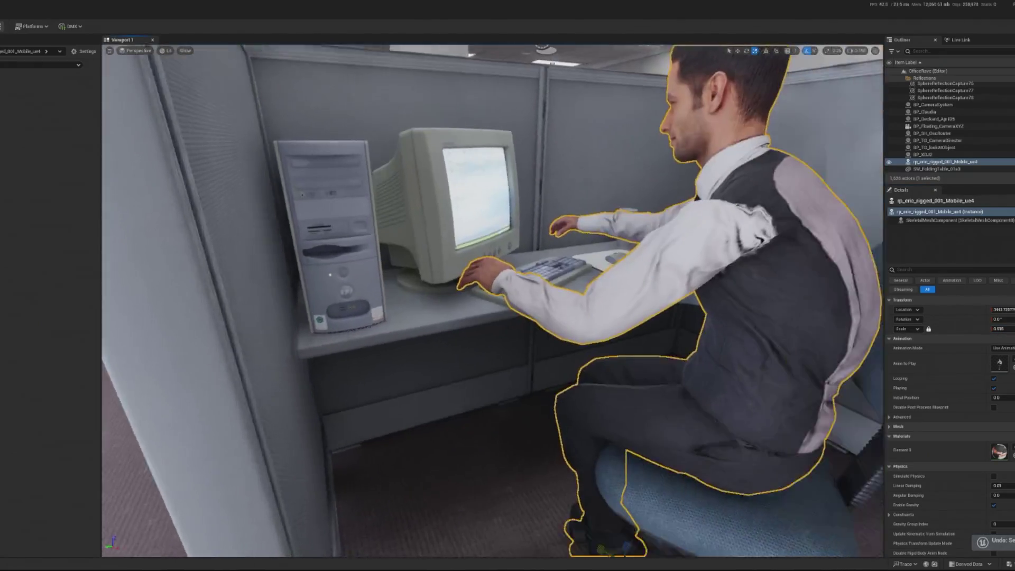
key("ctrl+z")
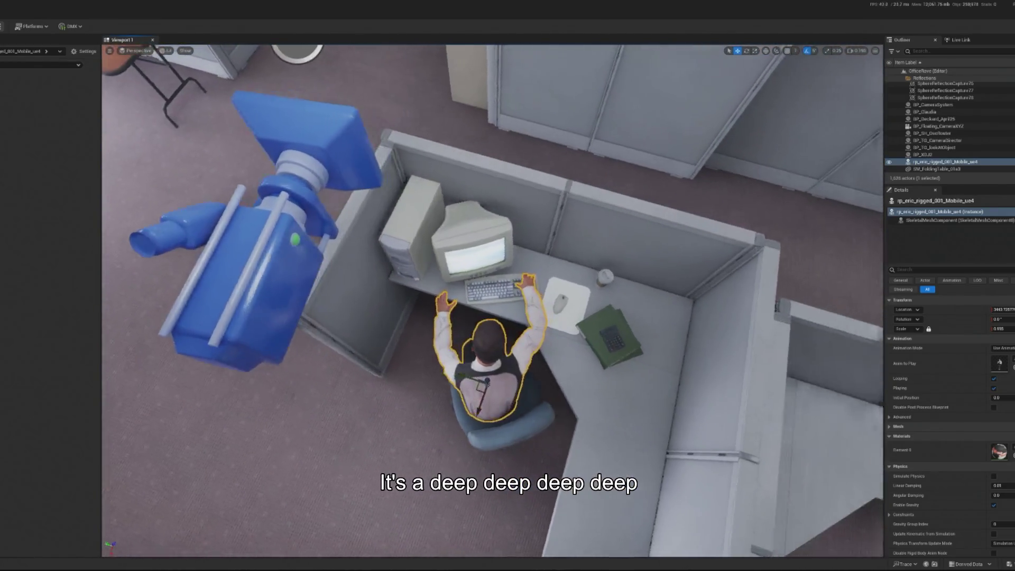
left_click(418, 261)
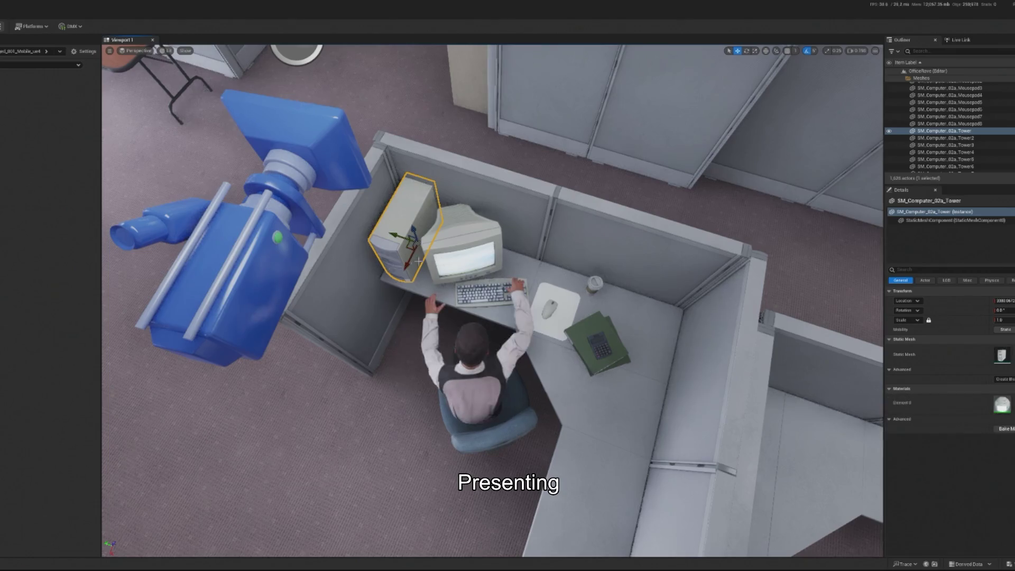
Step: Move the computer tower to the desk's right end, then shift and rotate the CRT to face forward
mouse_move(391, 236)
left_mouse_down()
mouse_move(624, 305)
mouse_move(621, 348)
left_mouse_up()
left_click(461, 248)
left_click_drag(461, 248, 434, 238)
key("e")
left_click_drag(415, 291, 413, 299)
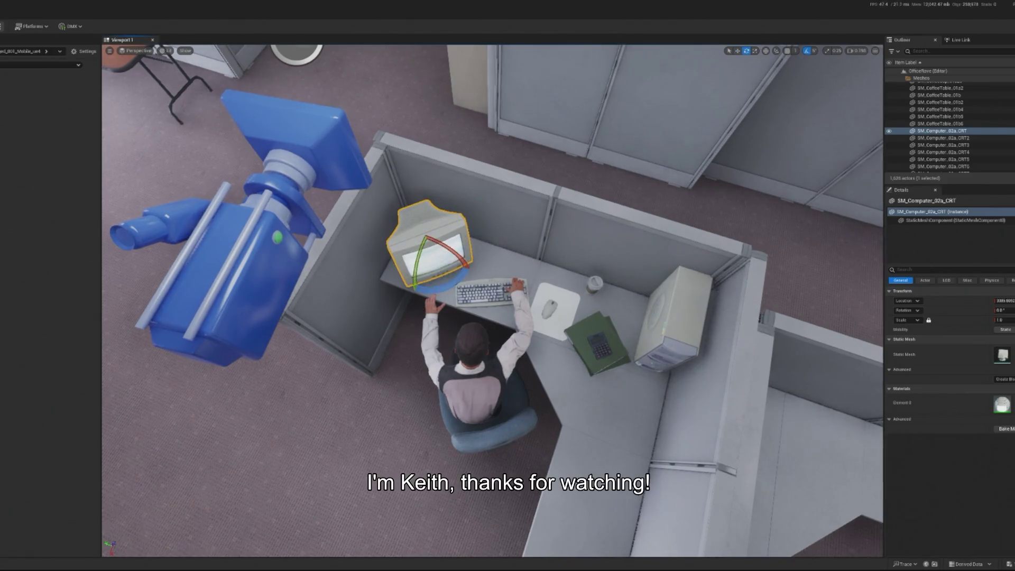
Step: Move the keyboard and mouse beneath the man's typing hands, then start a playtest
left_click(484, 293)
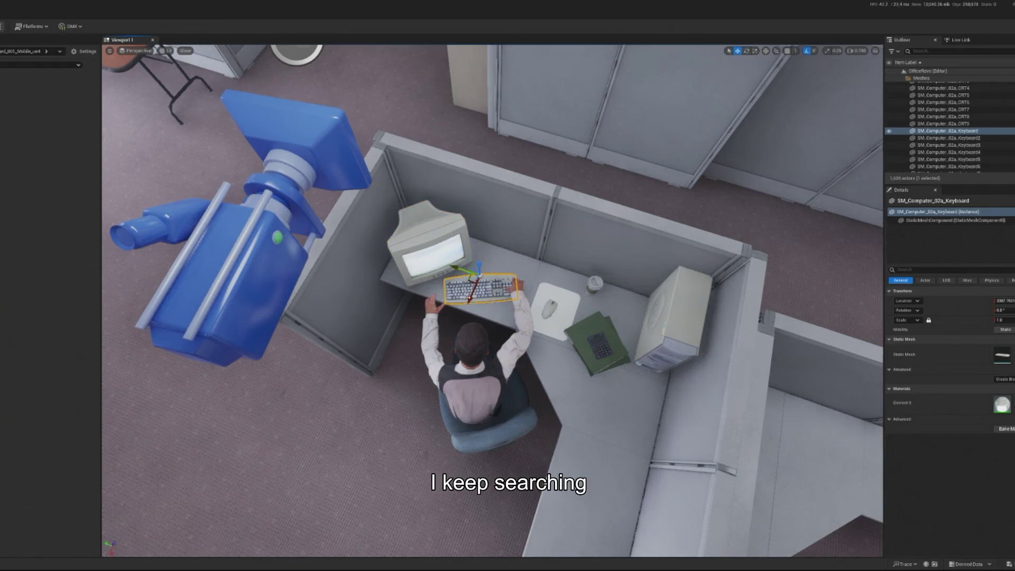
key("f")
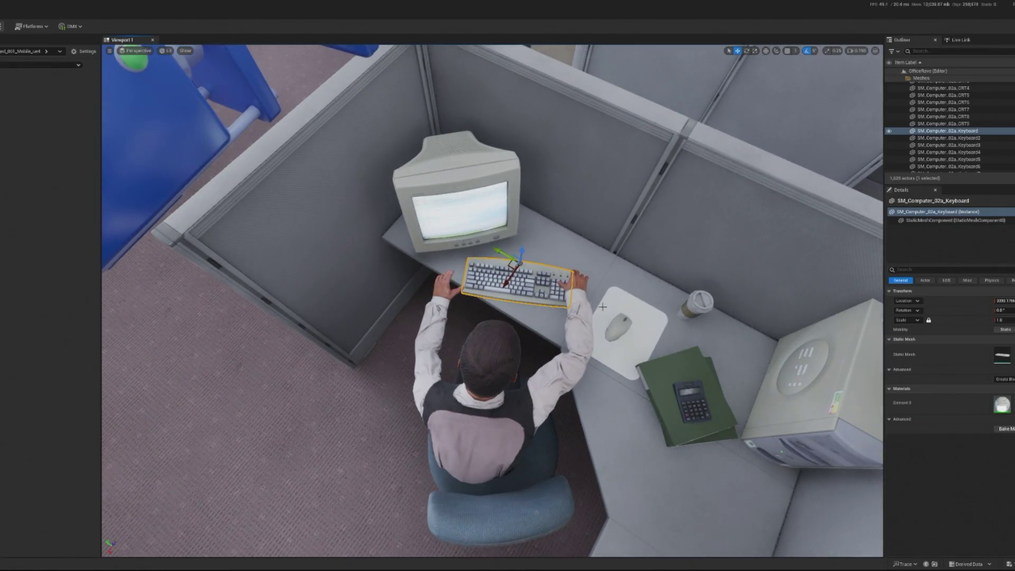
left_click_drag(509, 265, 502, 255)
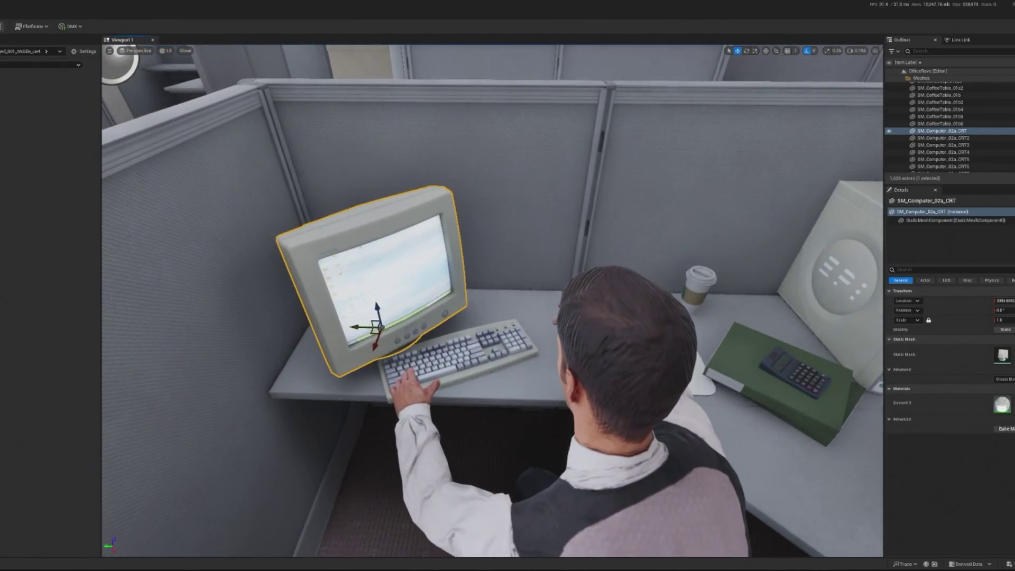
left_click(470, 357)
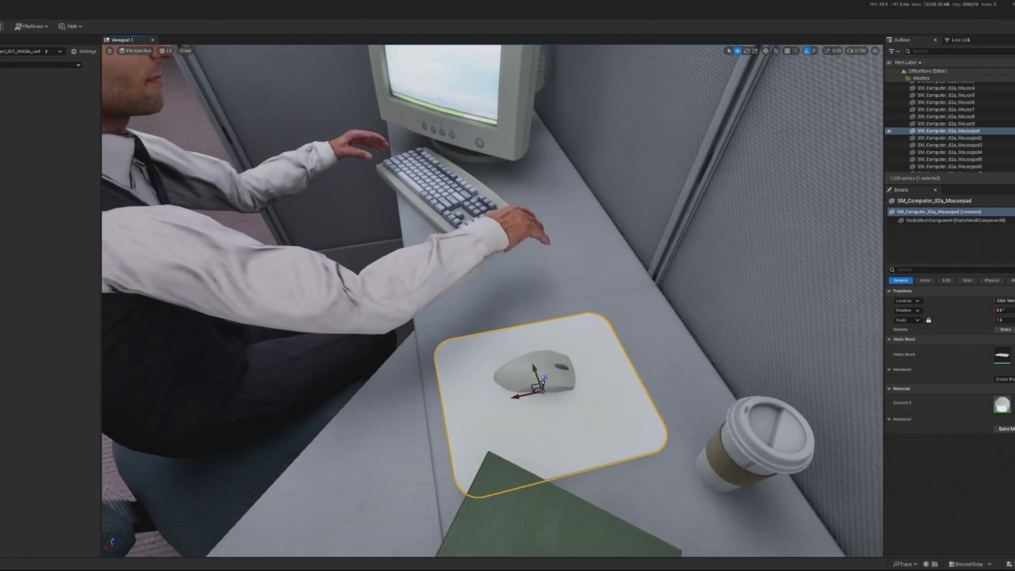
left_click(553, 359, "ctrl")
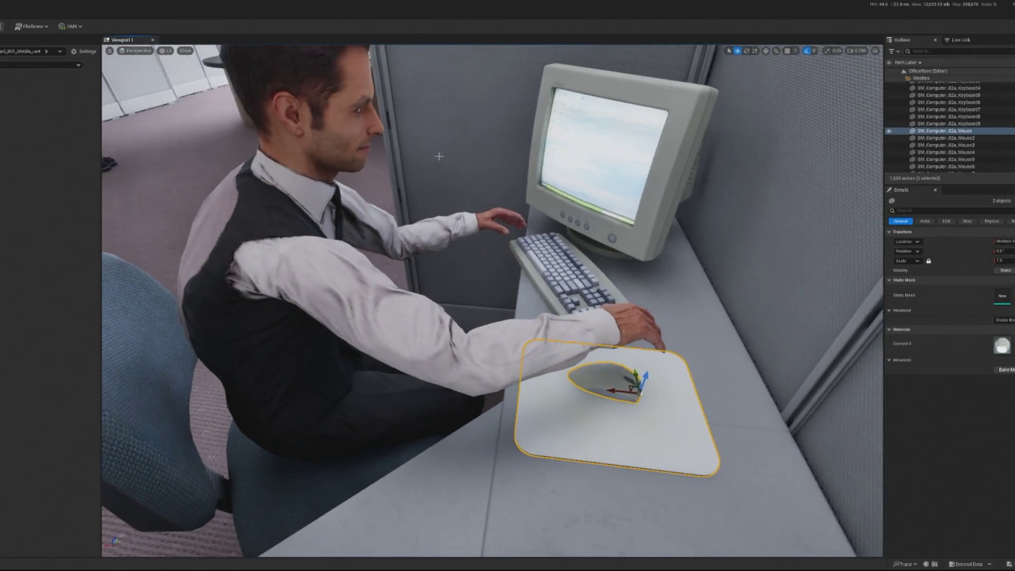
left_click(0, 26)
left_click(21, 54)
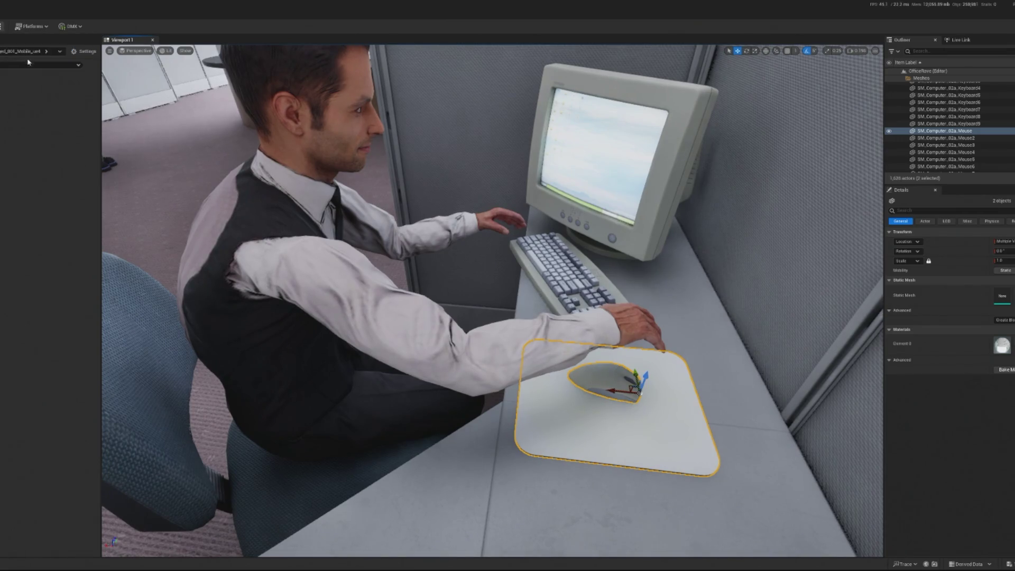
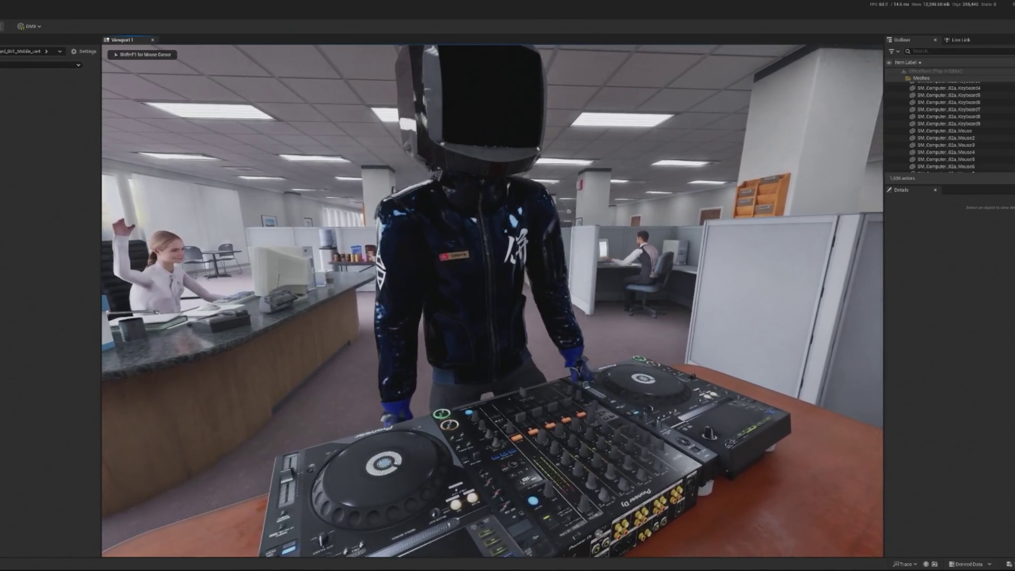
Step: End the play session and select the seated worker, his office chair and the cubicle
key("Escape")
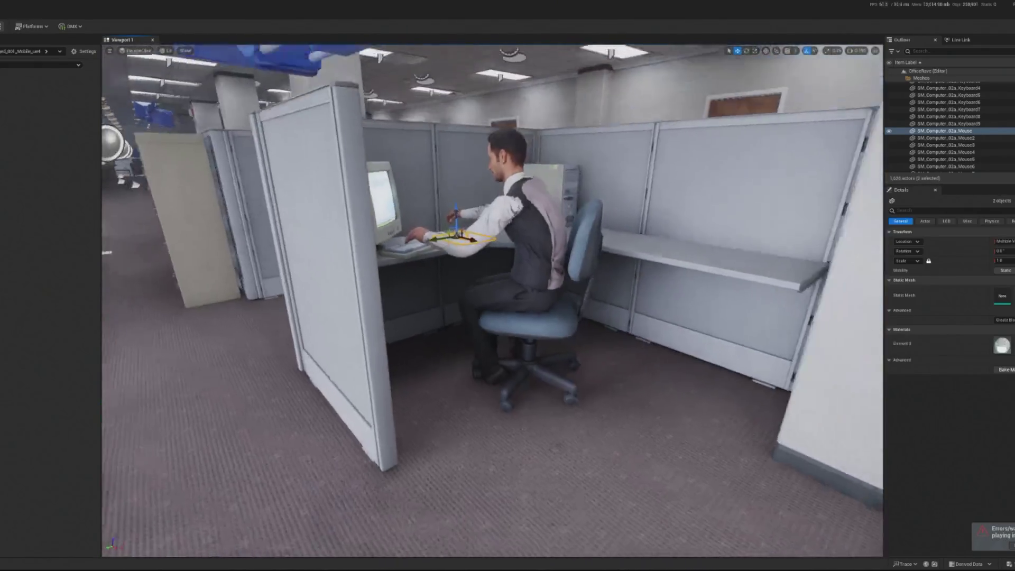
scroll(536, 289, "up", 5)
left_click(536, 289)
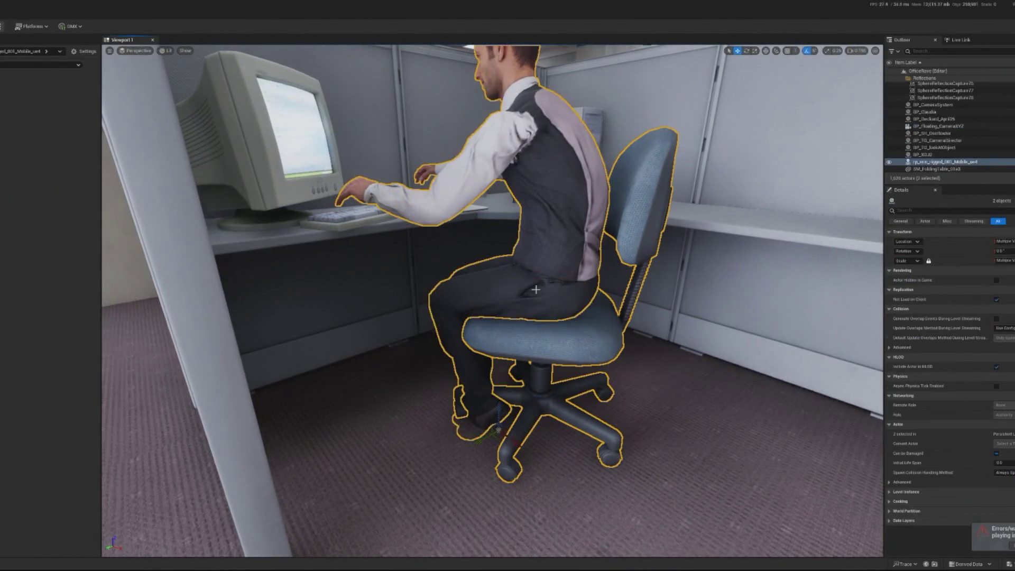
left_click(540, 338)
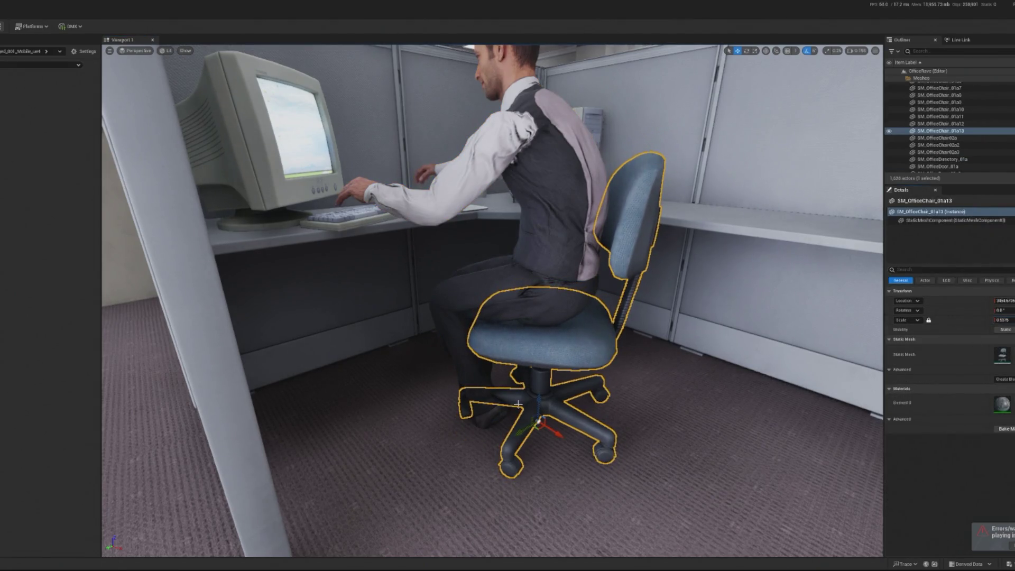
left_click(535, 299)
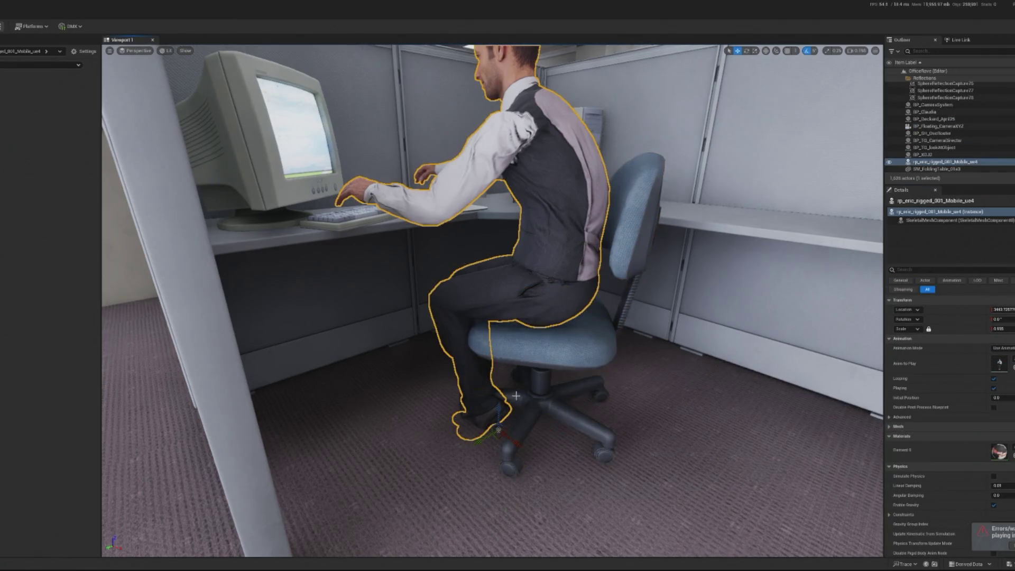
scroll(502, 415, "down", 6)
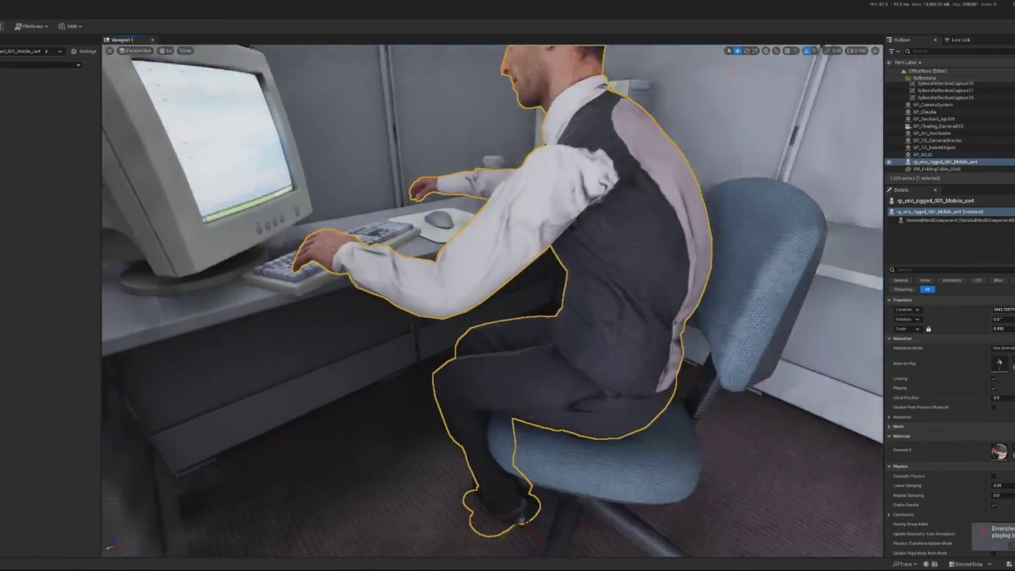
left_click(640, 296)
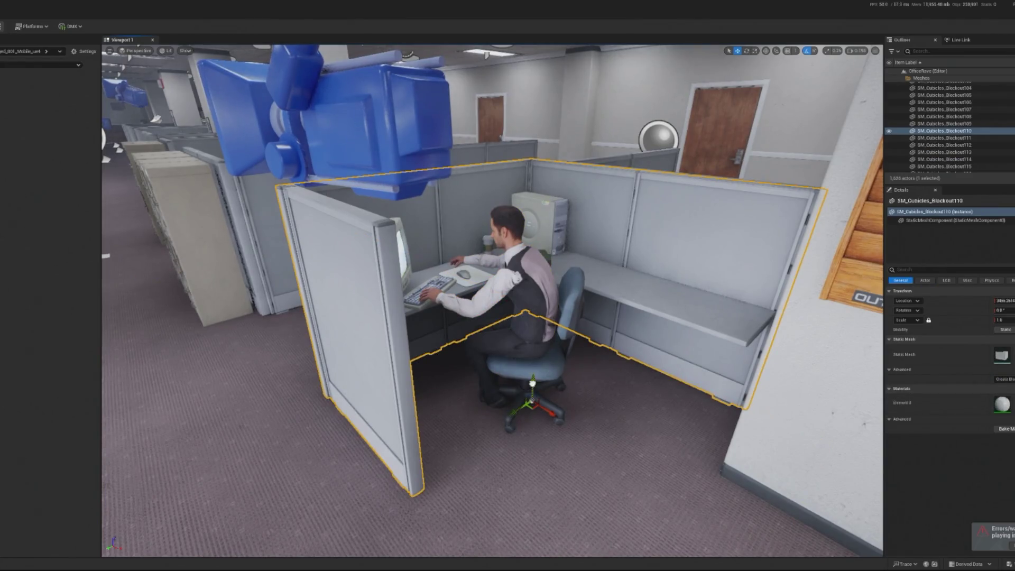
scroll(492, 301, "up", 5)
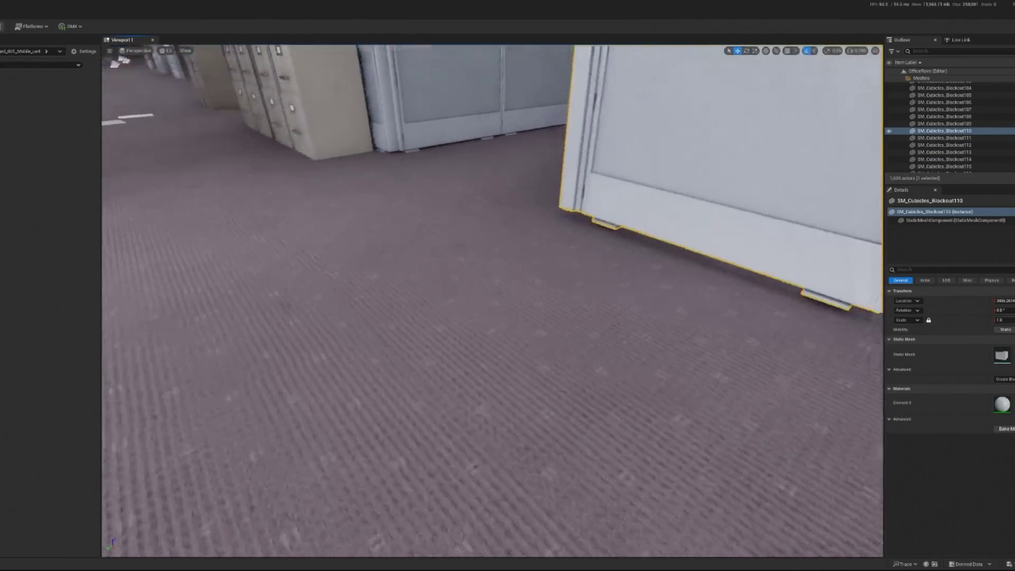
Step: Undo the stray edits to the seated worker and bring up the office chair's actions
key("ctrl+z")
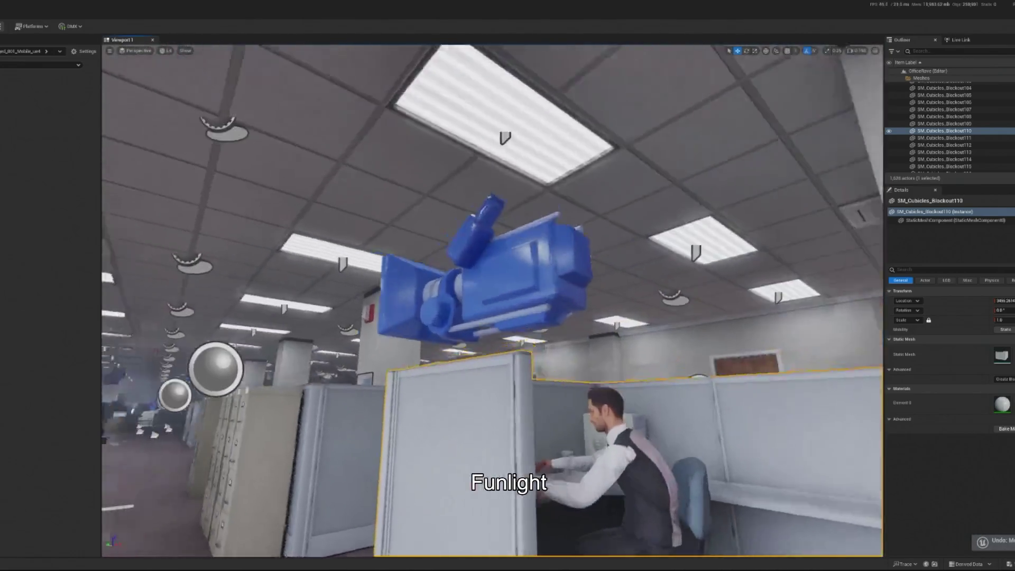
key("ctrl+z")
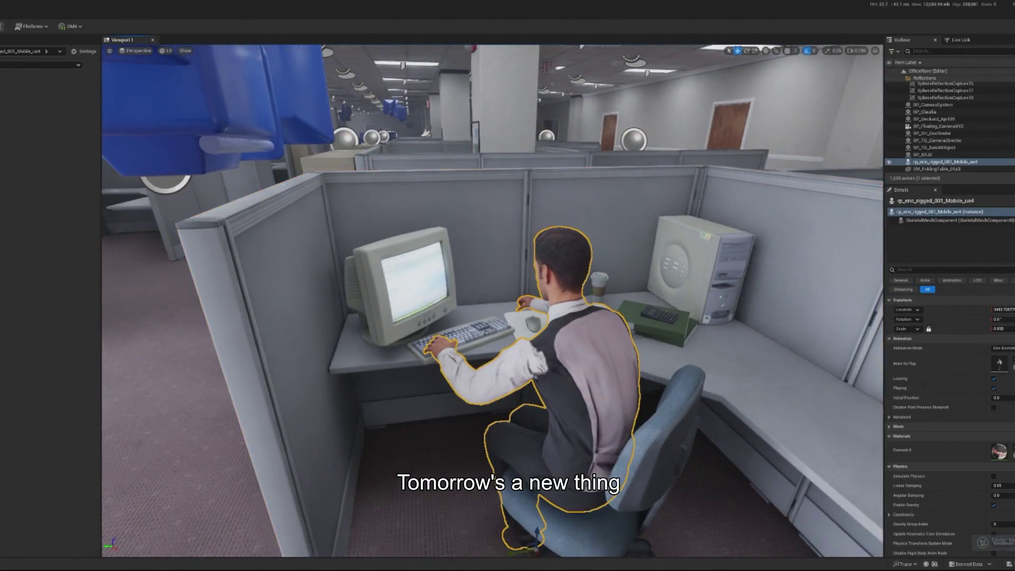
key("ctrl+z")
key("ctrl+z")
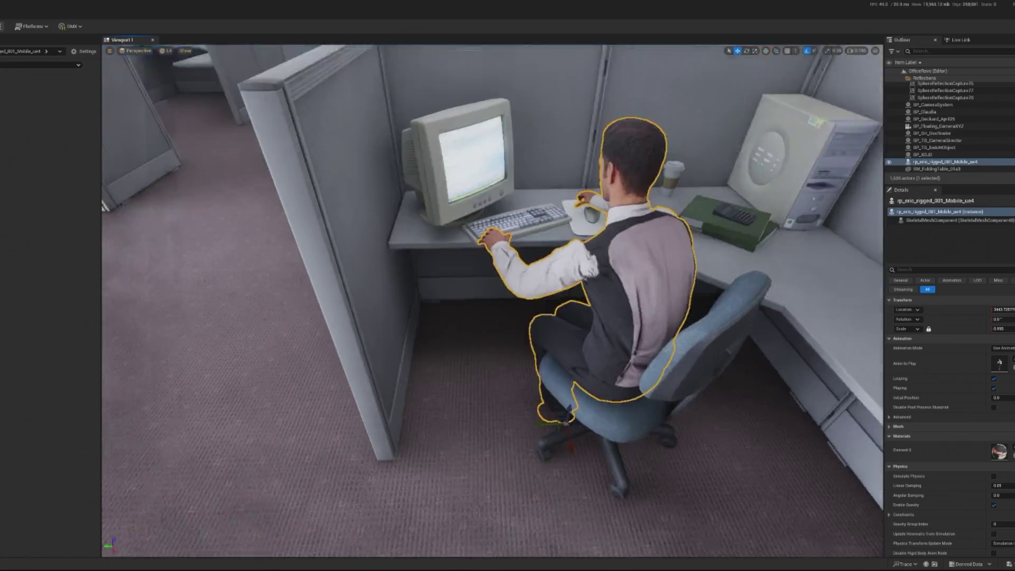
key("ctrl+z")
key("ctrl+z")
key("ctrl+z")
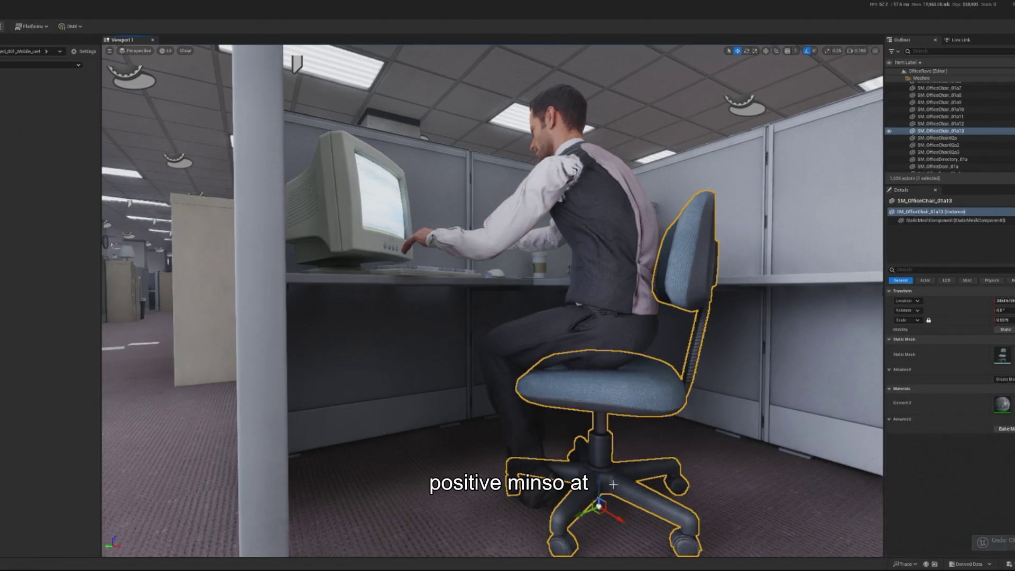
left_click(569, 345)
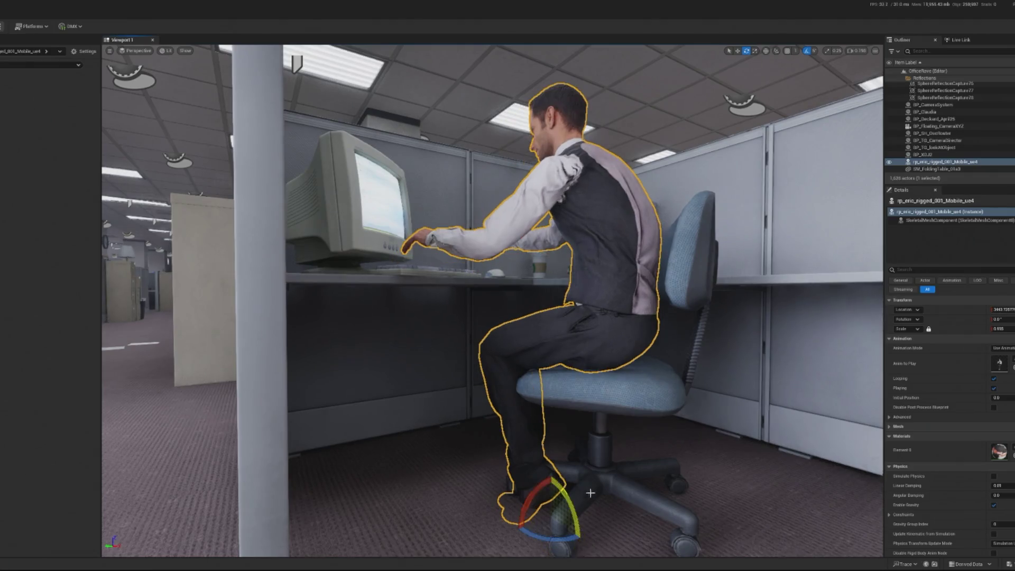
key("ctrl+z")
key("ctrl+z")
key("ctrl+z")
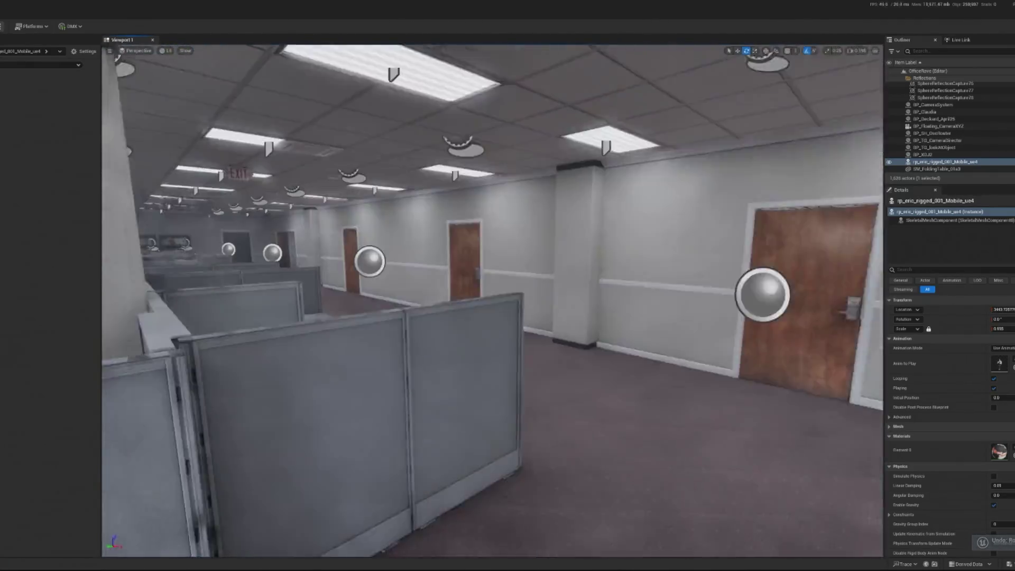
key("ctrl+z")
key("ctrl+z")
key("ctrl+z")
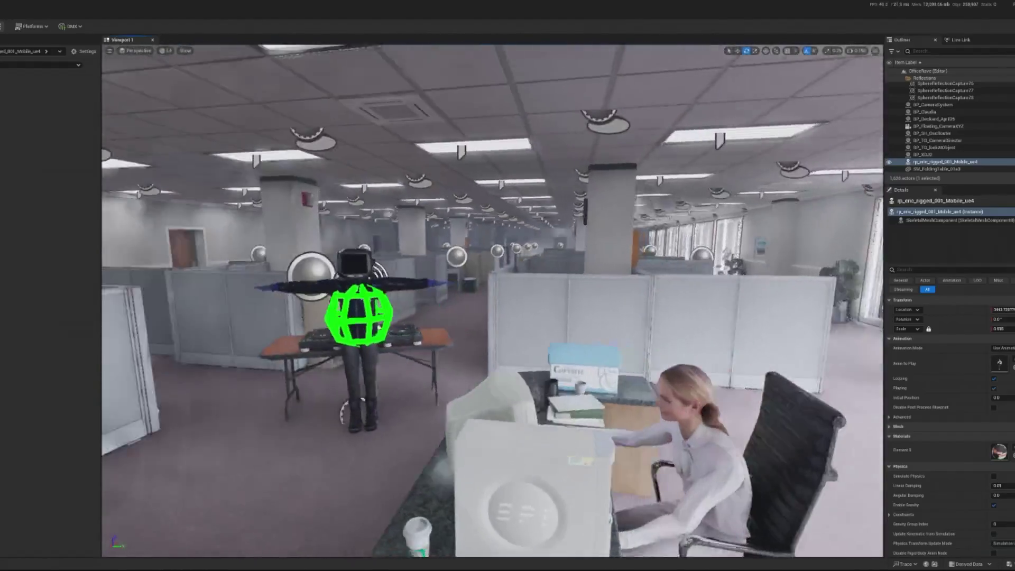
key("ctrl+z")
key("ctrl+z")
key("ctrl+z")
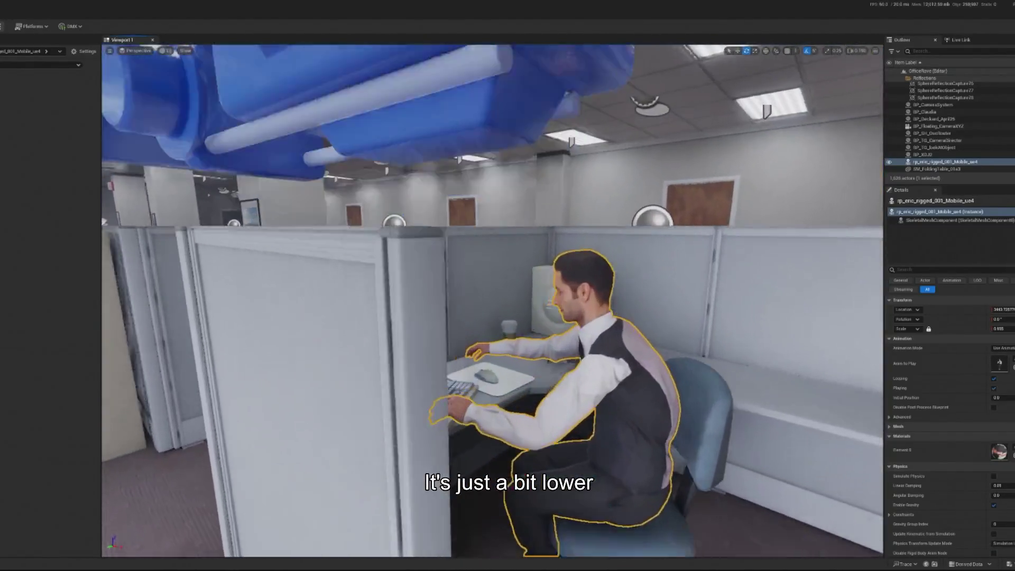
key("ctrl+z")
key("ctrl+z")
key("ctrl+z")
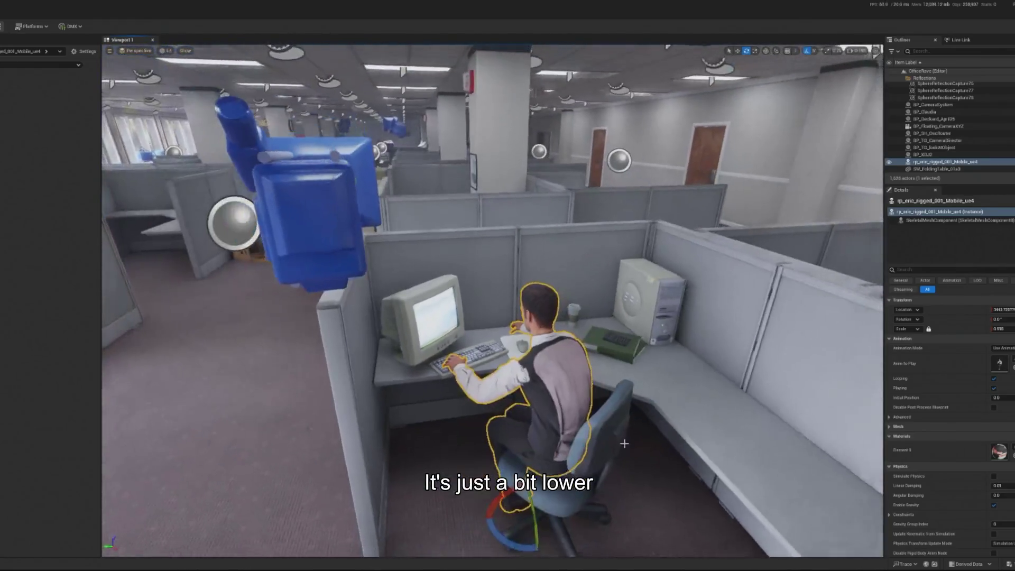
right_click(612, 397)
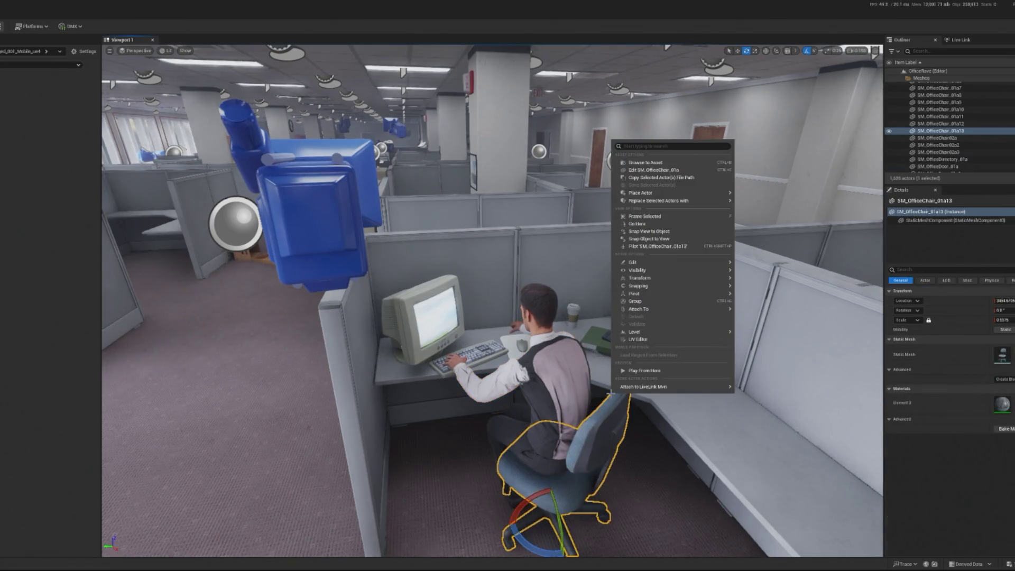
Step: Frame the seated office worker and play the level to preview the scene
key("Escape")
left_click(550, 370)
key("f")
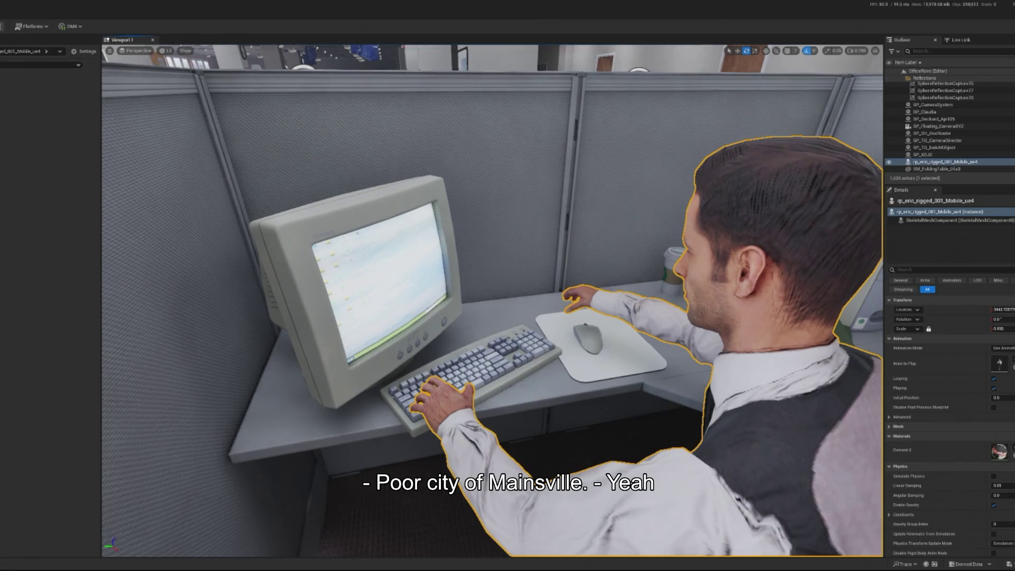
key("alt+p")
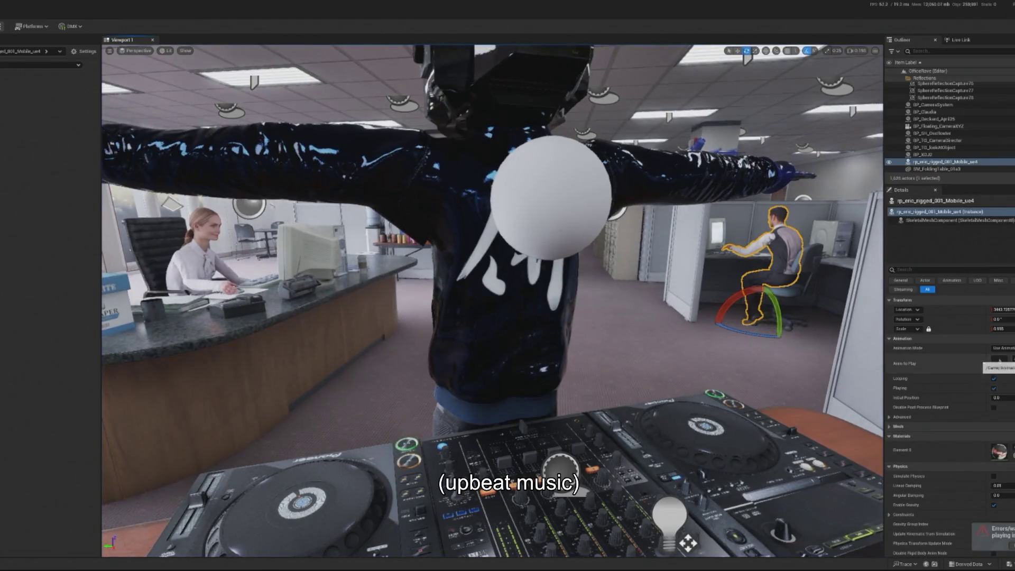
Step: Assign a standing animation as the worker's Anim to Play and replay the level
left_click(999, 360)
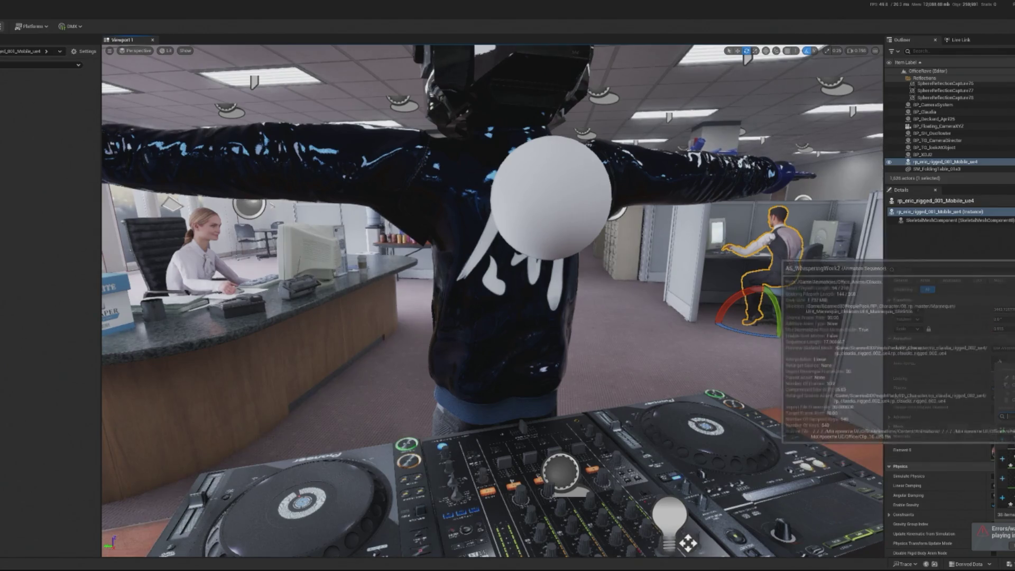
left_click(931, 260)
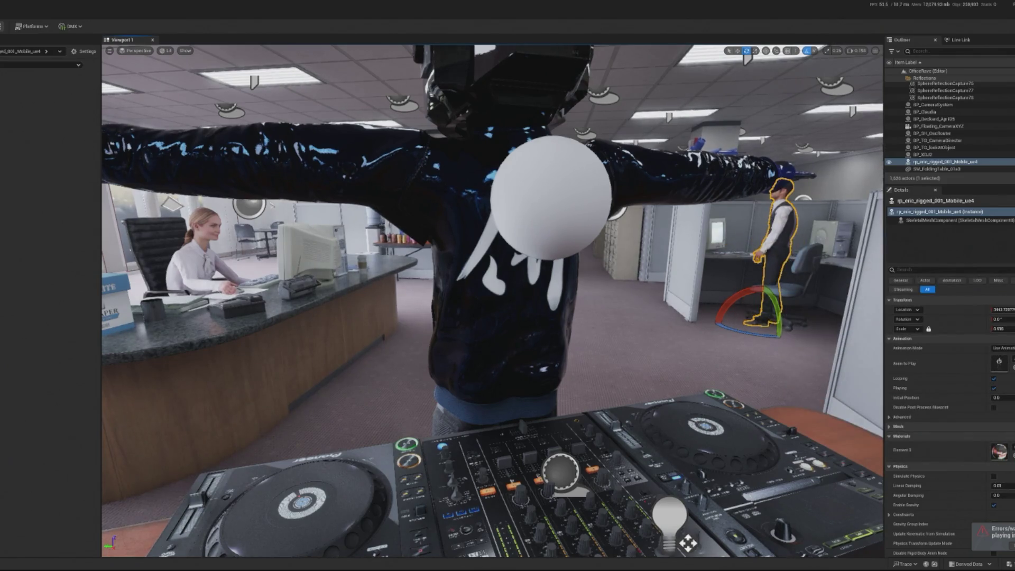
key("alt+p")
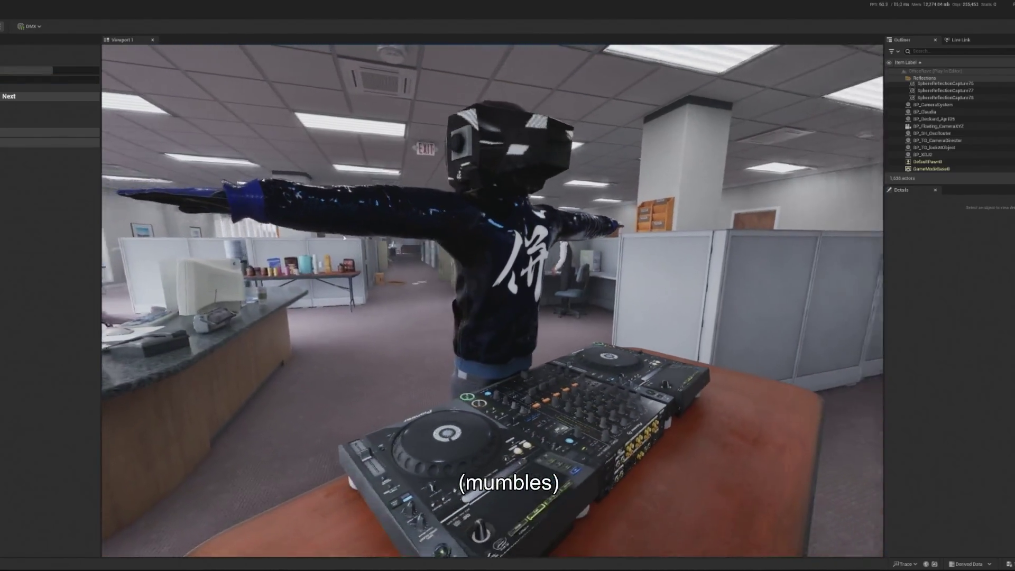
Step: Set the worker's Anim to Play back to a seated working animation and test it in play mode
left_click(492, 300)
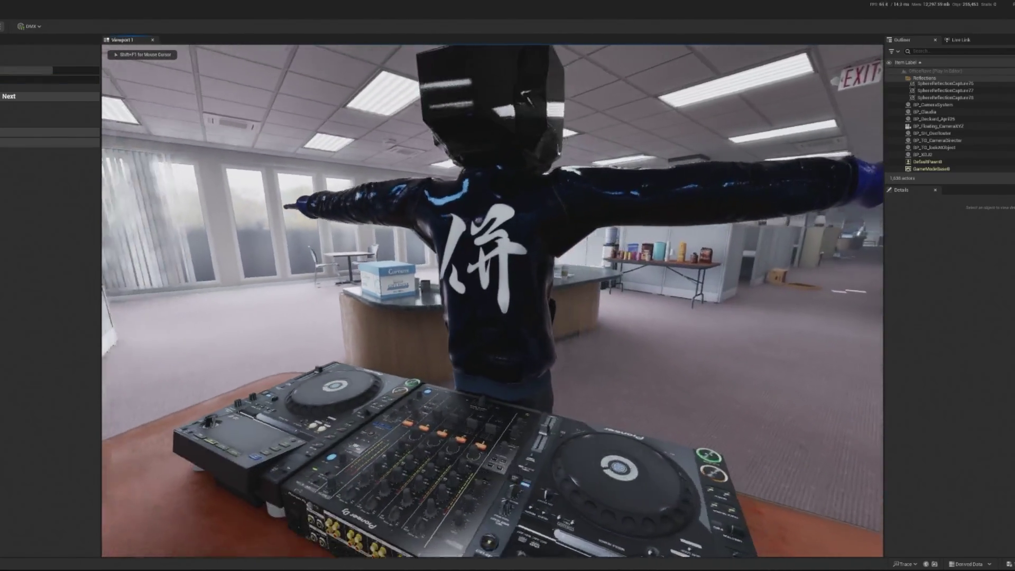
key("shift+F1")
key("Escape")
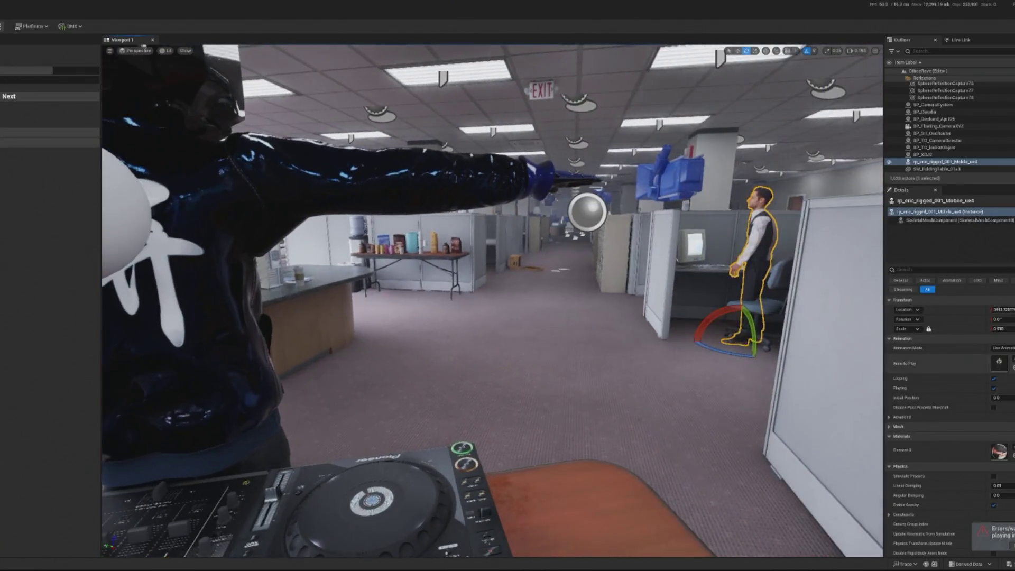
left_click(1000, 361)
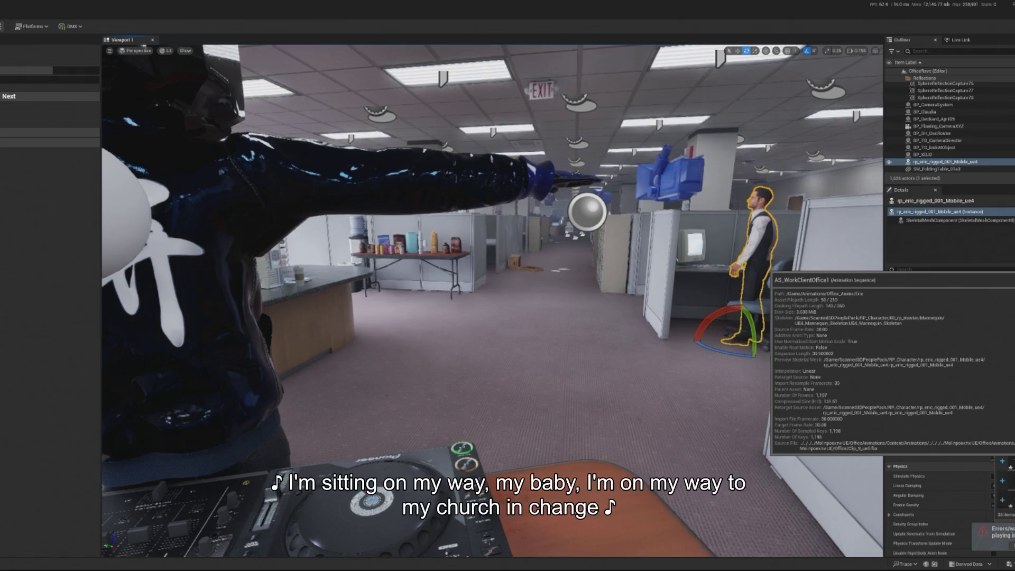
left_click(1004, 482)
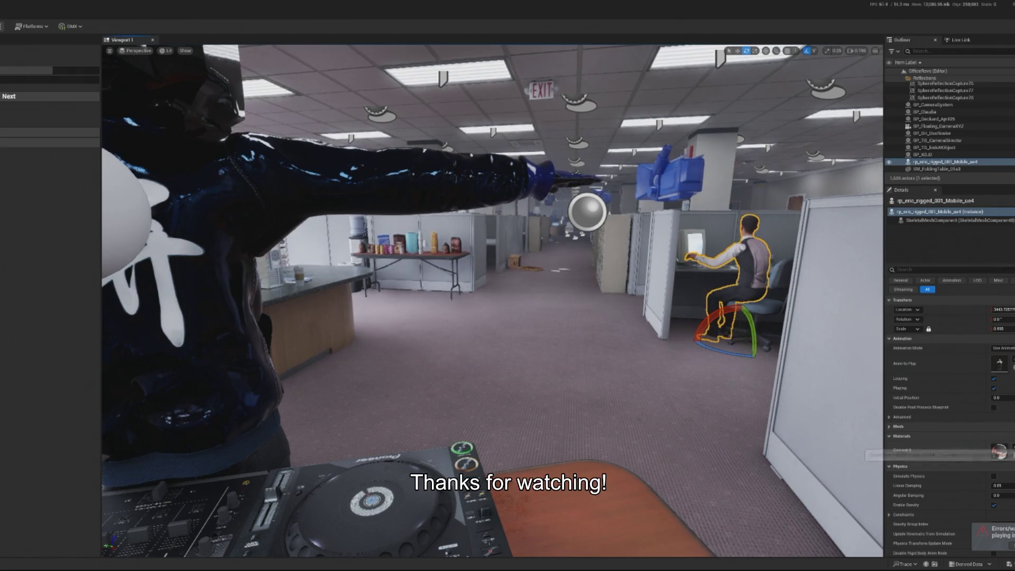
key("alt+p")
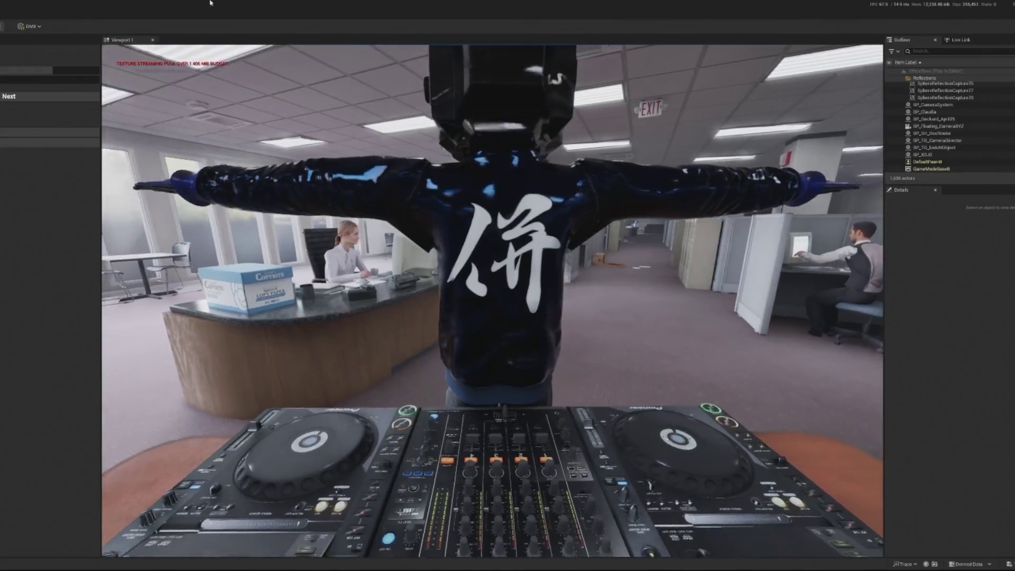
key("Escape")
key("f")
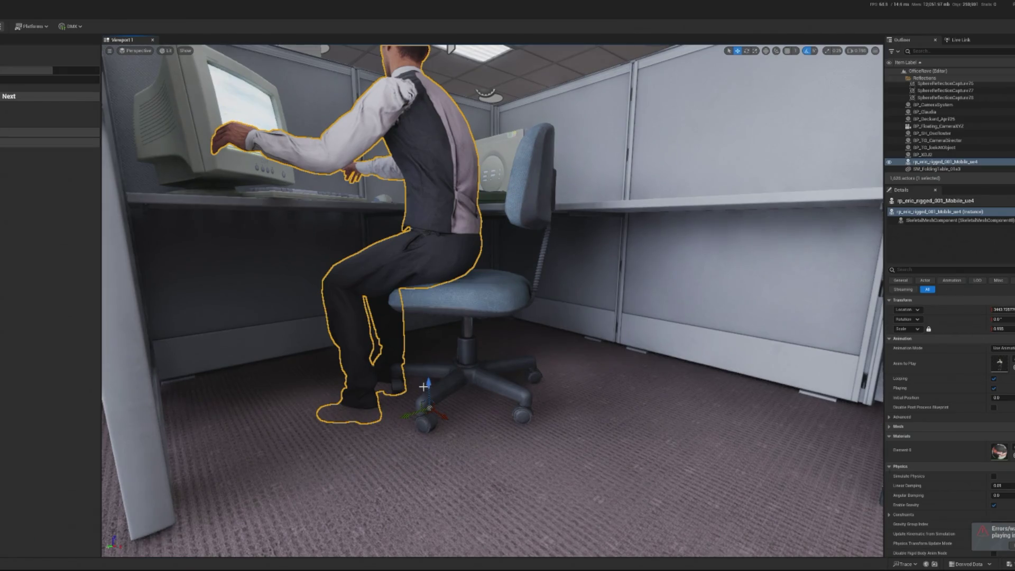
Step: Slide the office chair left under the worker, then play the level to watch the DJ
left_click(423, 387)
key("ctrl+z")
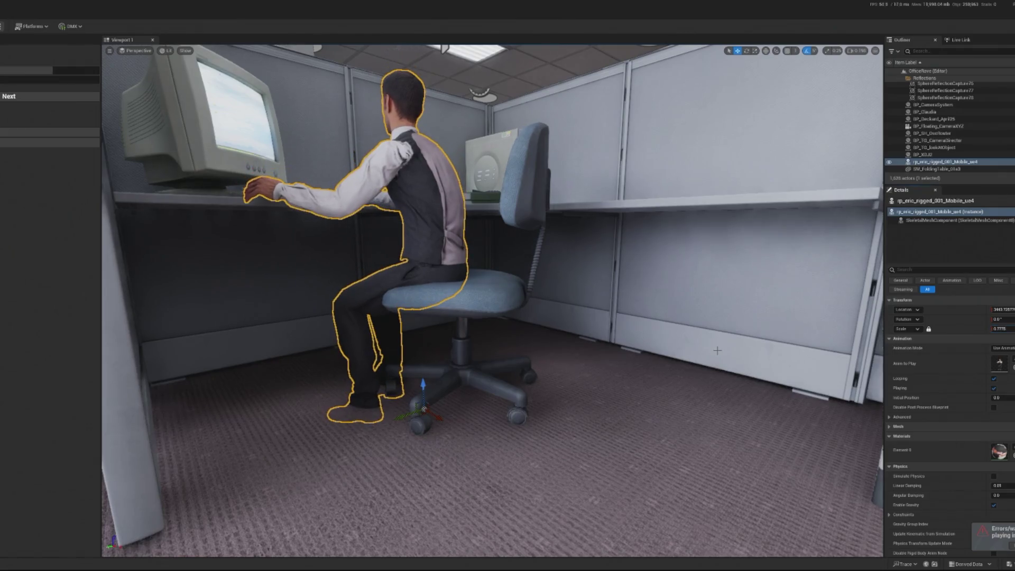
scroll(426, 376, "up", 2)
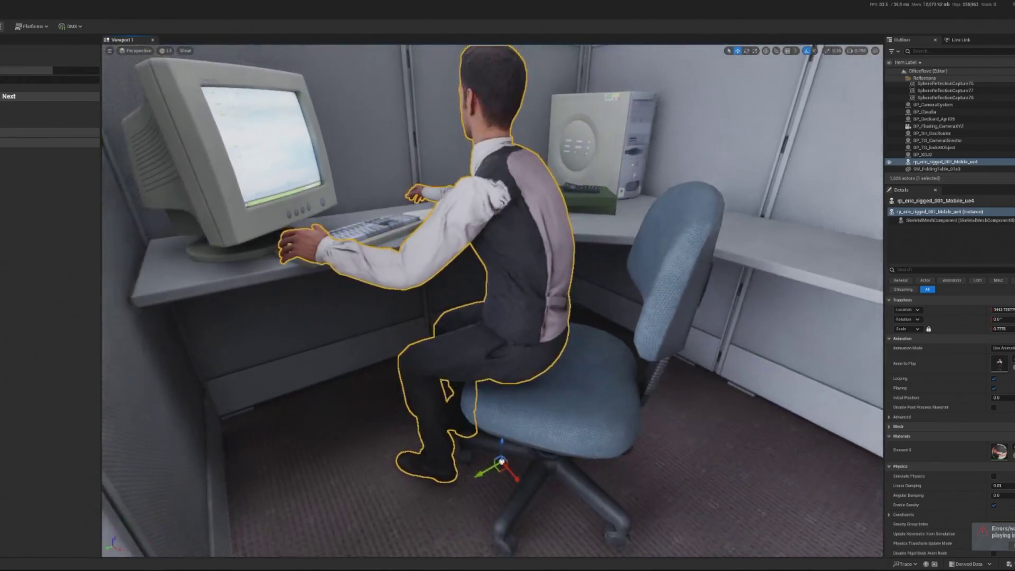
left_click(562, 494)
left_click_drag(562, 495, 503, 474)
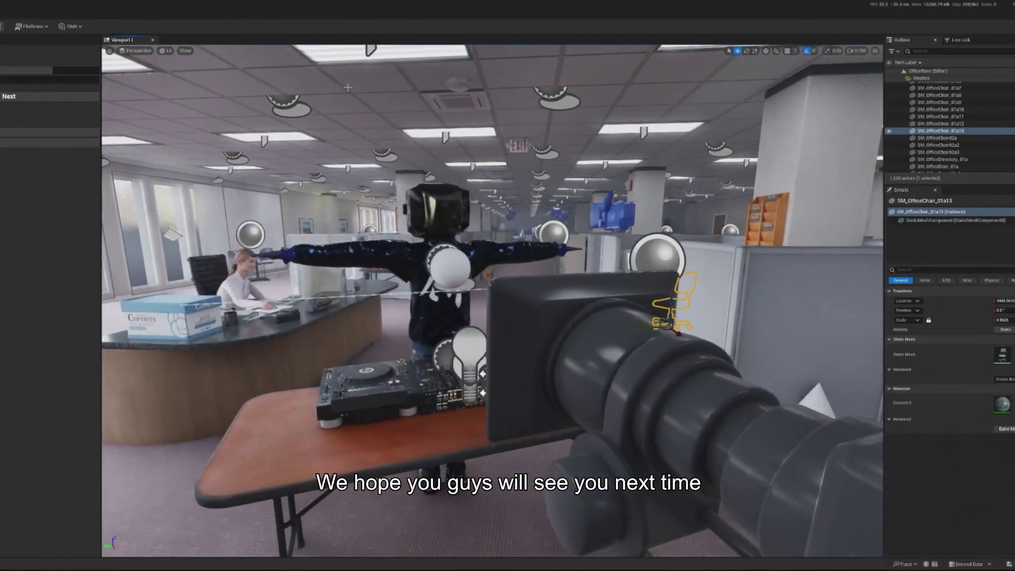
key("alt+p")
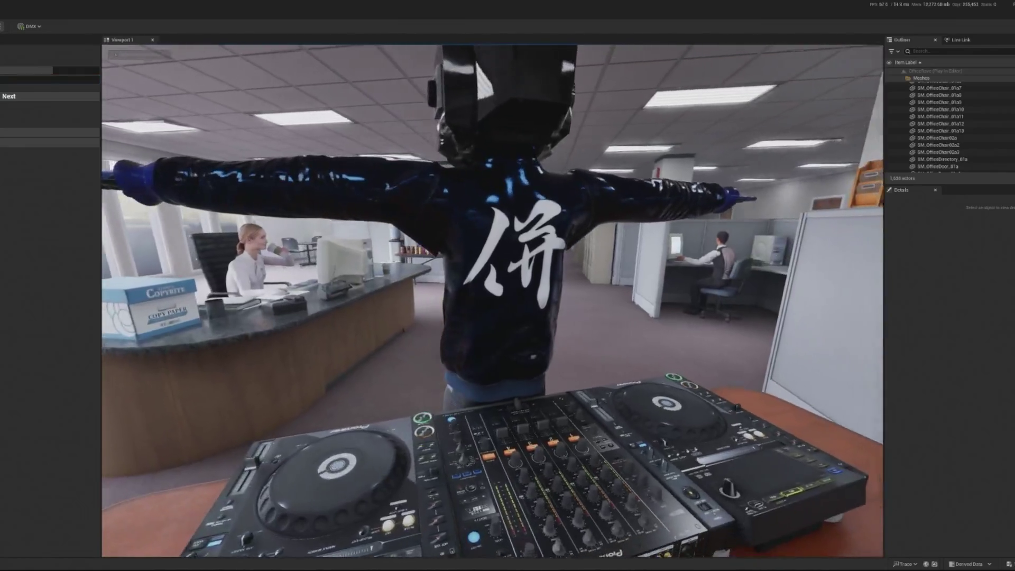
Step: Stop the play session and scale the seated worker rp_eric_rigged up to about 0.80
key("Escape")
key("f")
left_click(529, 262)
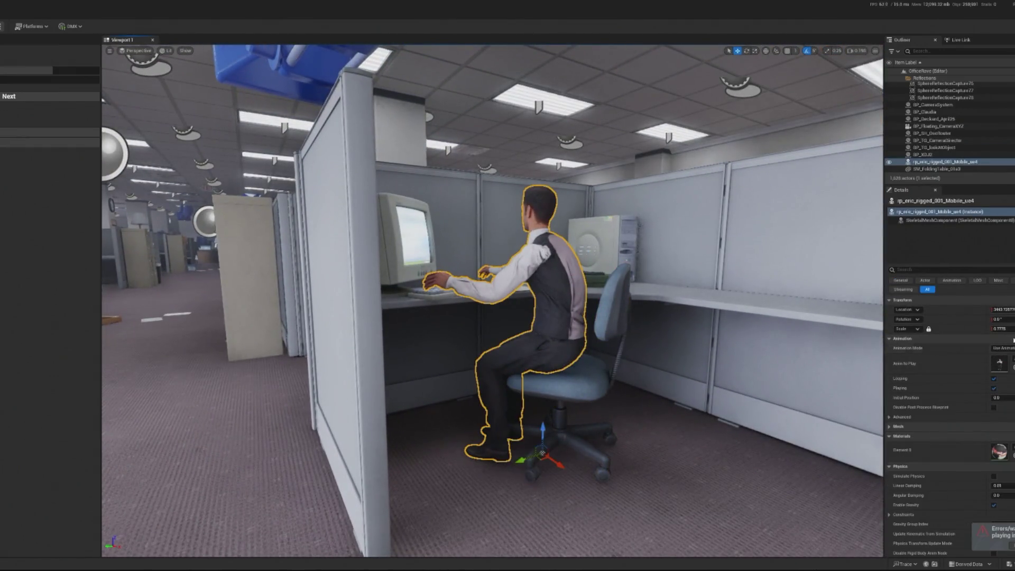
left_click_drag(1002, 329, 1011, 328)
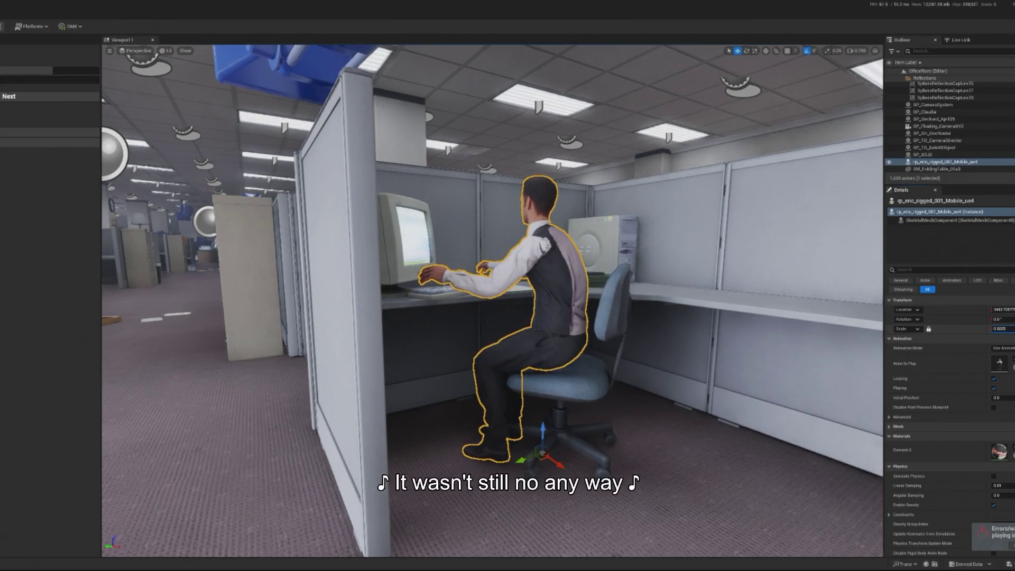
Step: Set the worker's Anim to Play to a looping office desk-work animation
left_click(434, 289)
key("f")
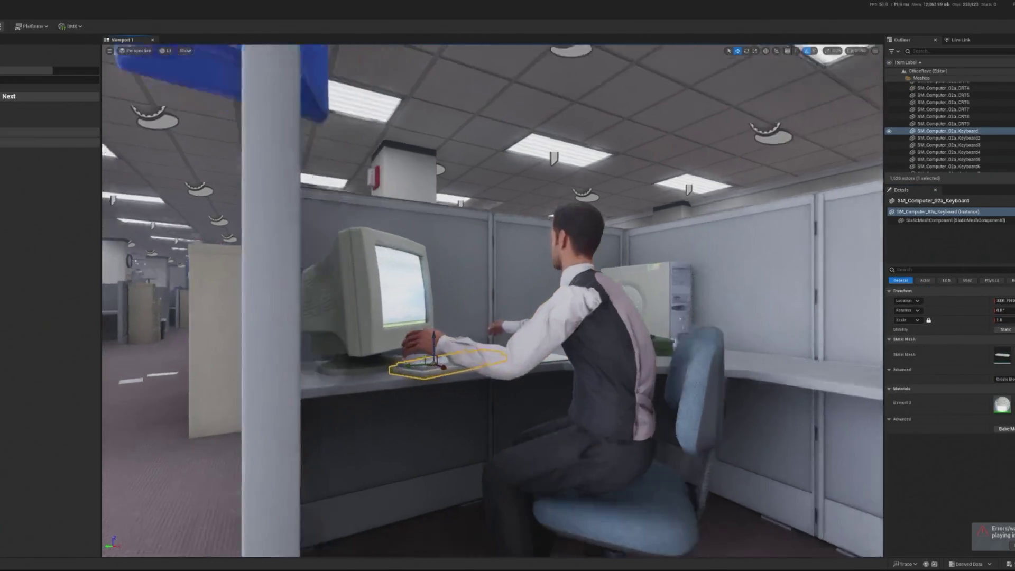
scroll(492, 301, "down", 5)
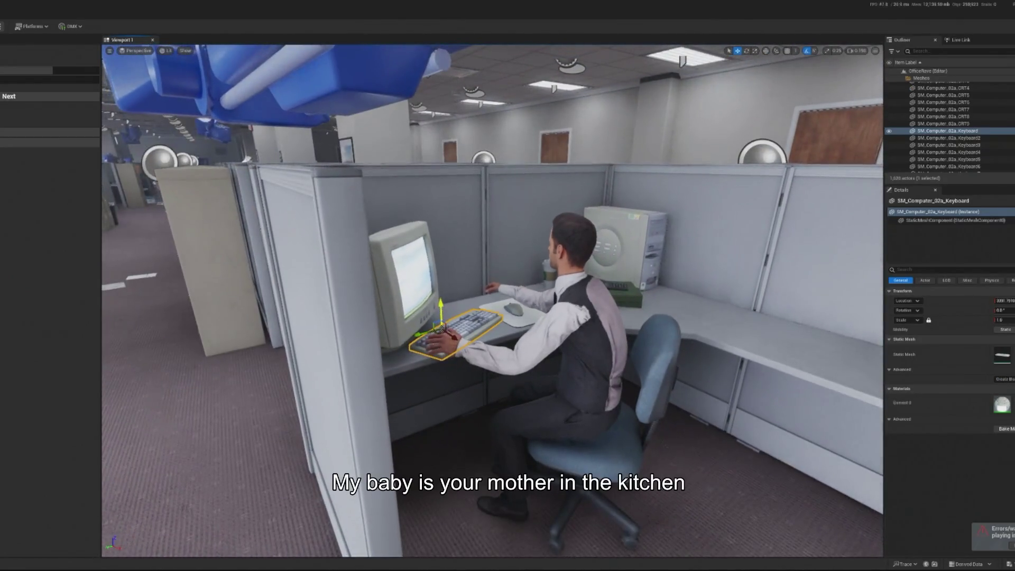
left_click(825, 402)
left_click(457, 332)
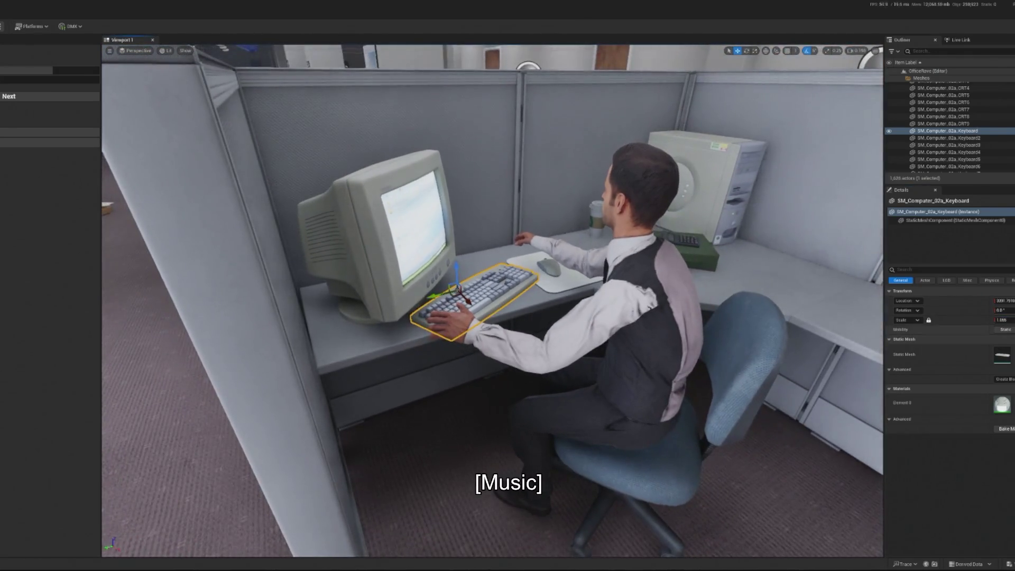
left_click(650, 318)
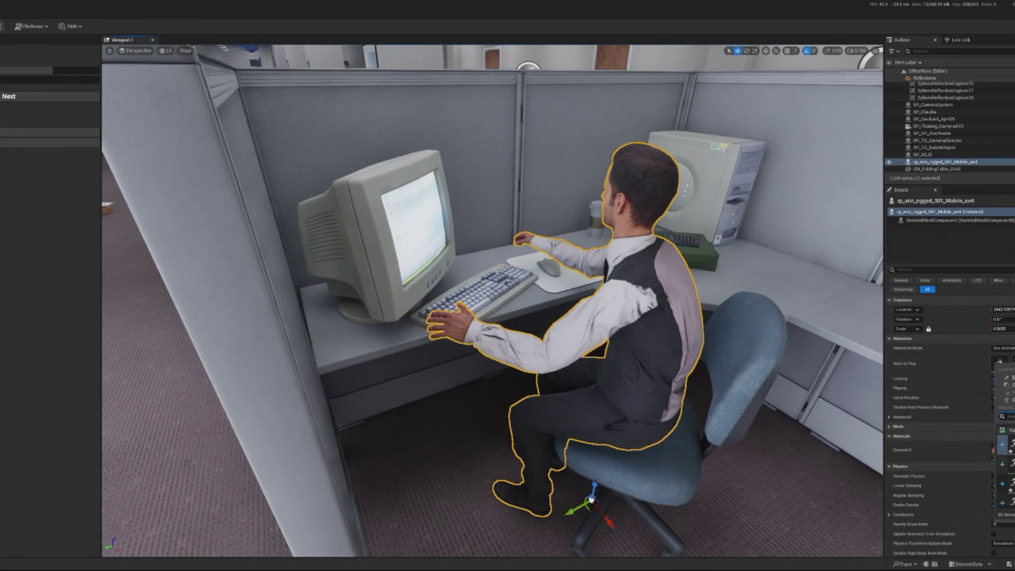
key("Return")
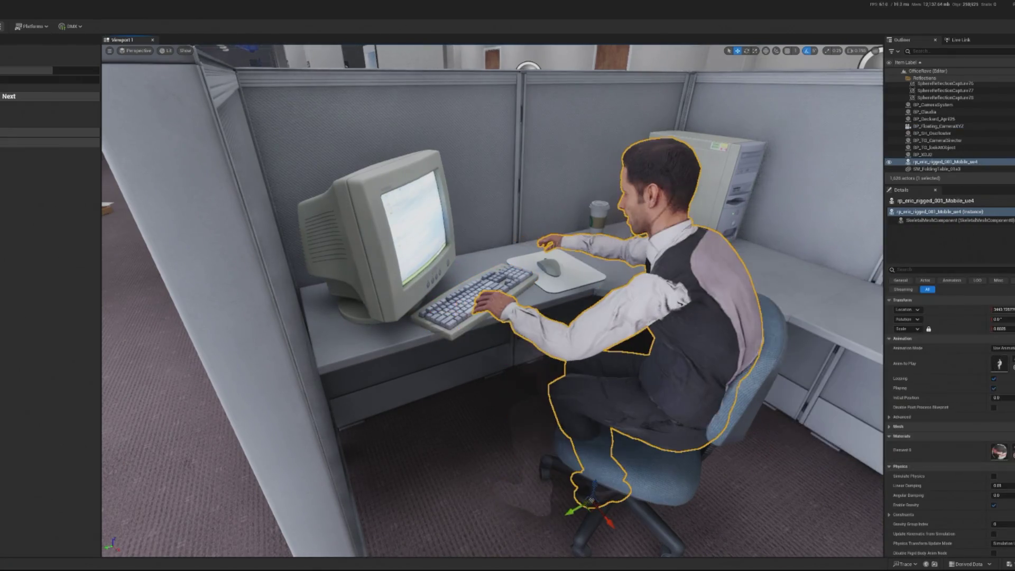
left_click(1010, 364)
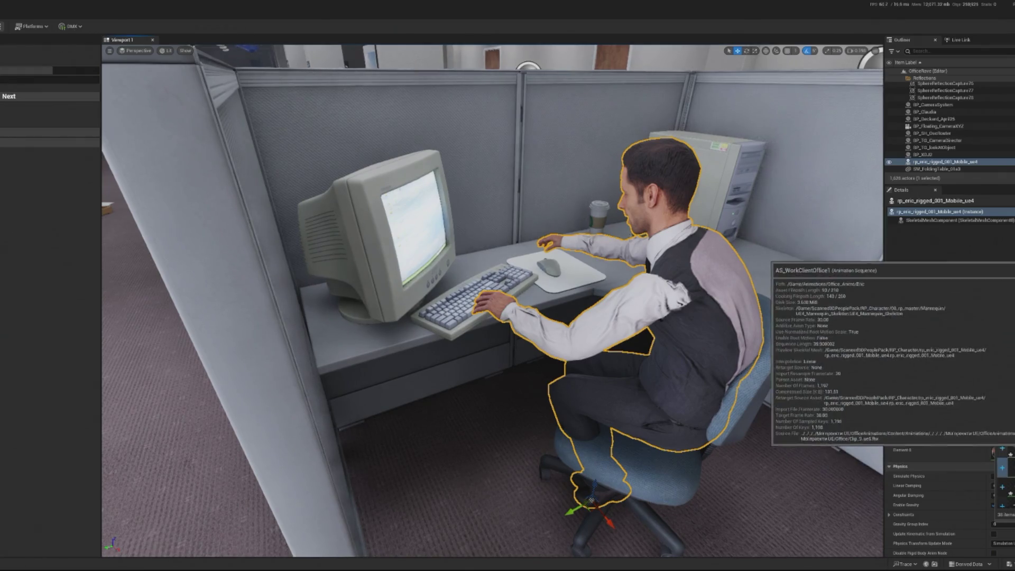
left_click(1003, 486)
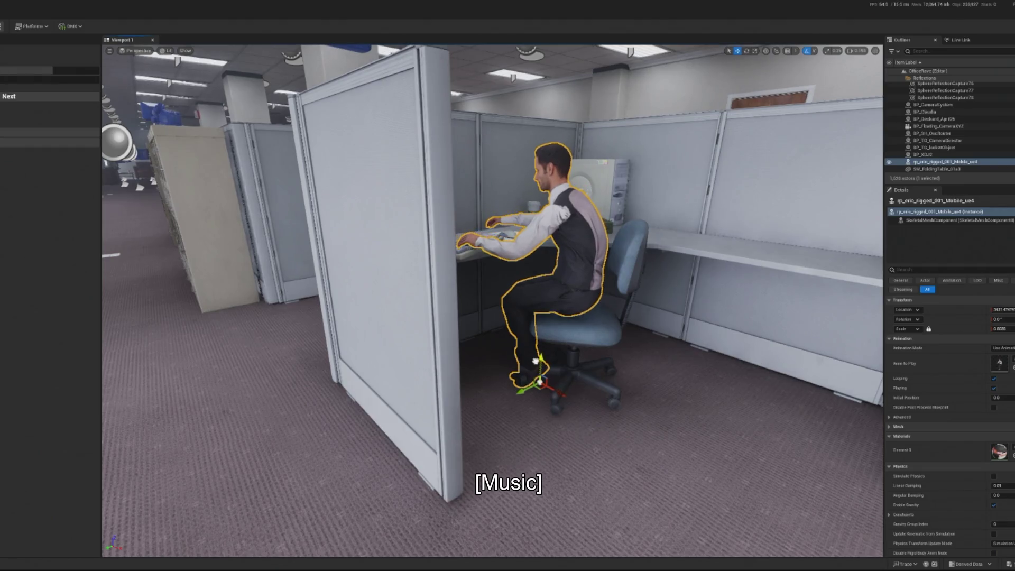
Step: Nudge the office chair a few units along X, then play the level briefly and stop
scroll(493, 300, "down", 5)
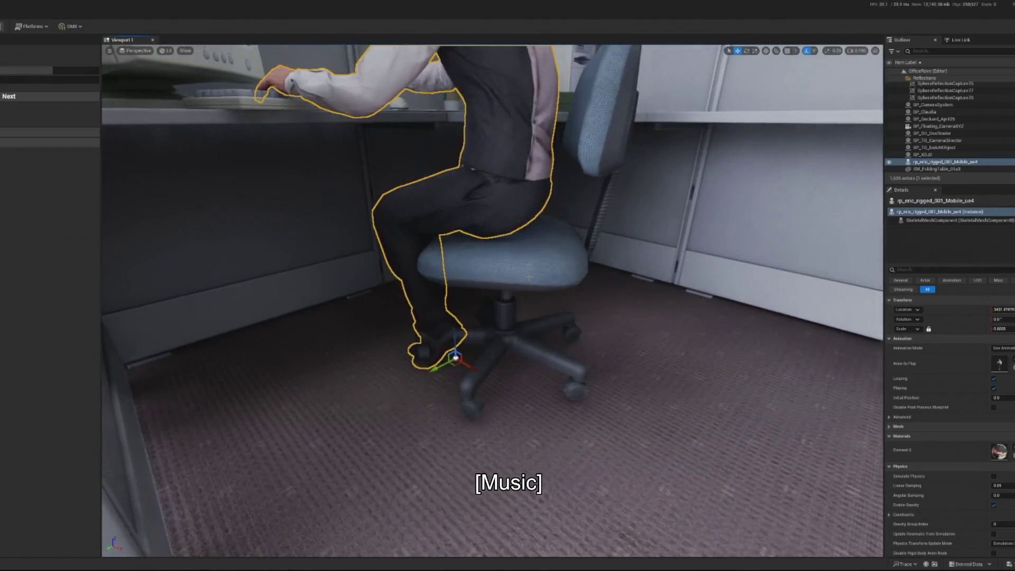
left_click(537, 355)
mouse_move(504, 361)
left_mouse_down()
mouse_move(515, 373)
mouse_move(484, 350)
mouse_move(483, 366)
left_mouse_up()
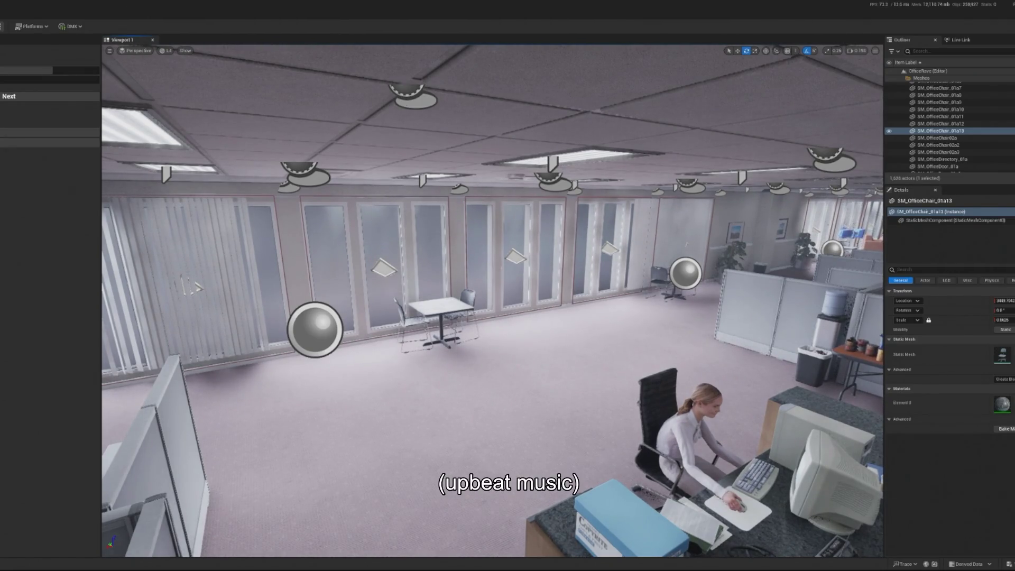
key("alt+p")
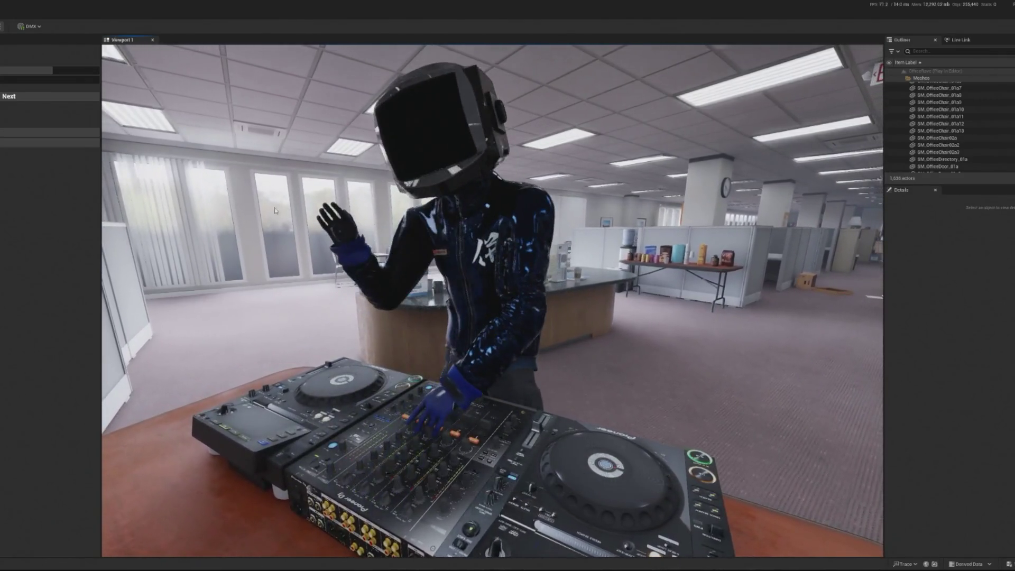
key("Escape")
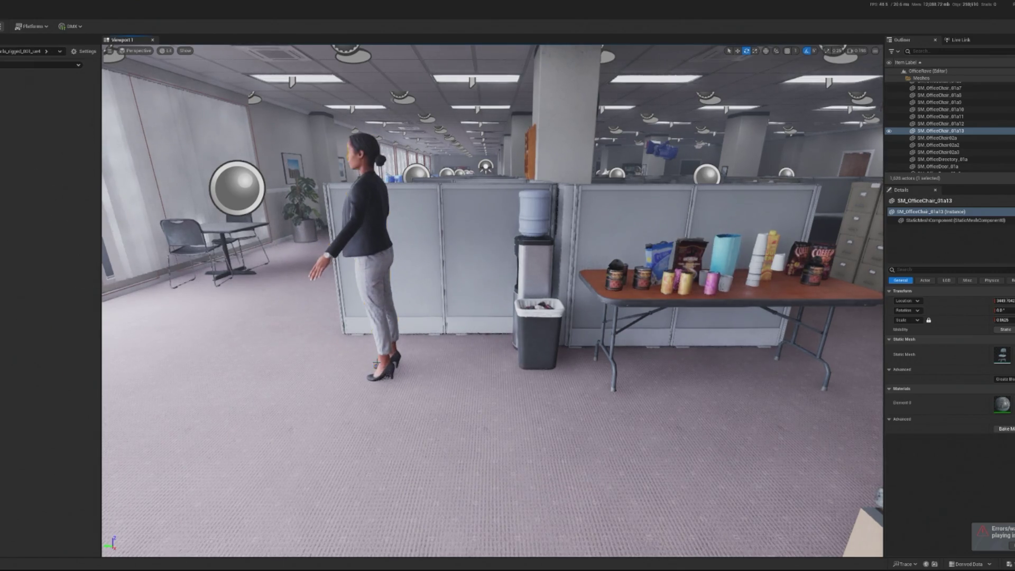
Step: Select rp_carla beside the water cooler and frame her in the viewport
left_click(376, 363)
key("f")
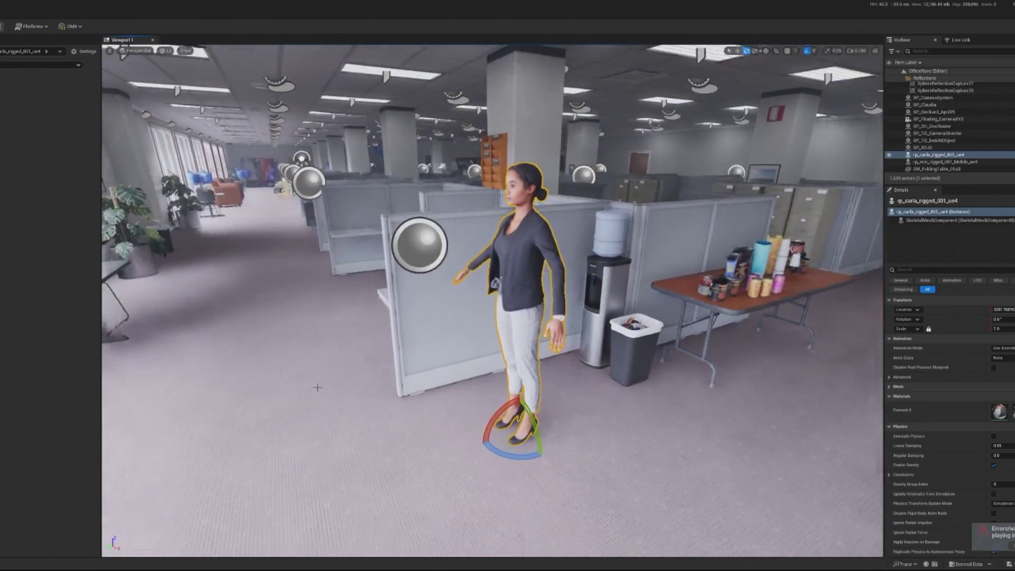
right_click(1, 99)
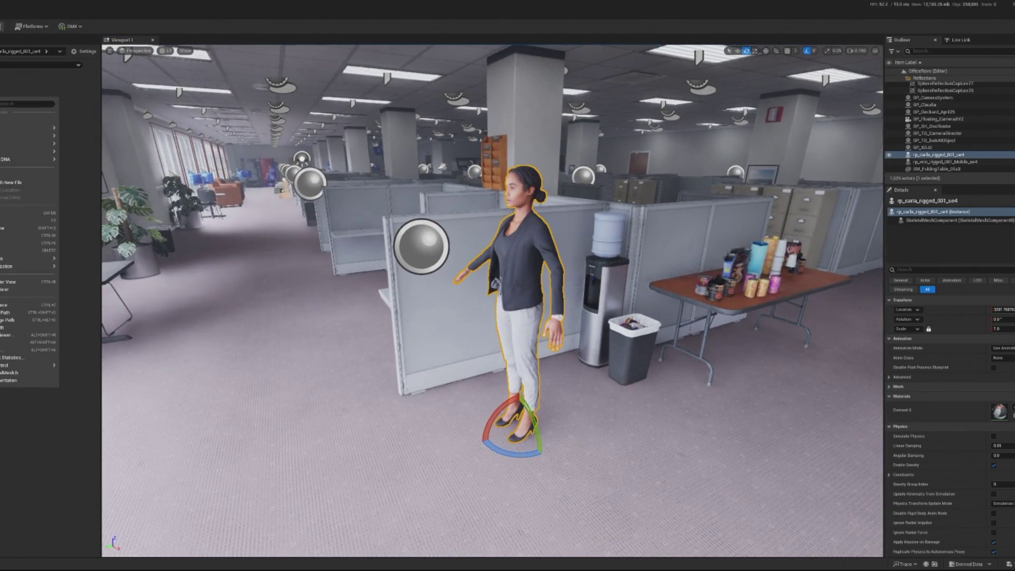
mouse_move(29, 128)
key("Escape")
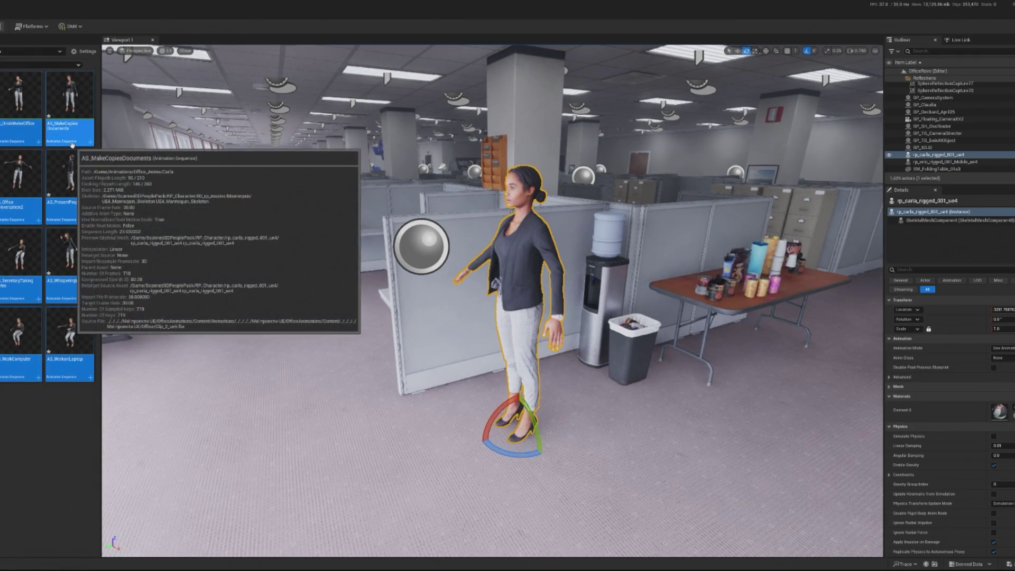
Step: Switch rp_carla's Animation Mode to Use Animation Asset
mouse_move(77, 165)
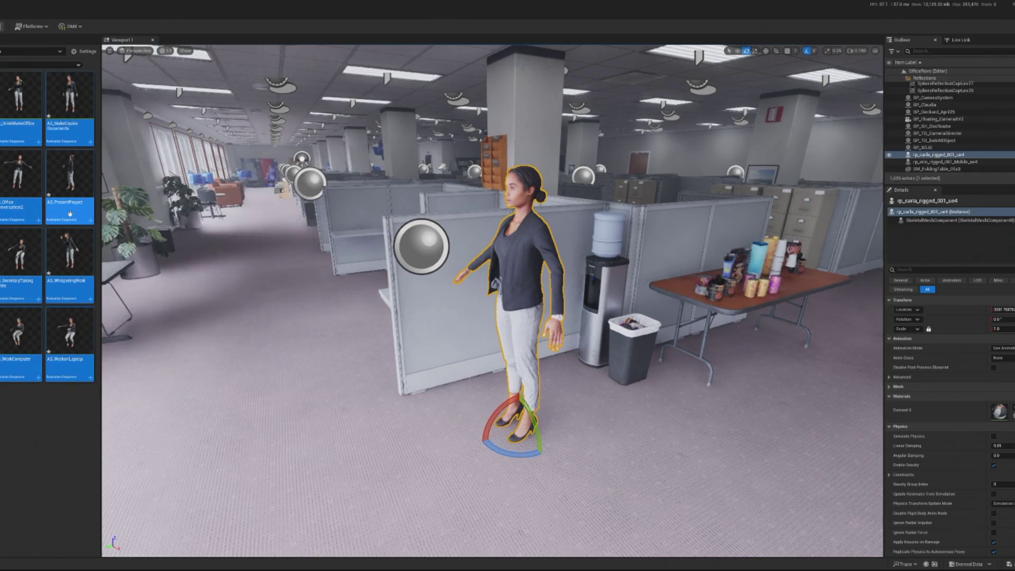
mouse_move(70, 214)
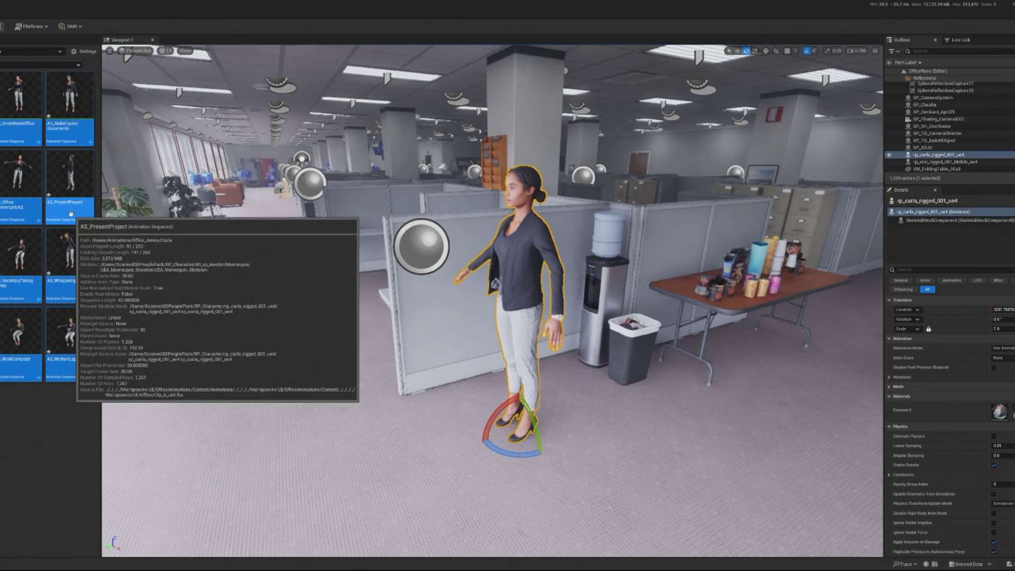
left_click(1001, 348)
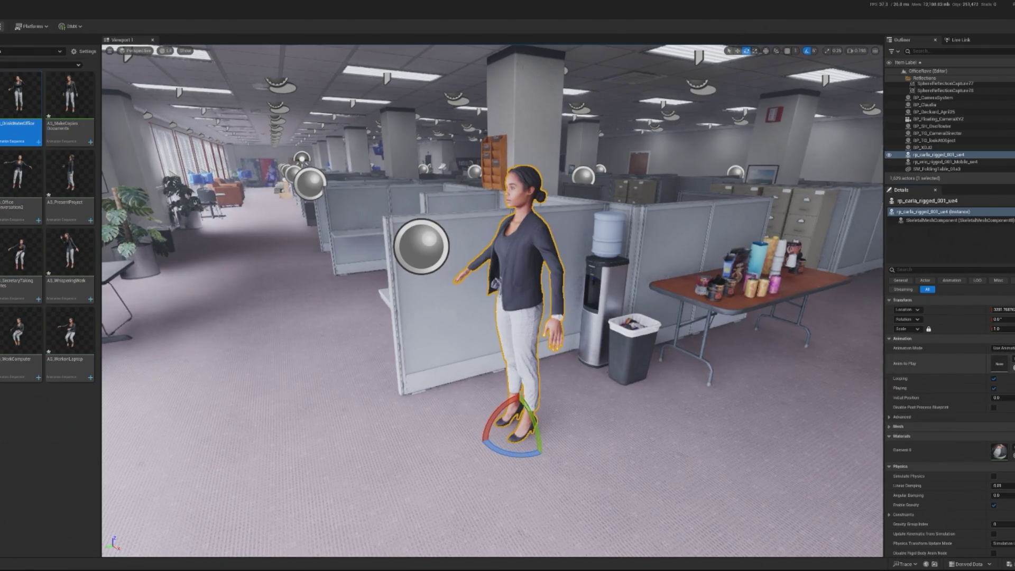
left_click(5, 26)
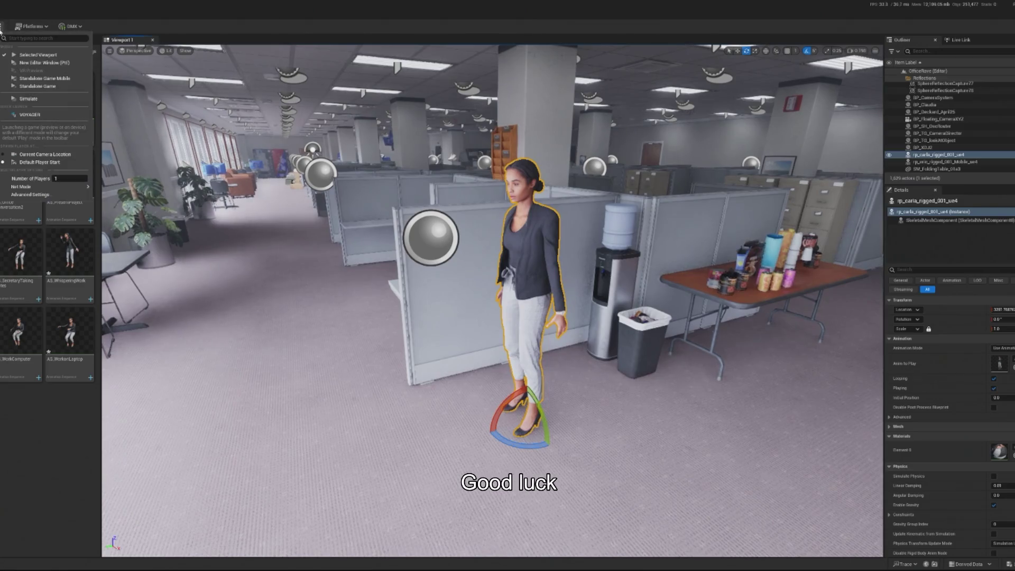
Step: Simulate briefly, then assign rp_carla a new office animation and play the level
left_click(27, 99)
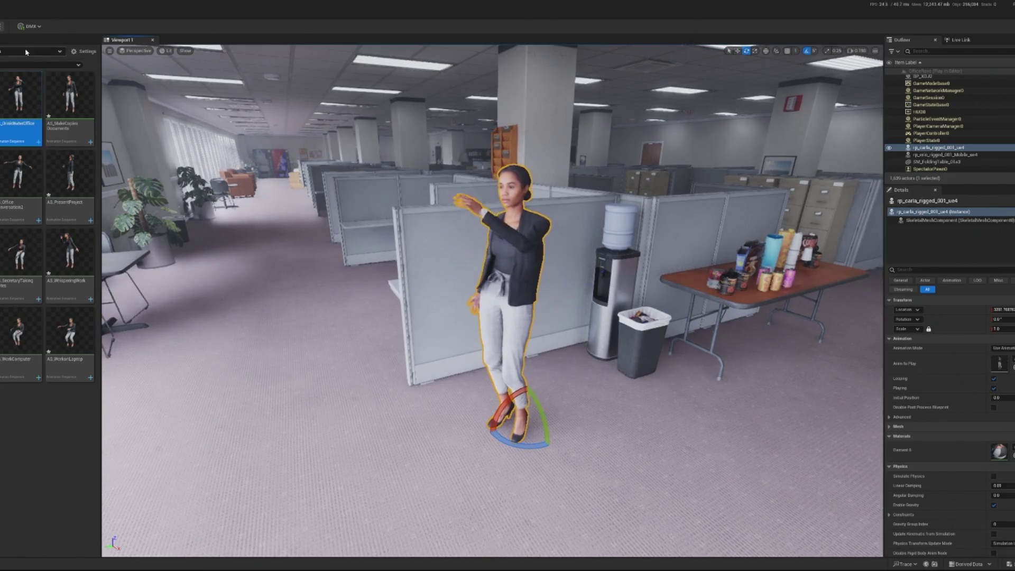
key("Escape")
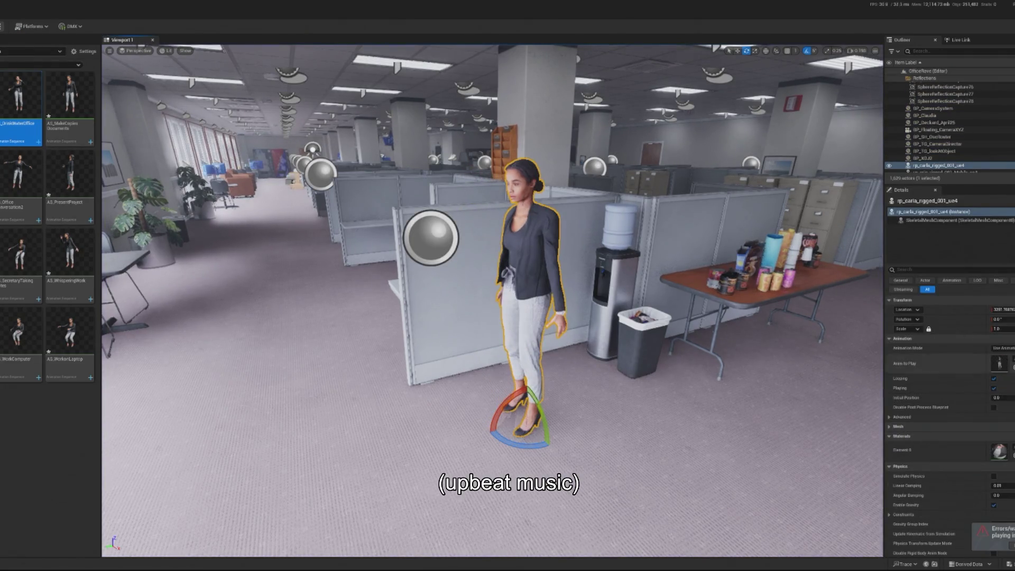
left_click(999, 359)
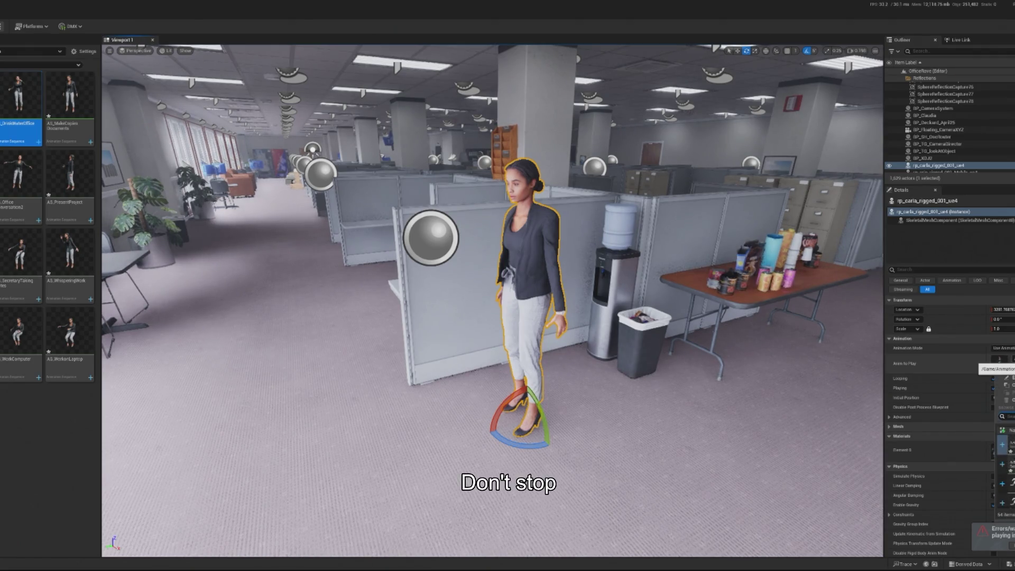
mouse_move(1004, 476)
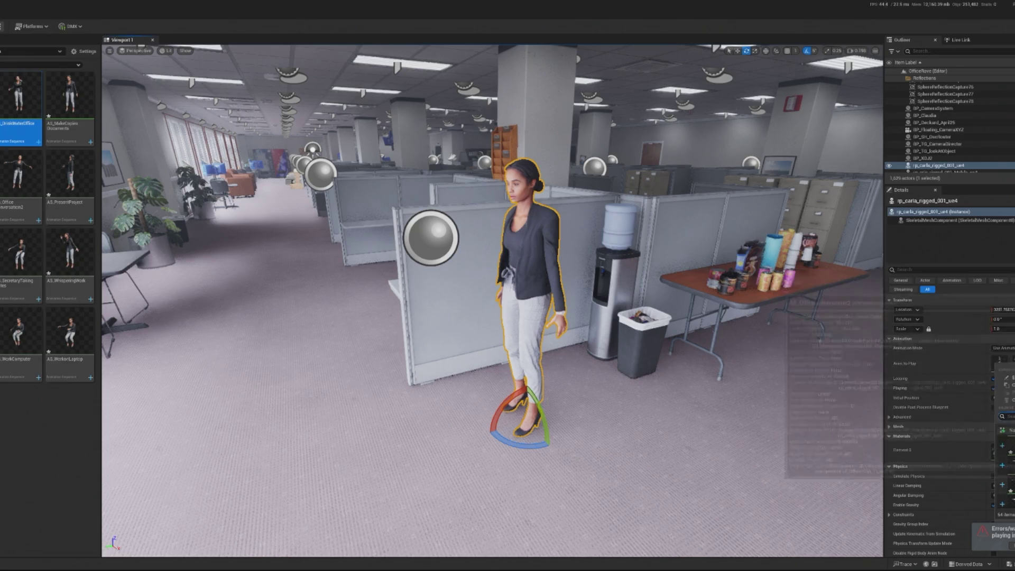
left_click(1012, 465)
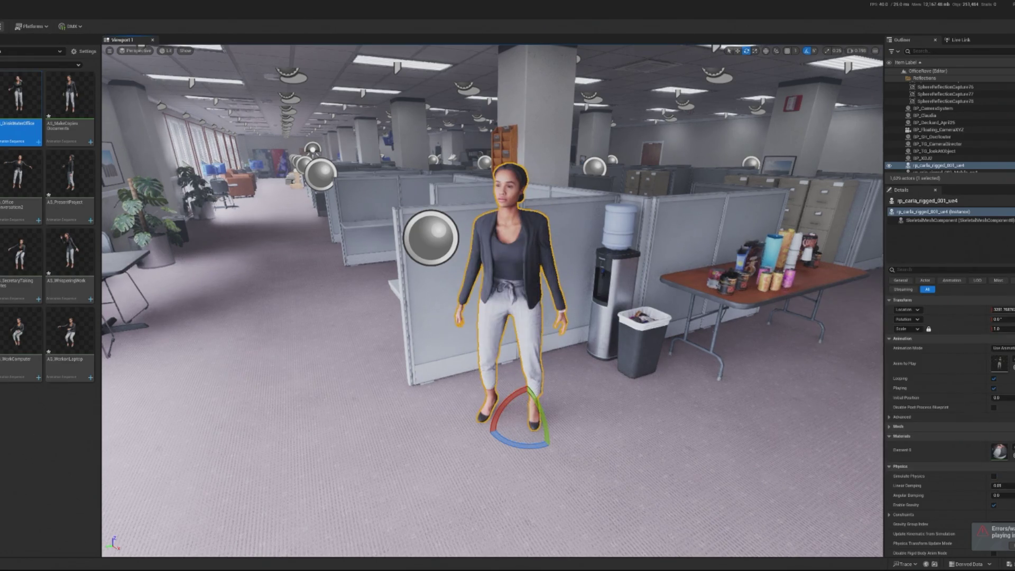
key("alt+p")
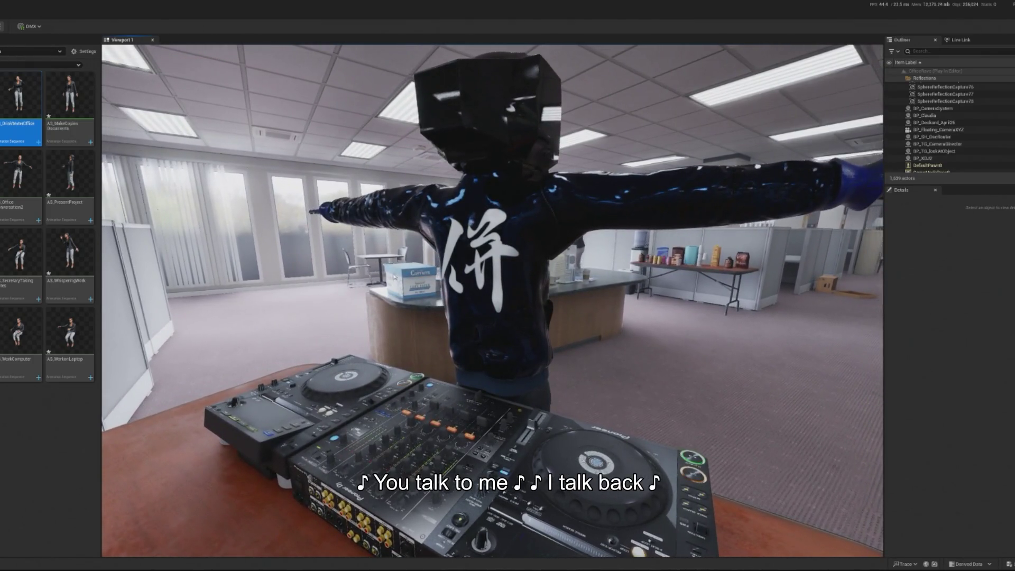
Step: Replay the level with rp_carla framed to check her animation behind the DJ, then stop
key("Escape")
key("f")
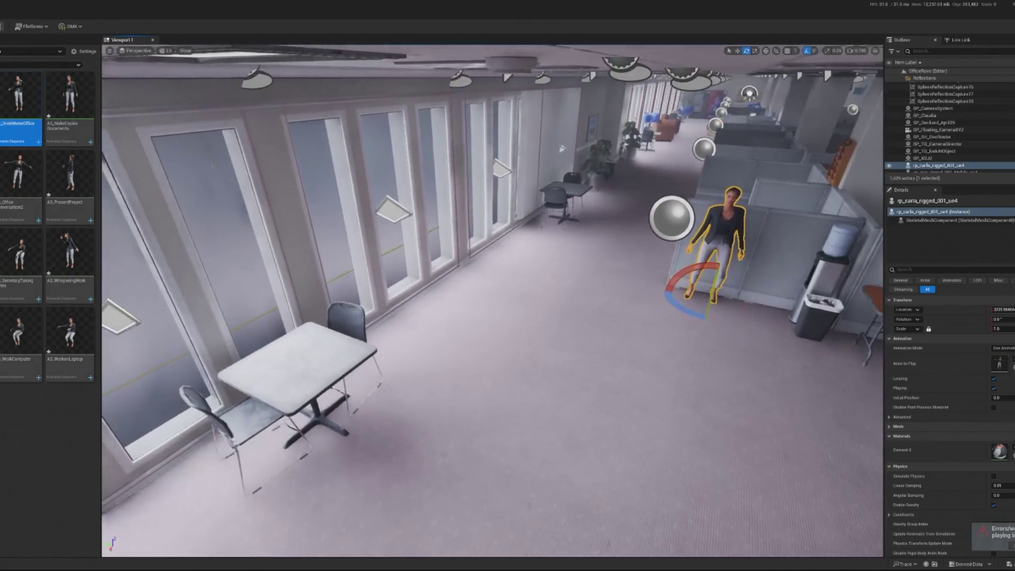
key("alt+p")
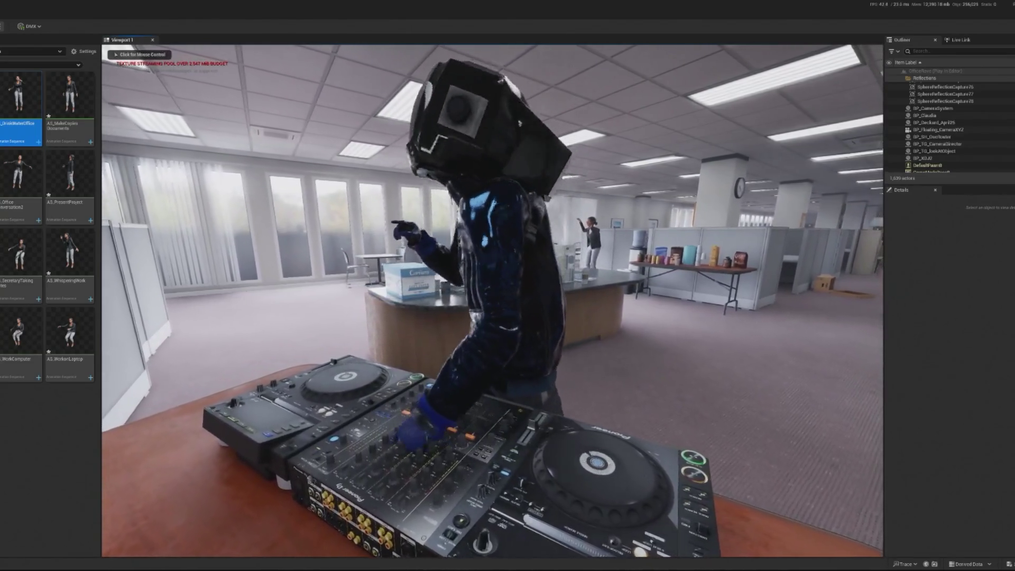
key("shift+F1")
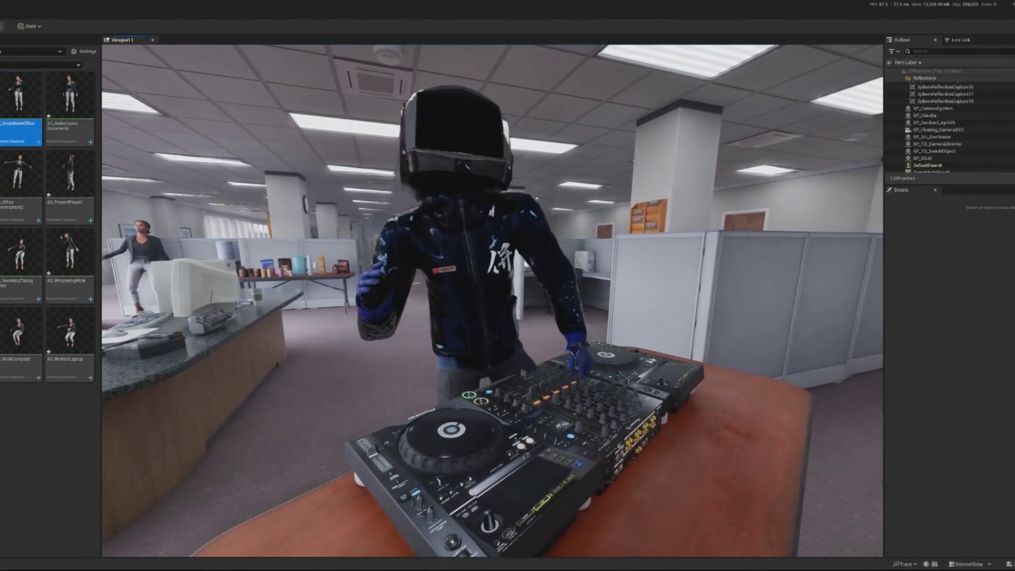
mouse_move(21, 175)
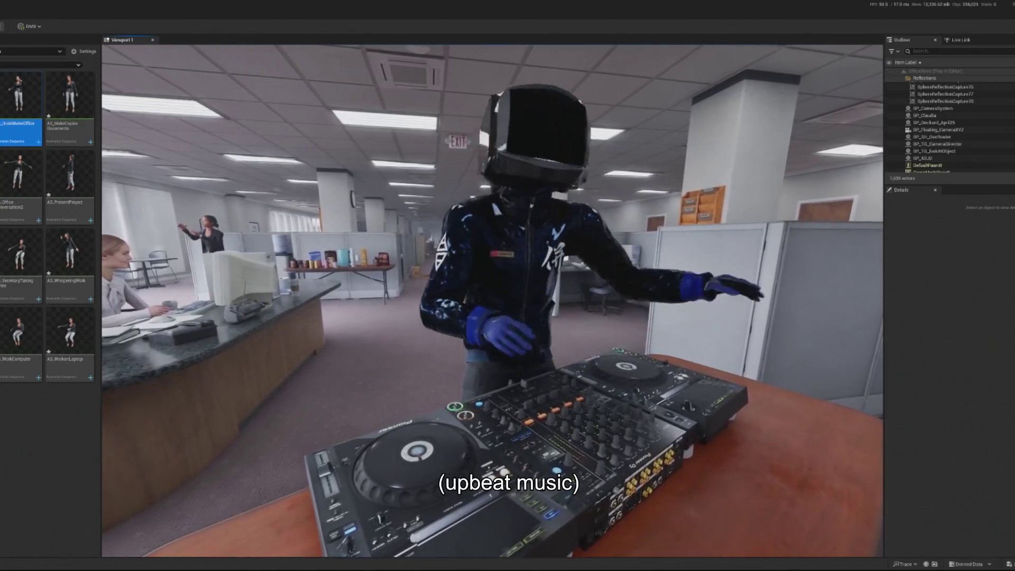
key("Escape")
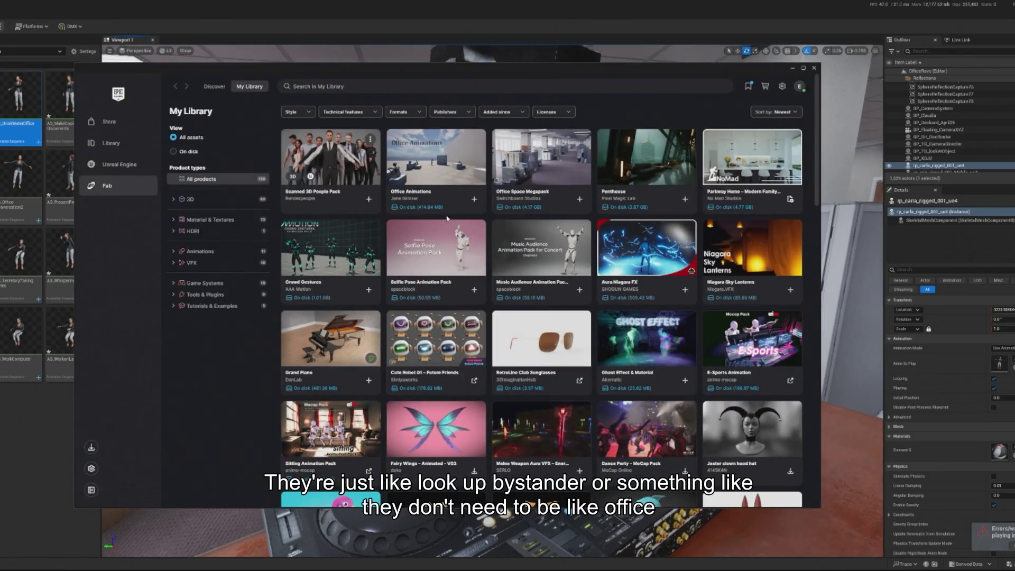
Step: Search Fab's Discover page for 'bystander'
left_click(214, 86)
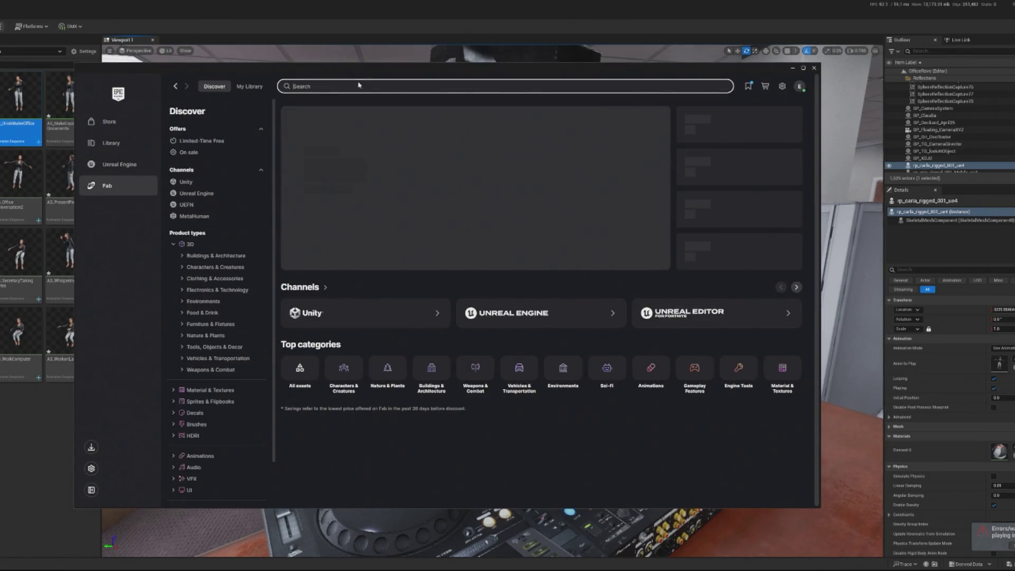
left_click(359, 85)
type("b")
type("der")
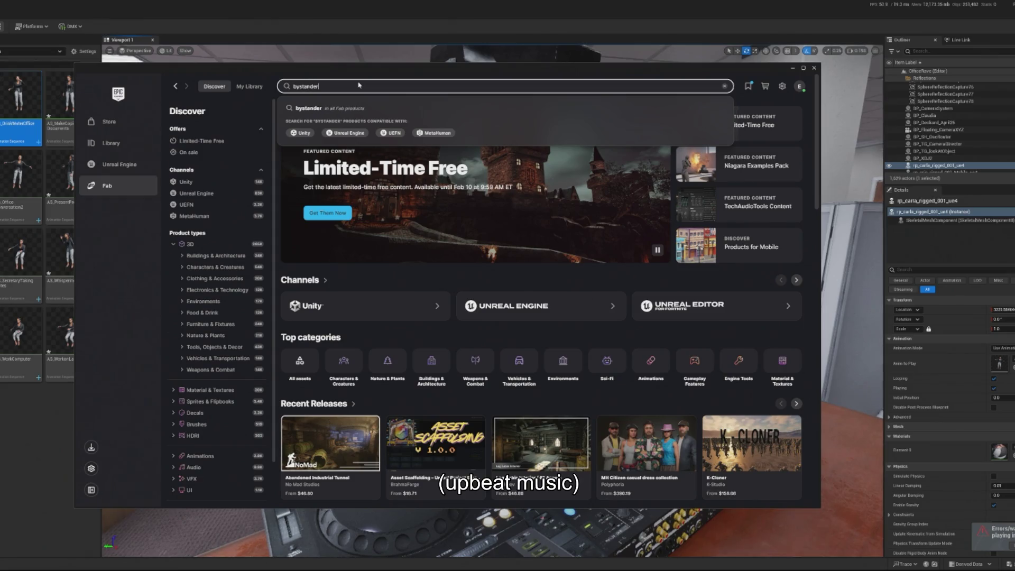
key("Return")
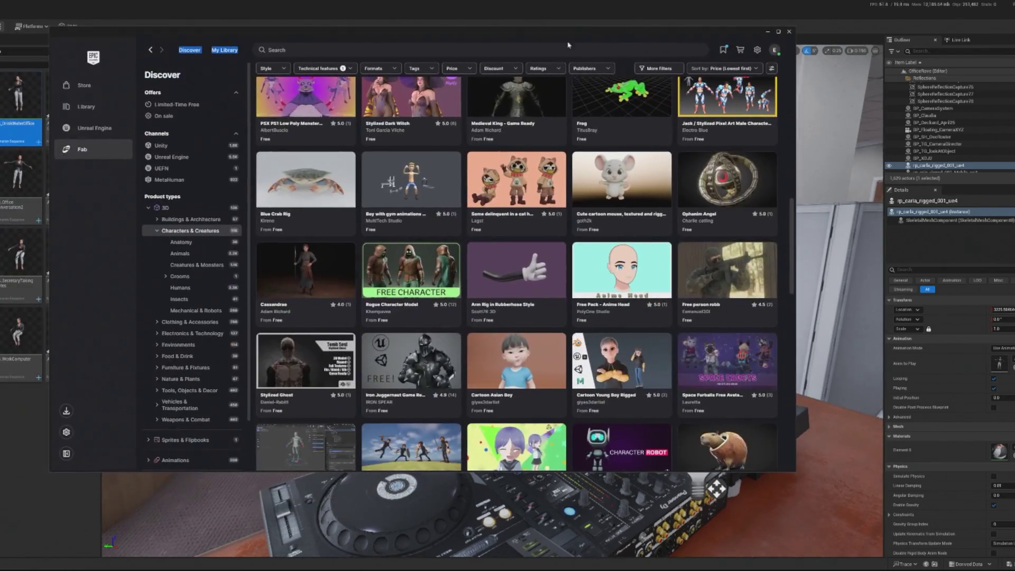
Step: Check the Formats and Technical features filter options without changing them
scroll(474, 254, "down", 5)
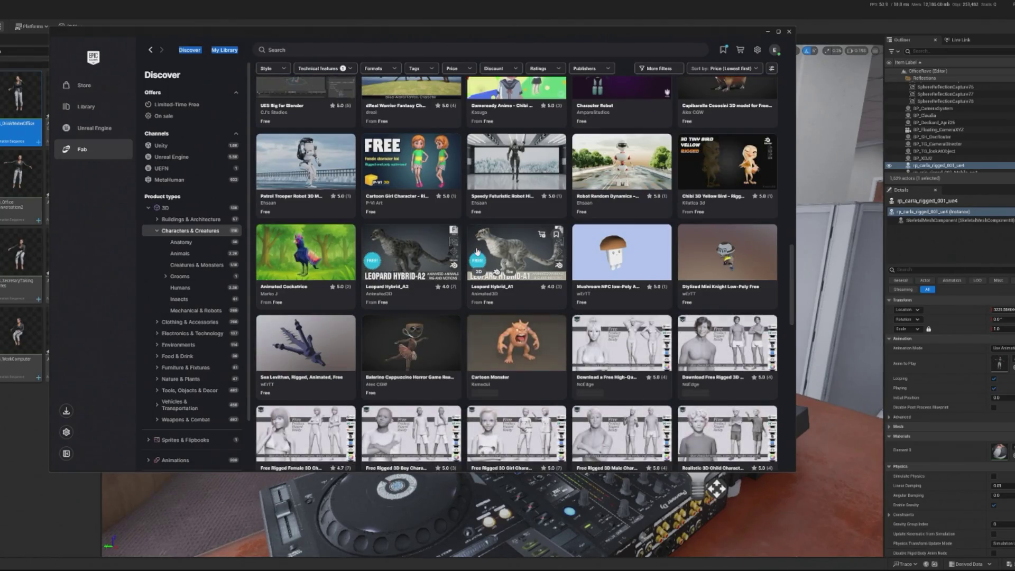
scroll(474, 254, "down", 5)
scroll(474, 253, "up", 2)
left_click(370, 71)
left_click(379, 71)
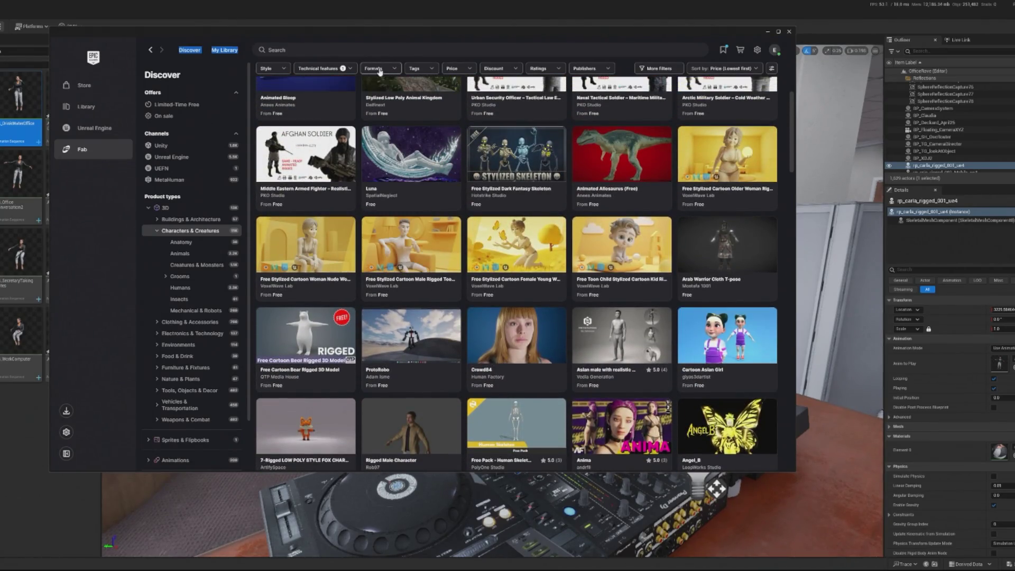
left_click(332, 71)
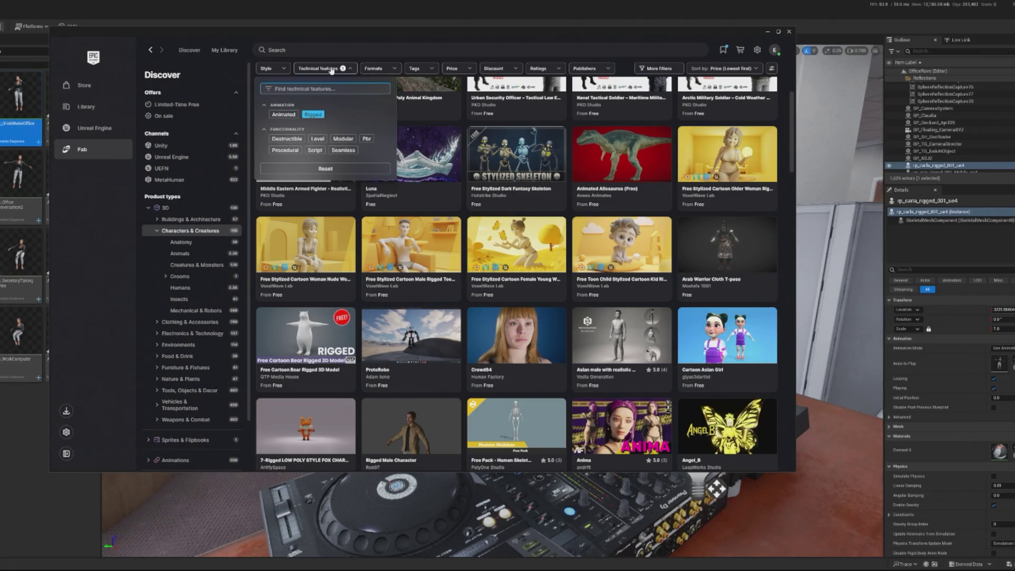
left_click(332, 71)
Step: Filter the results to the Realistic style and open the Realistic Female Character listing
left_click(276, 69)
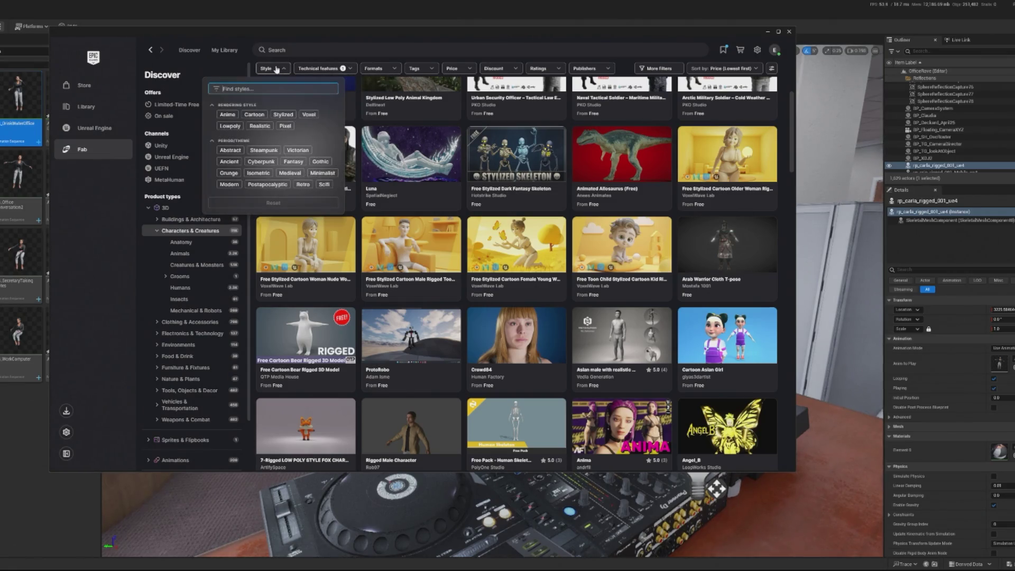
left_click(261, 127)
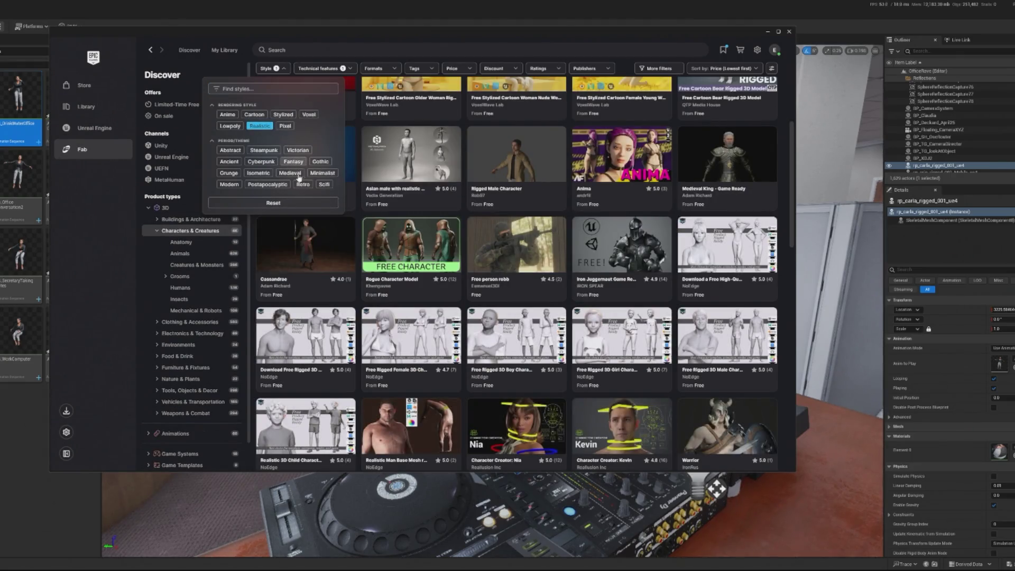
scroll(572, 217, "down", 6)
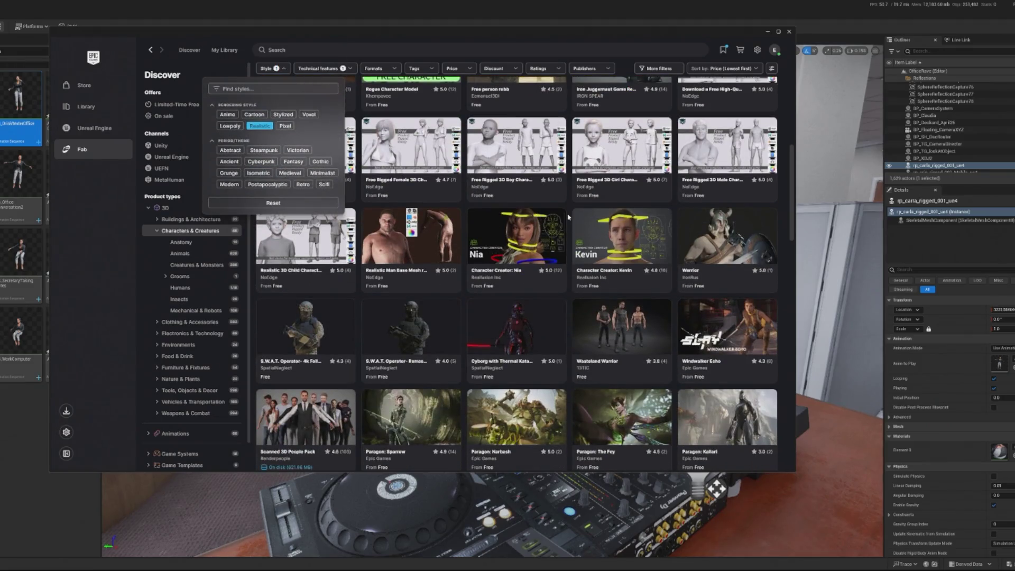
scroll(572, 217, "down", 15)
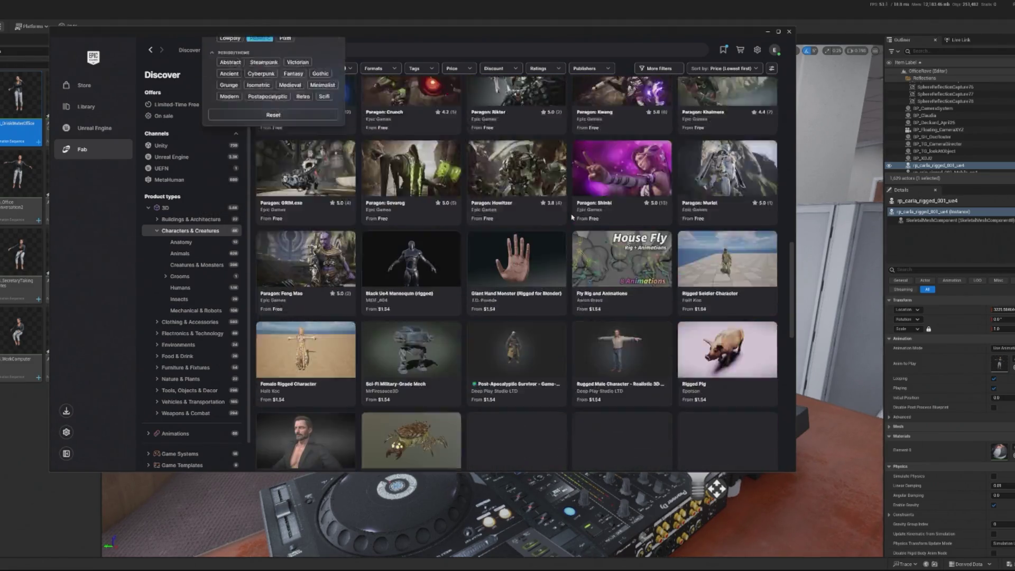
scroll(572, 217, "down", 10)
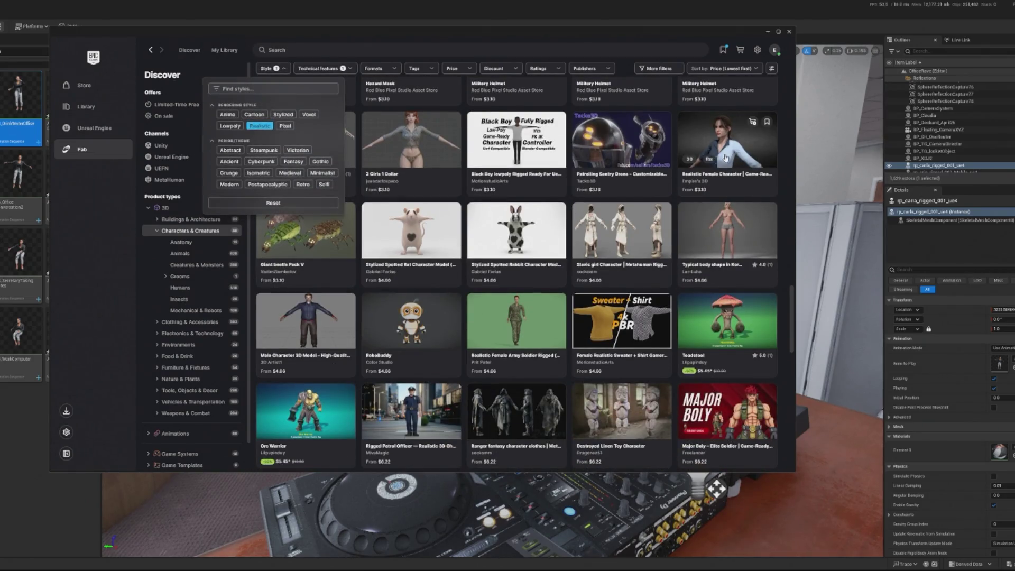
left_click(725, 154)
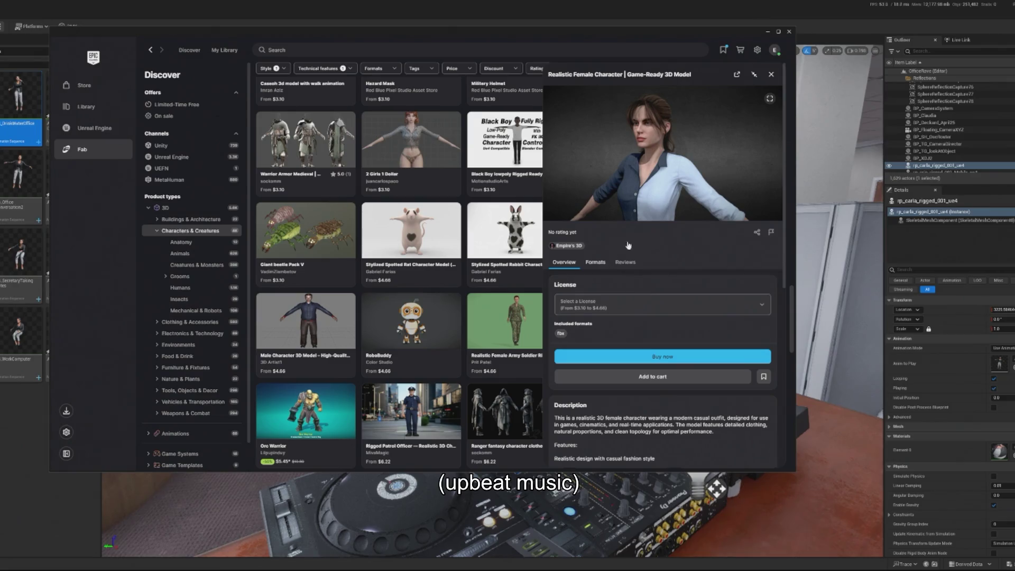
Step: Close the Realistic Female Character details and browse down through the rigged realistic listings
left_click(771, 75)
scroll(643, 199, "down", 8)
scroll(643, 199, "down", 5)
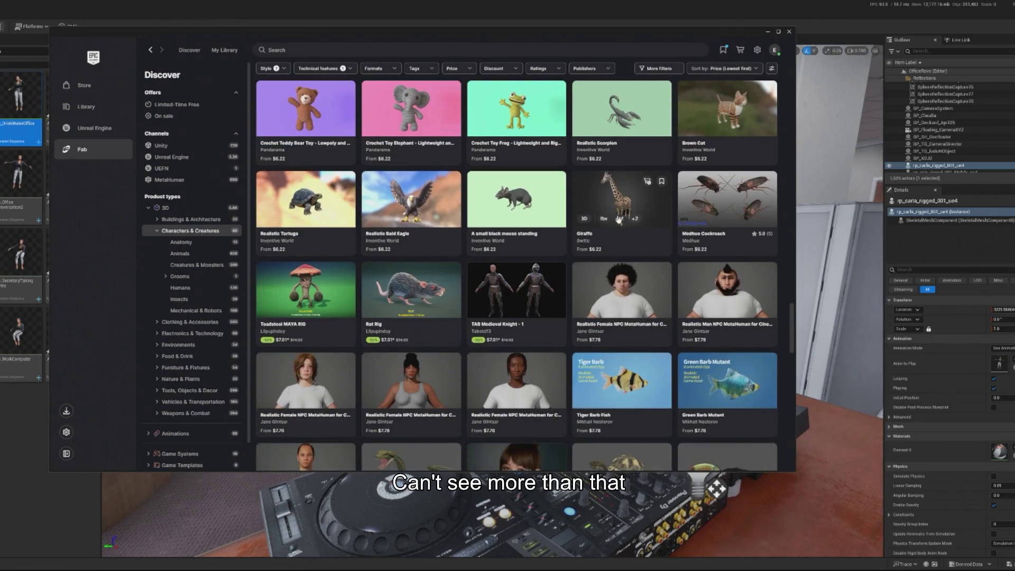
scroll(619, 218, "down", 15)
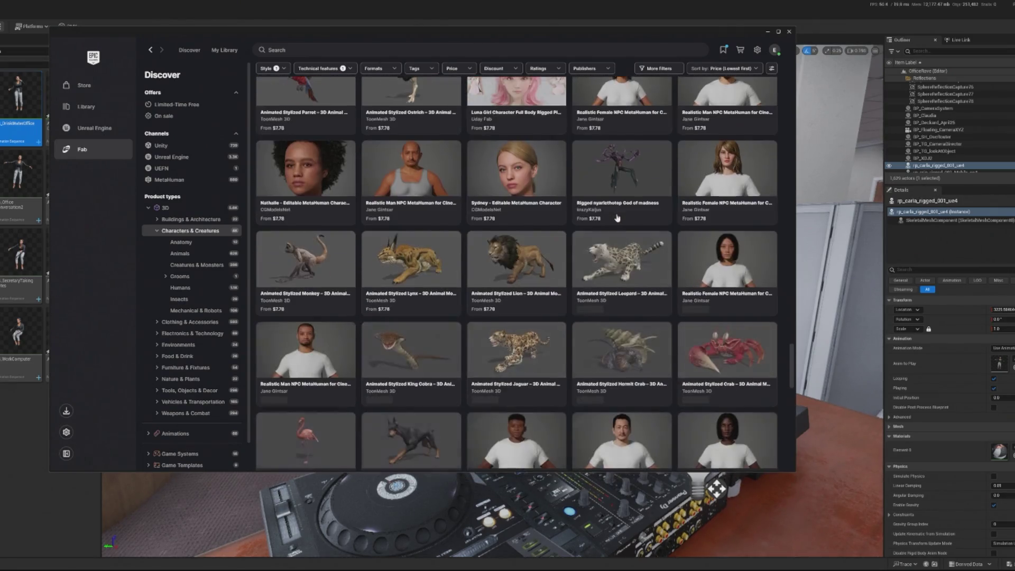
scroll(618, 218, "down", 10)
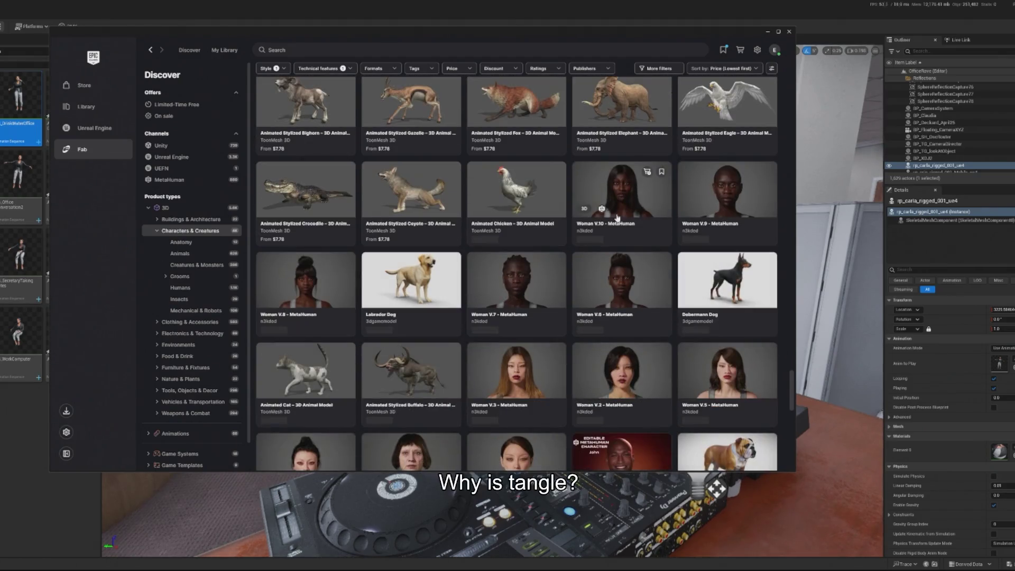
scroll(370, 179, "down", 10)
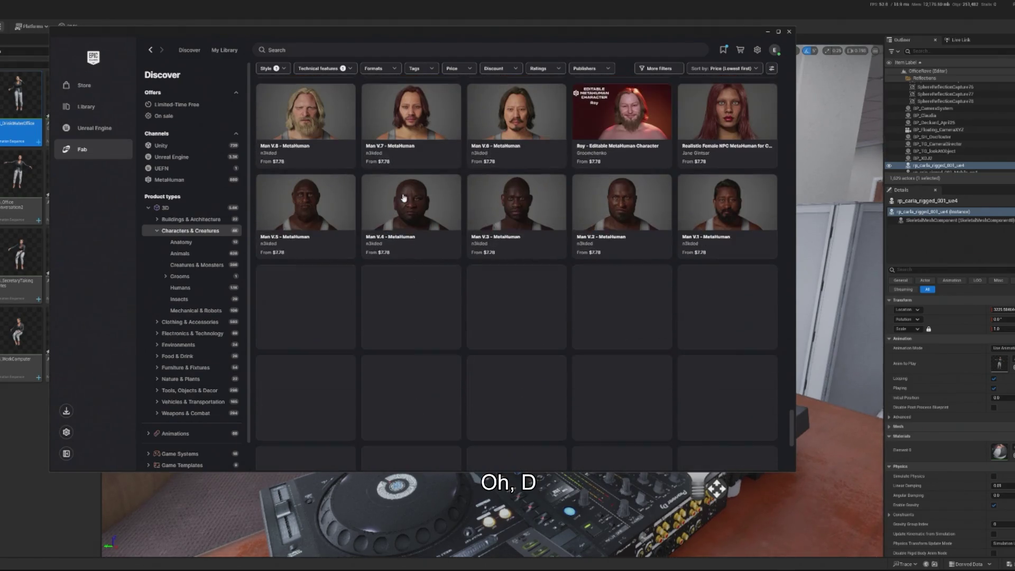
scroll(403, 196, "down", 8)
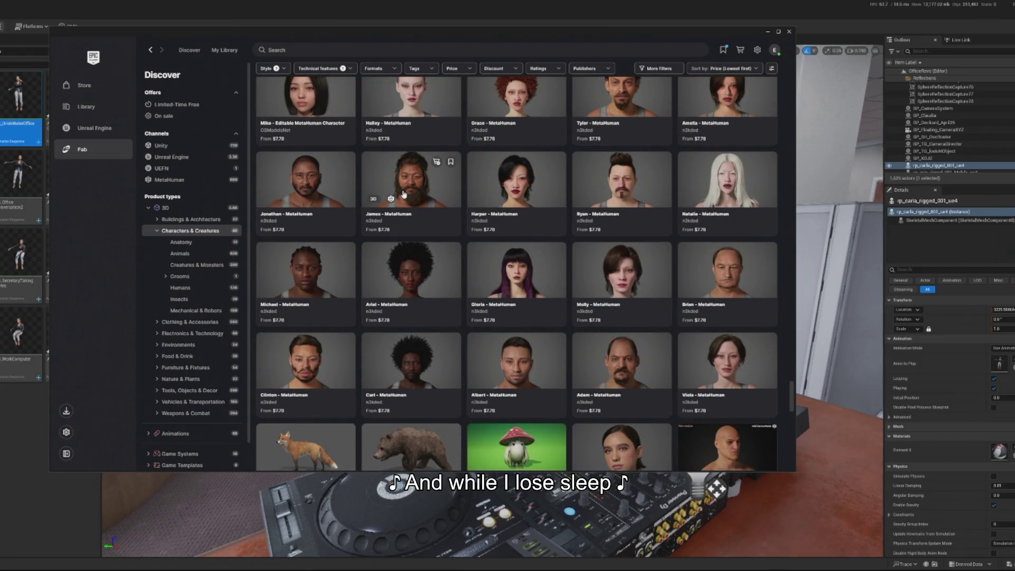
scroll(404, 194, "down", 10)
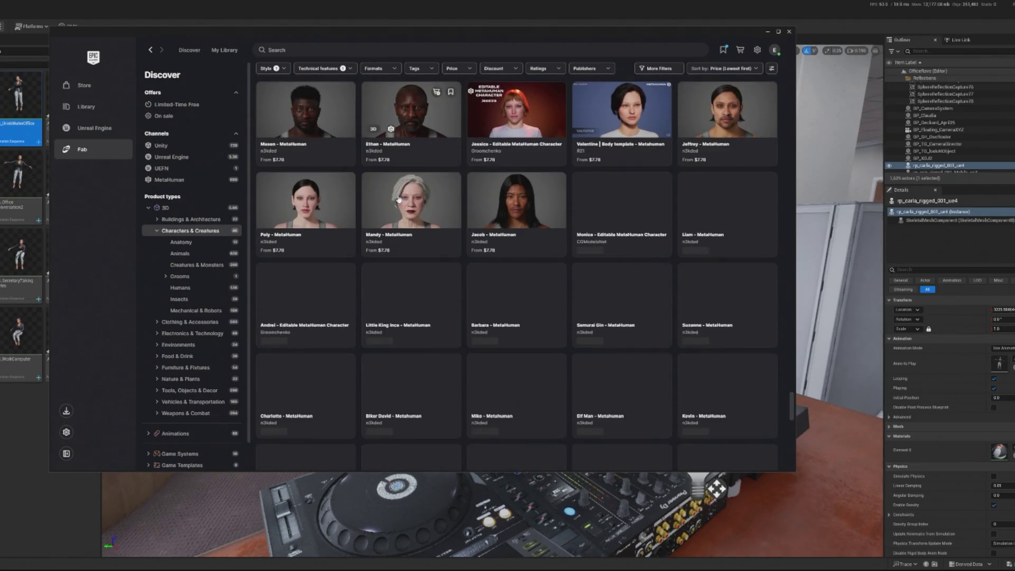
scroll(399, 199, "down", 10)
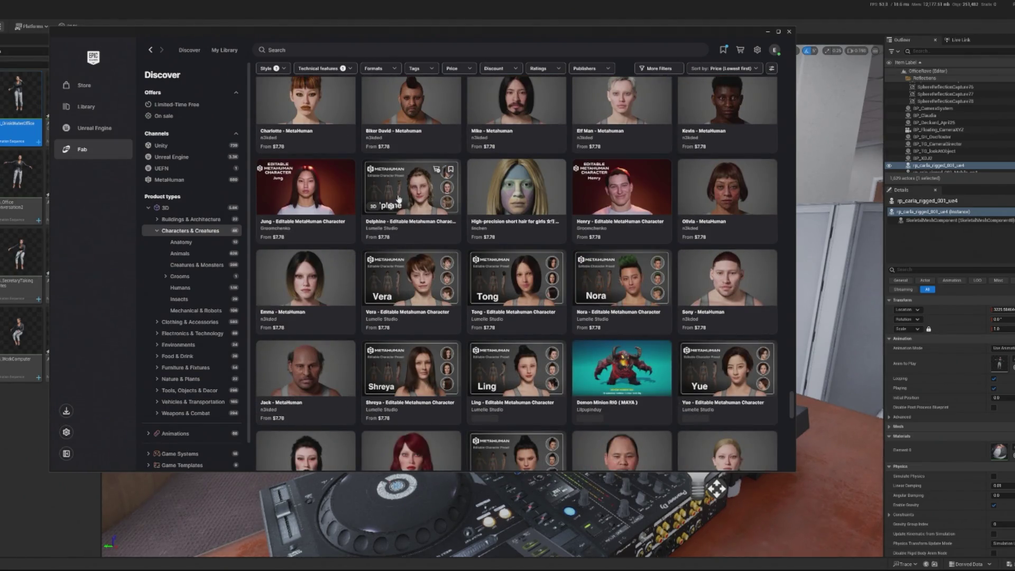
scroll(399, 199, "down", 10)
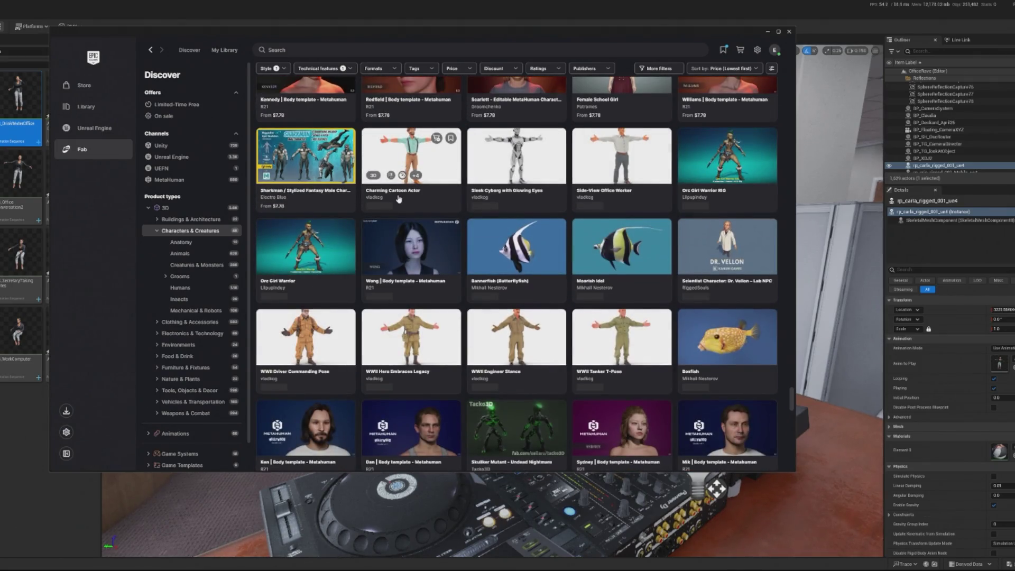
scroll(399, 199, "down", 5)
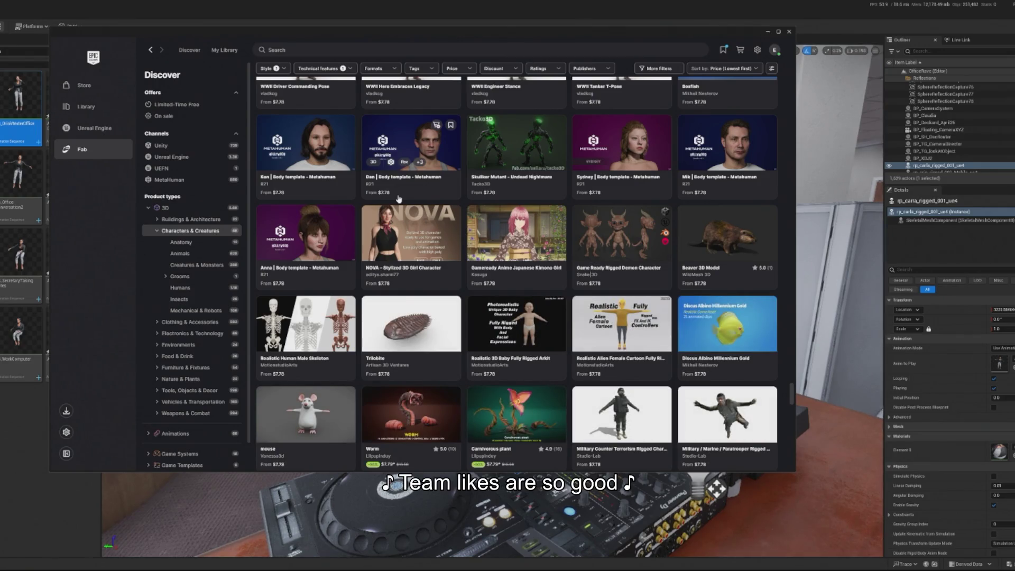
scroll(428, 230, "down", 5)
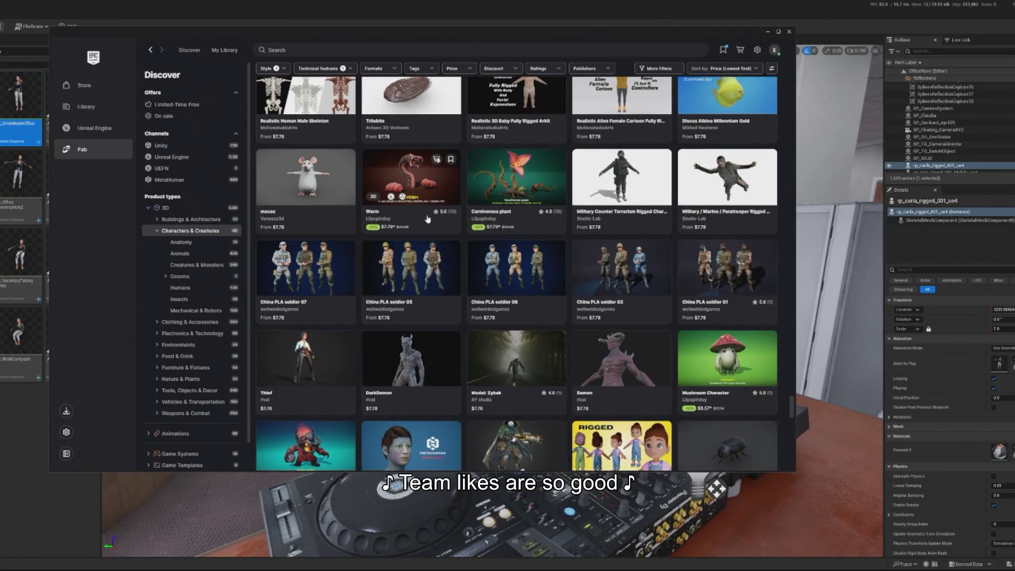
scroll(427, 218, "down", 10)
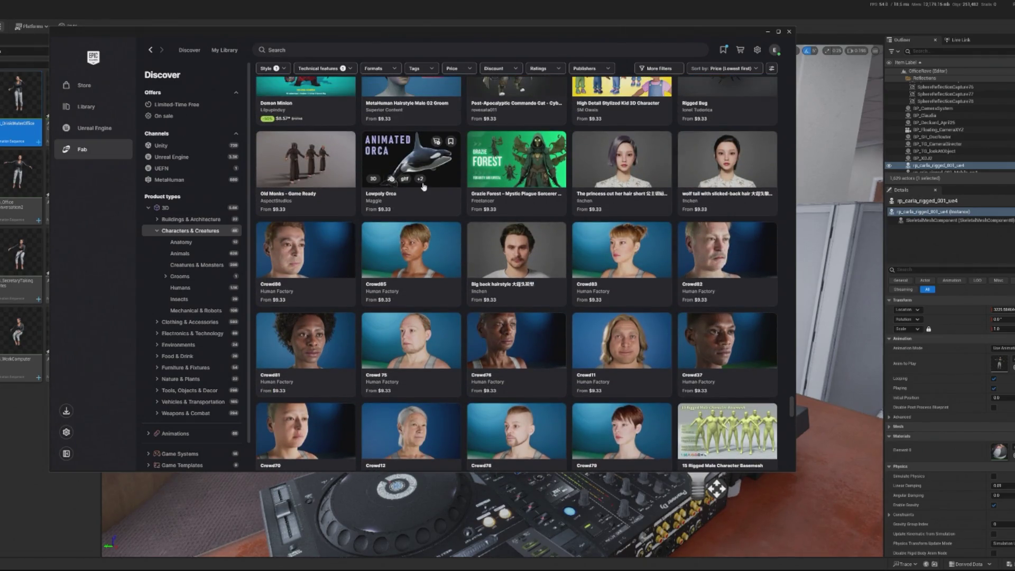
scroll(423, 186, "down", 15)
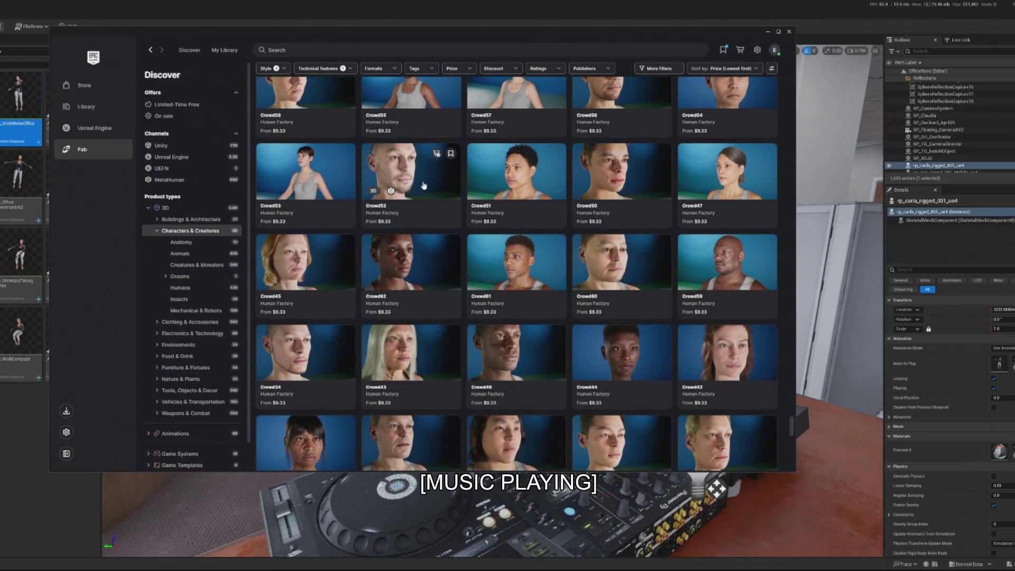
scroll(423, 185, "down", 10)
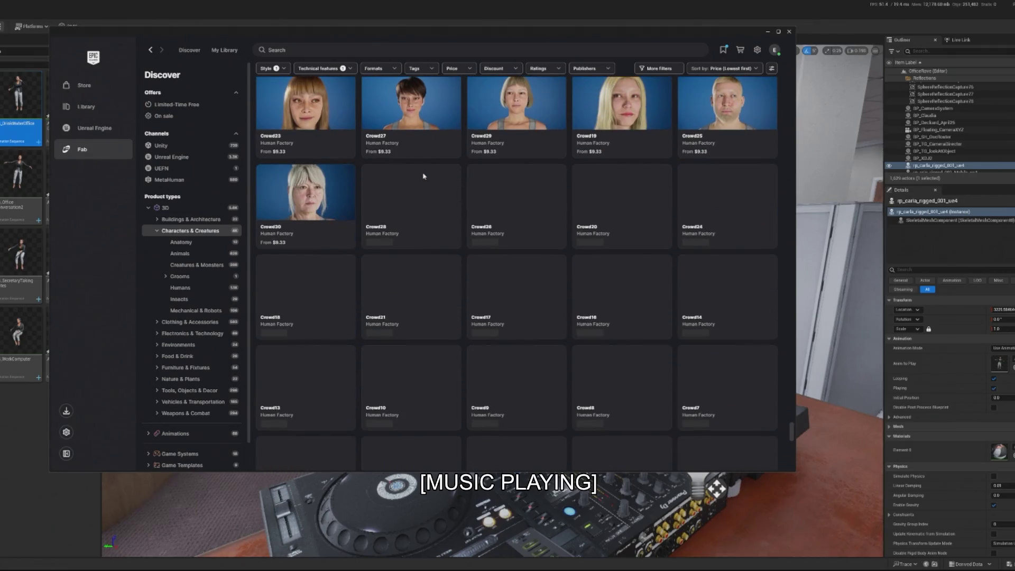
scroll(423, 176, "down", 6)
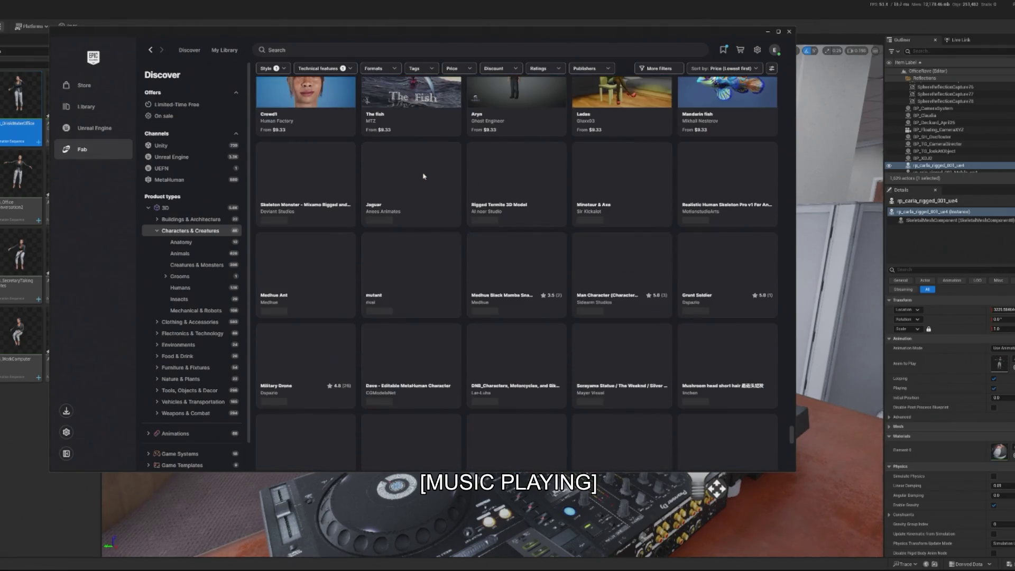
scroll(423, 176, "down", 10)
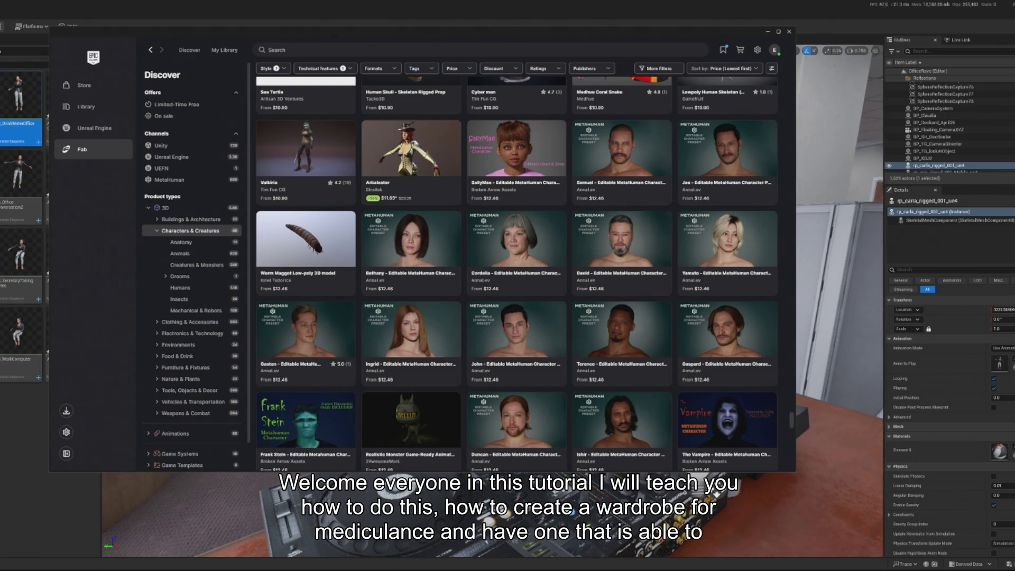
scroll(458, 276, "down", 10)
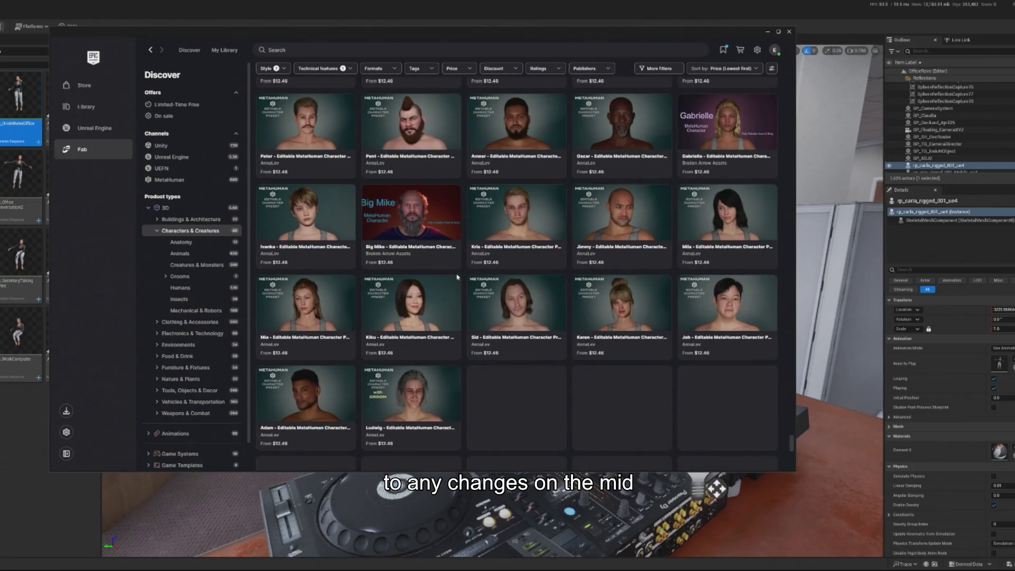
scroll(458, 277, "down", 3)
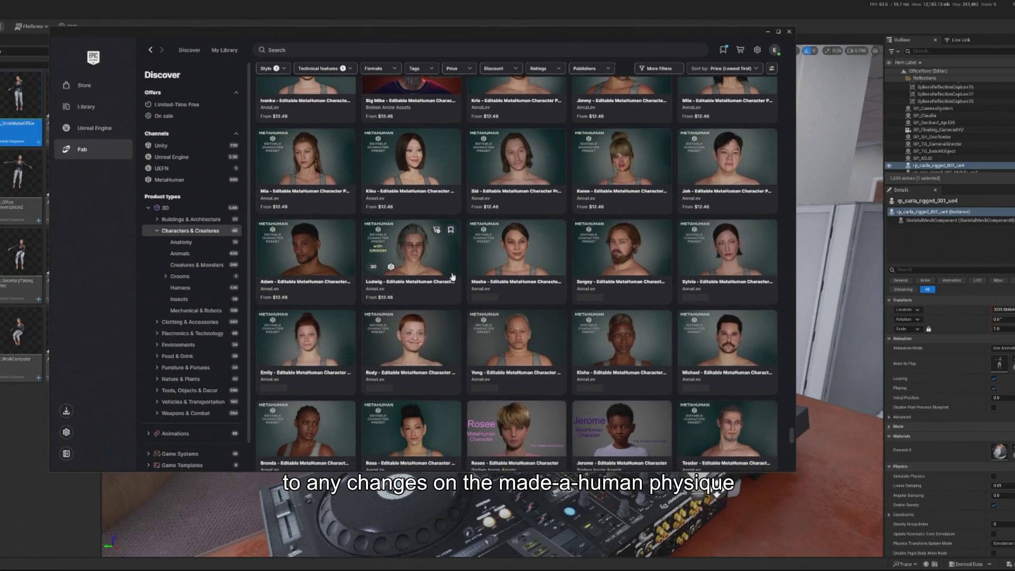
scroll(454, 277, "down", 8)
scroll(455, 269, "up", 5)
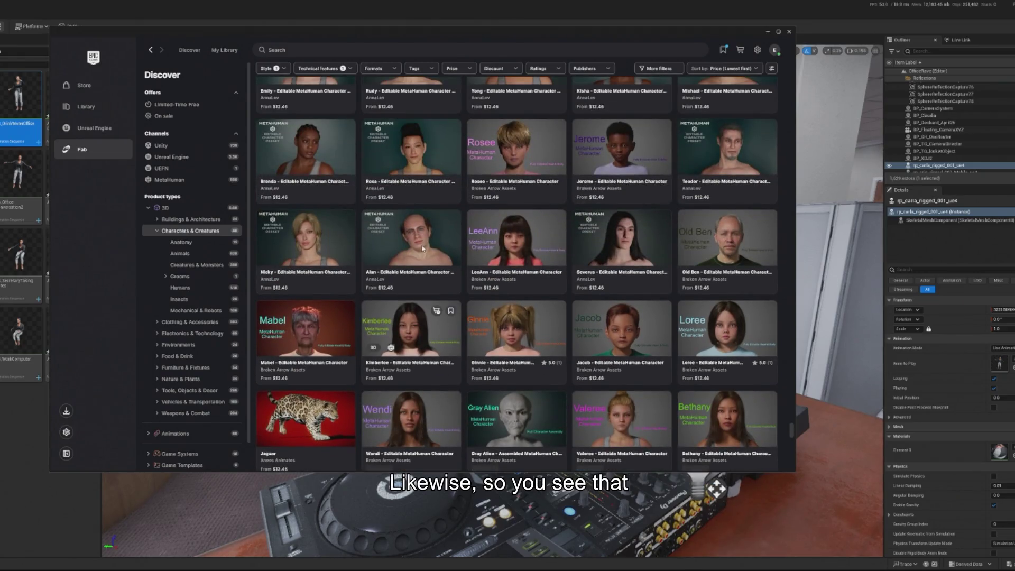
scroll(517, 268, "down", 6)
scroll(516, 268, "down", 10)
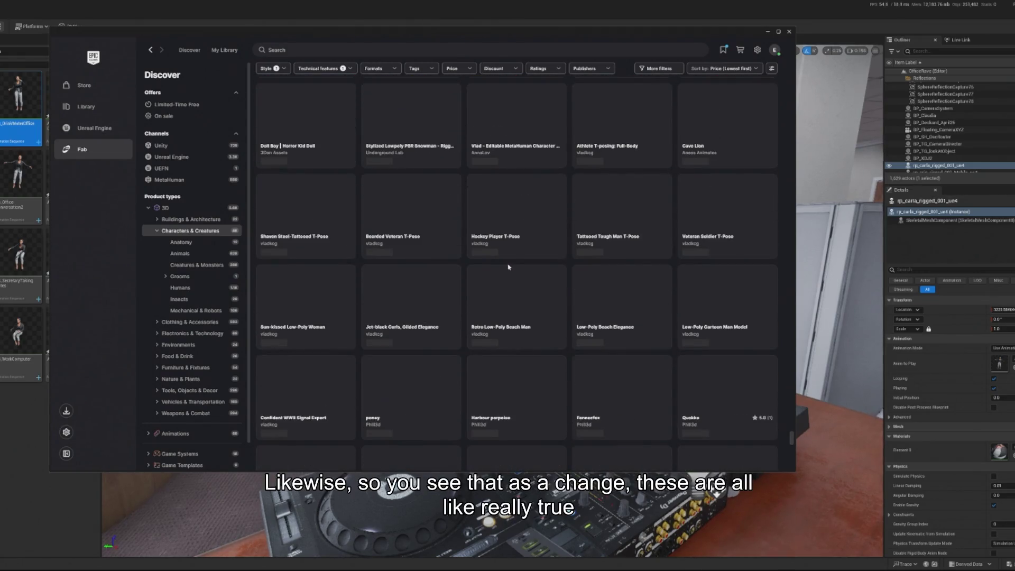
scroll(459, 261, "down", 10)
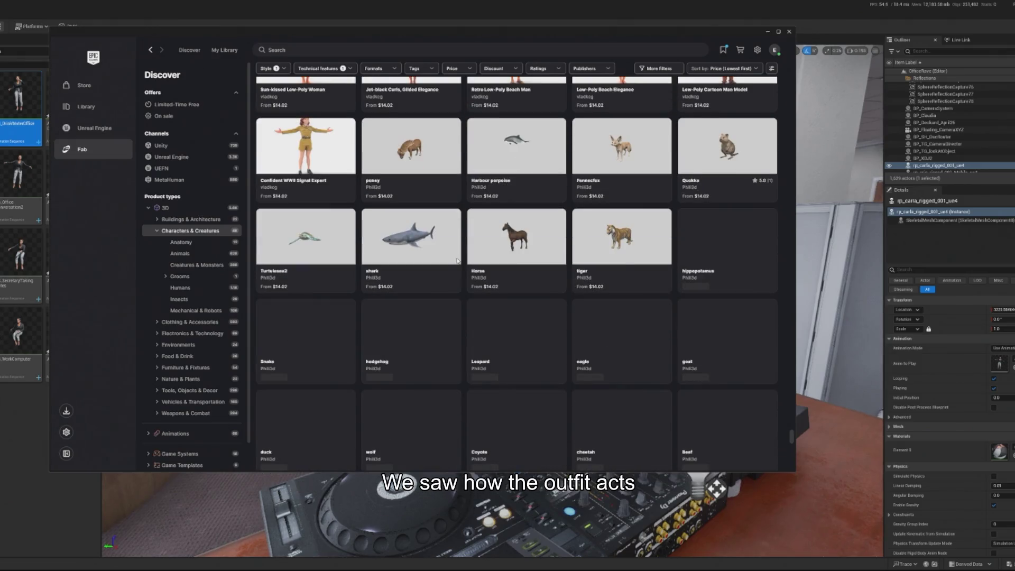
scroll(456, 261, "down", 5)
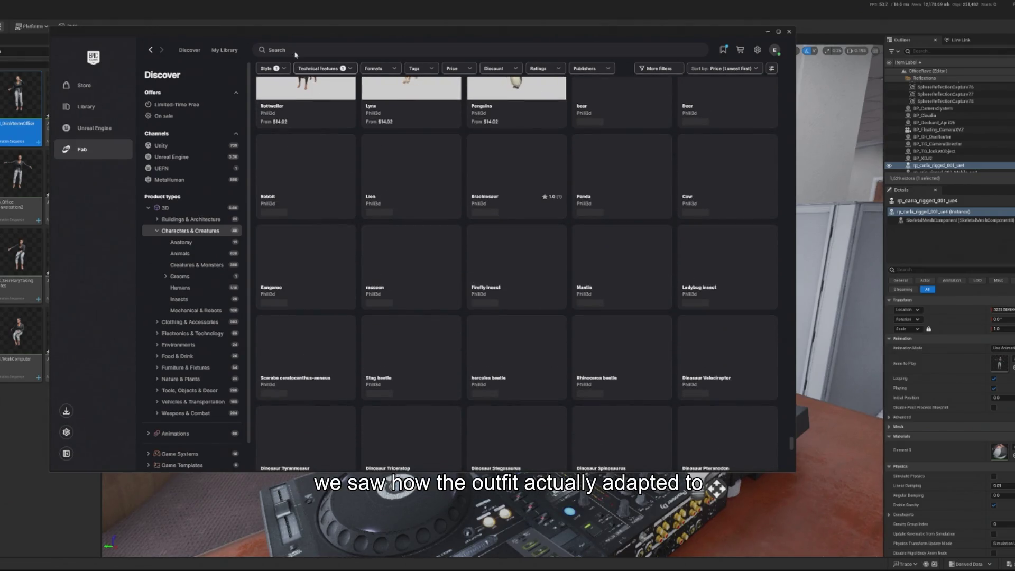
Step: Search the Fab store for 'work'
left_click(277, 49)
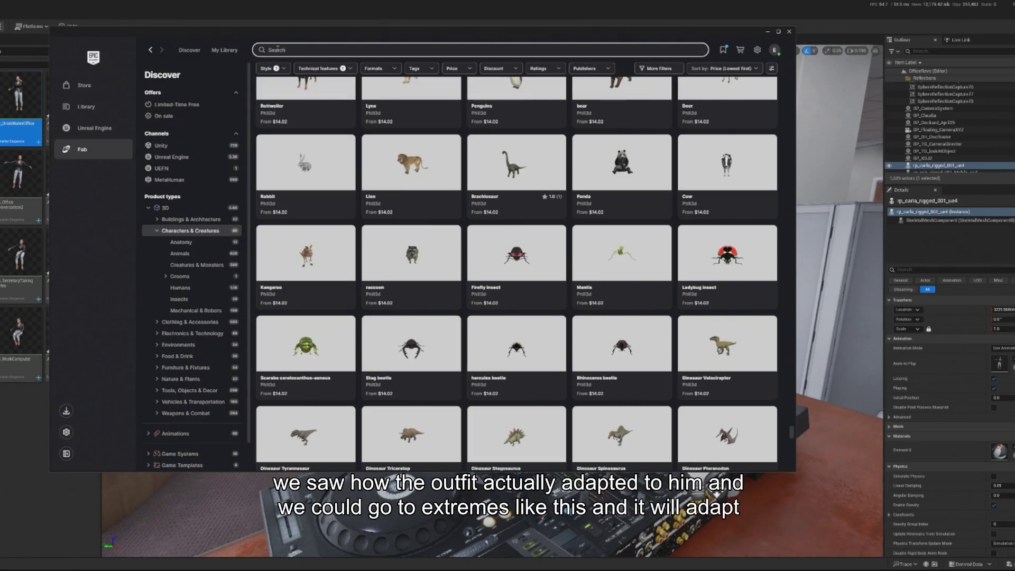
type("work")
key("Return")
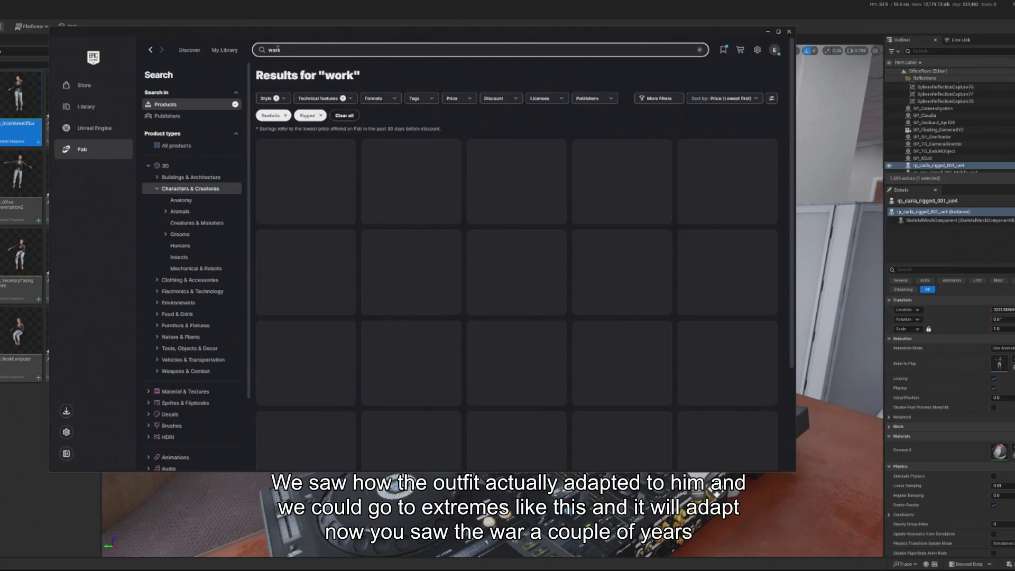
Step: Scroll through the 'work' search results
scroll(453, 332, "down", 5)
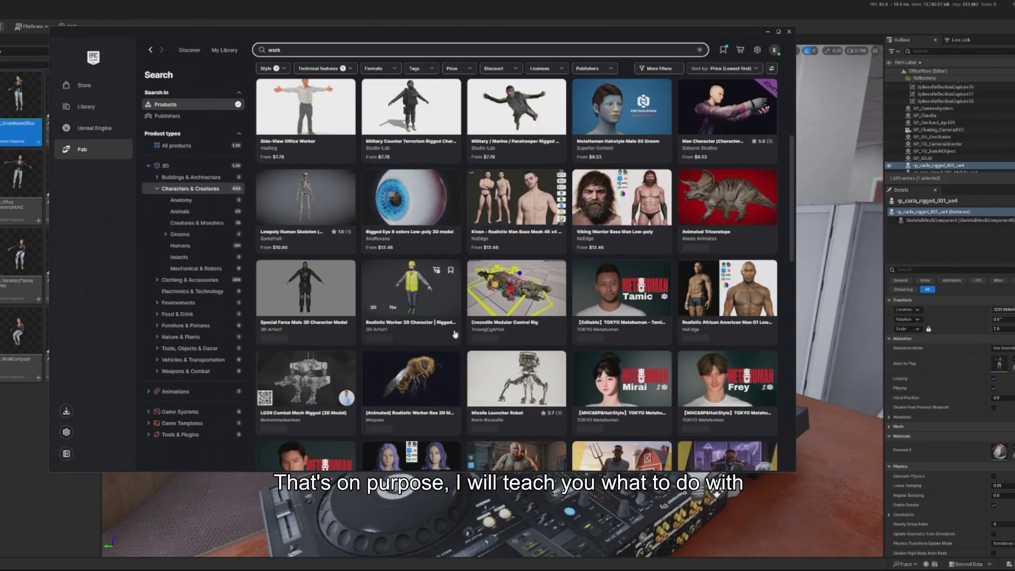
scroll(452, 333, "up", 3)
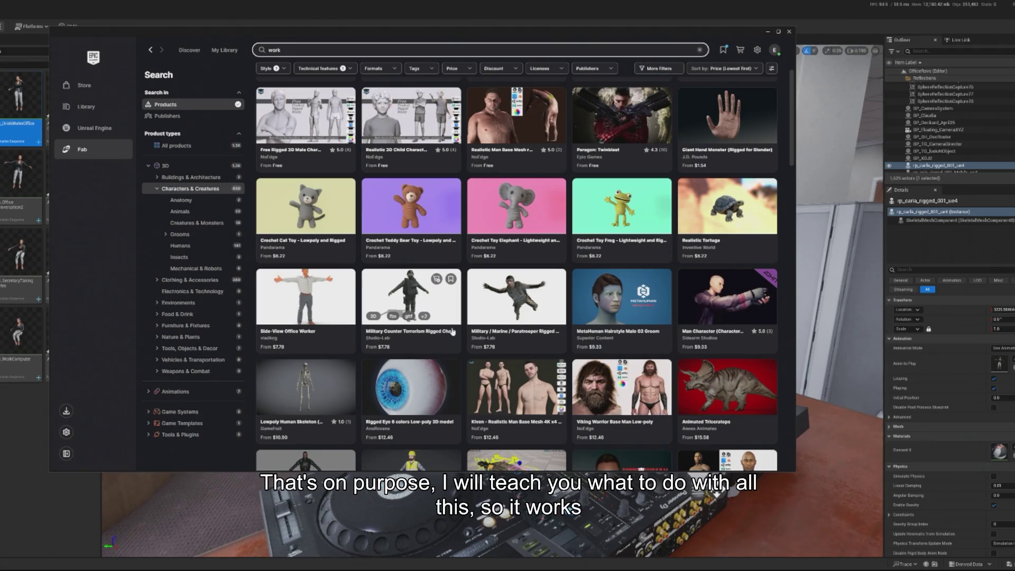
scroll(453, 331, "down", 7)
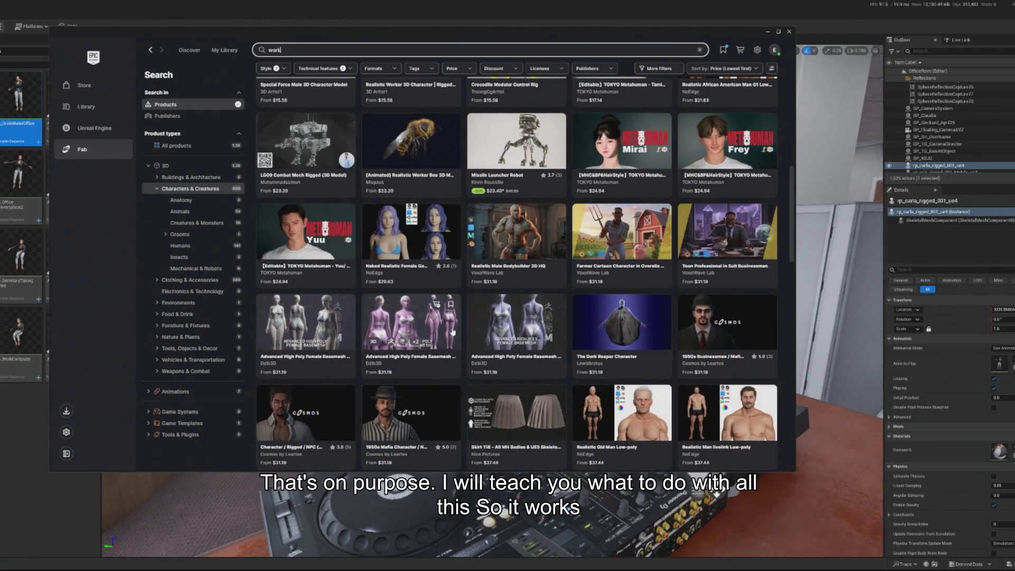
scroll(452, 331, "down", 10)
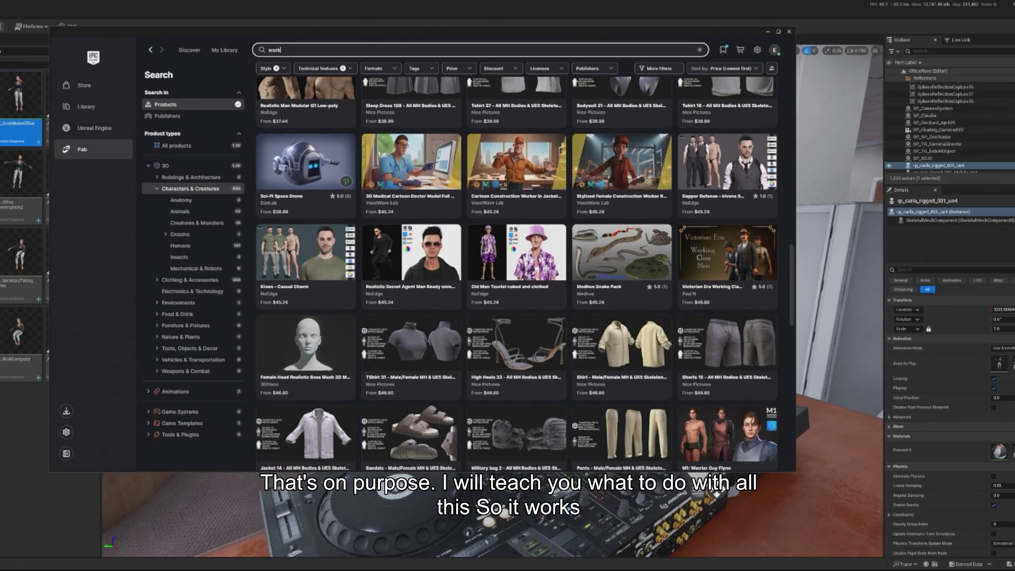
scroll(614, 289, "down", 10)
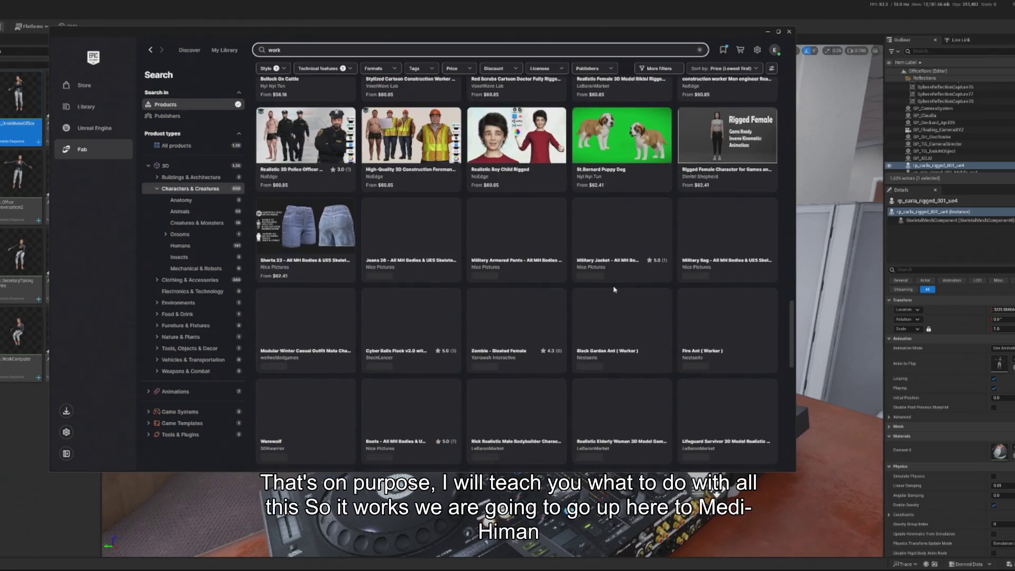
scroll(614, 290, "down", 5)
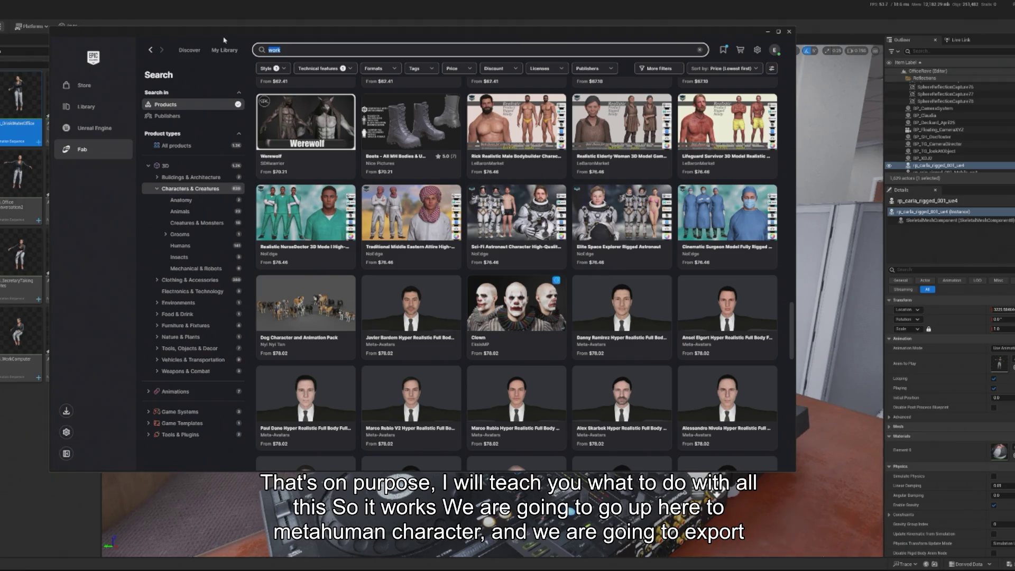
Step: Search for 'suit', scan those results, then search for 'office' instead
type("suit")
key("Return")
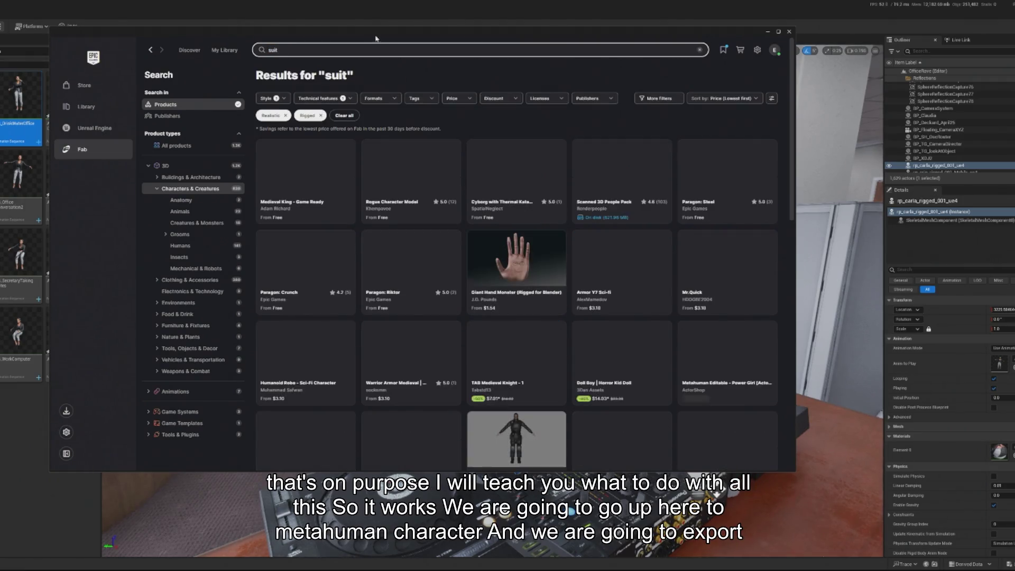
scroll(507, 245, "down", 5)
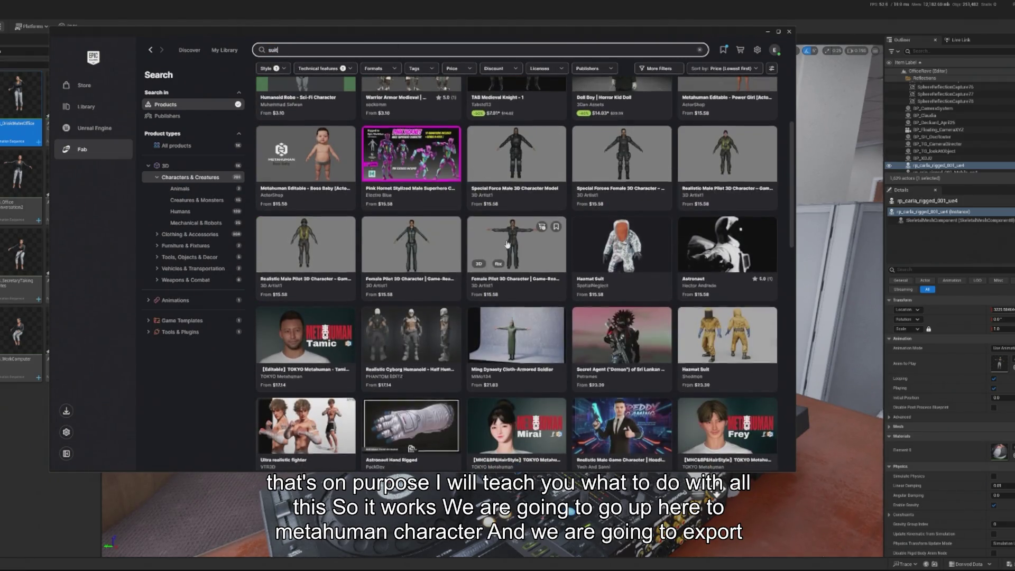
scroll(507, 244, "down", 15)
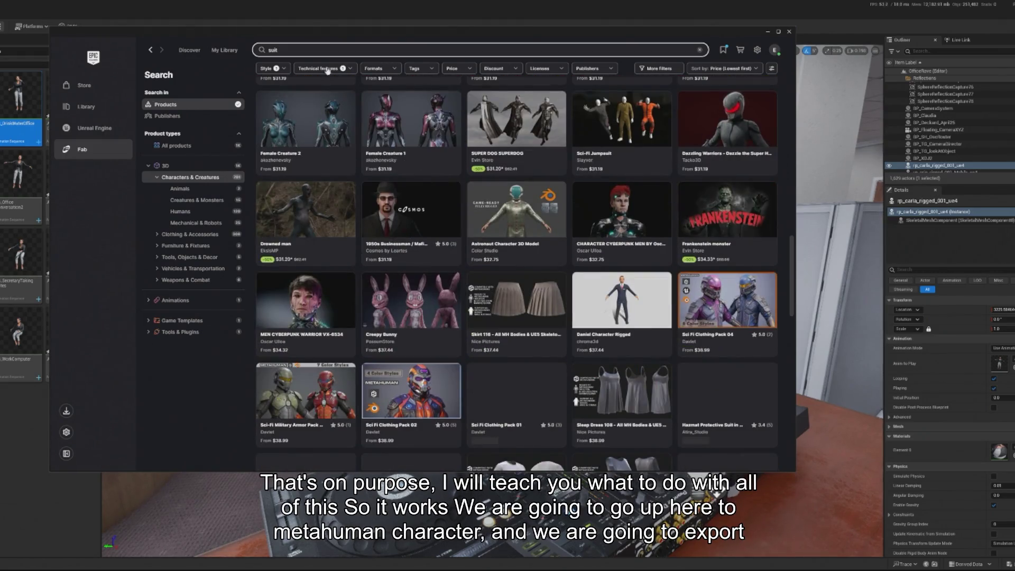
type("office")
key("Return")
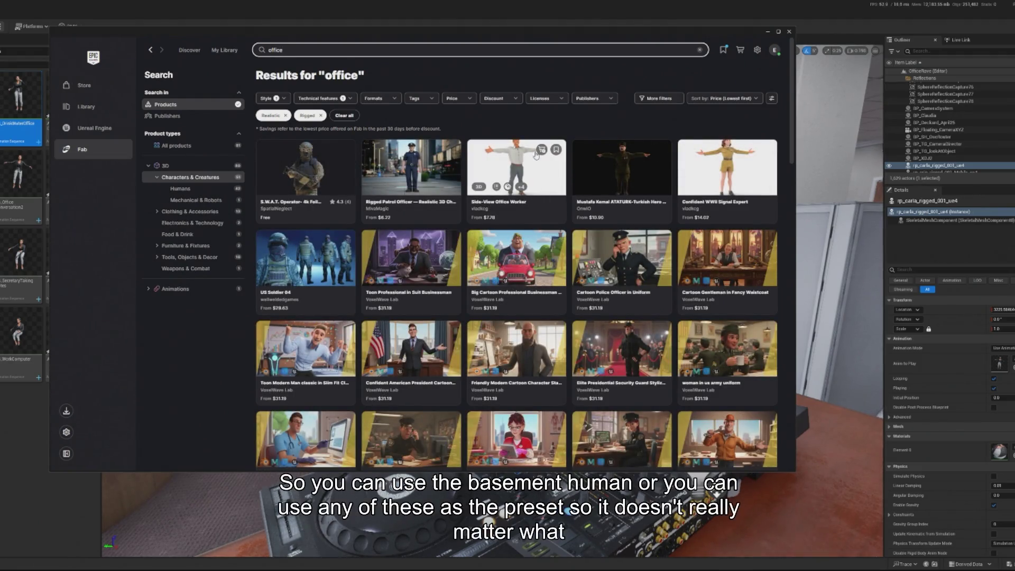
Step: Preview the Men's and Women's business suits pack and the Business Lady Office Girls pack
scroll(541, 173, "down", 5)
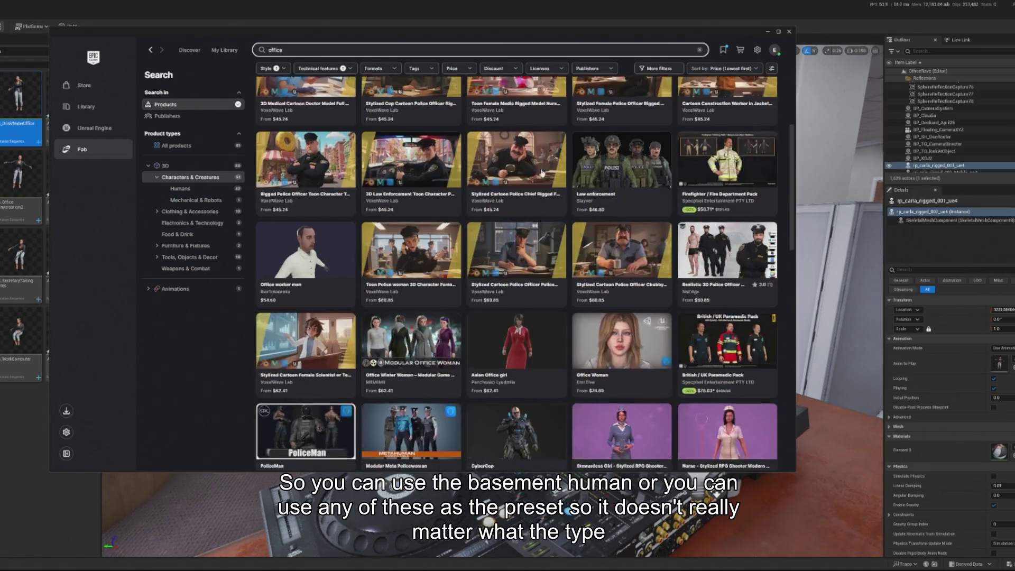
scroll(542, 173, "down", 5)
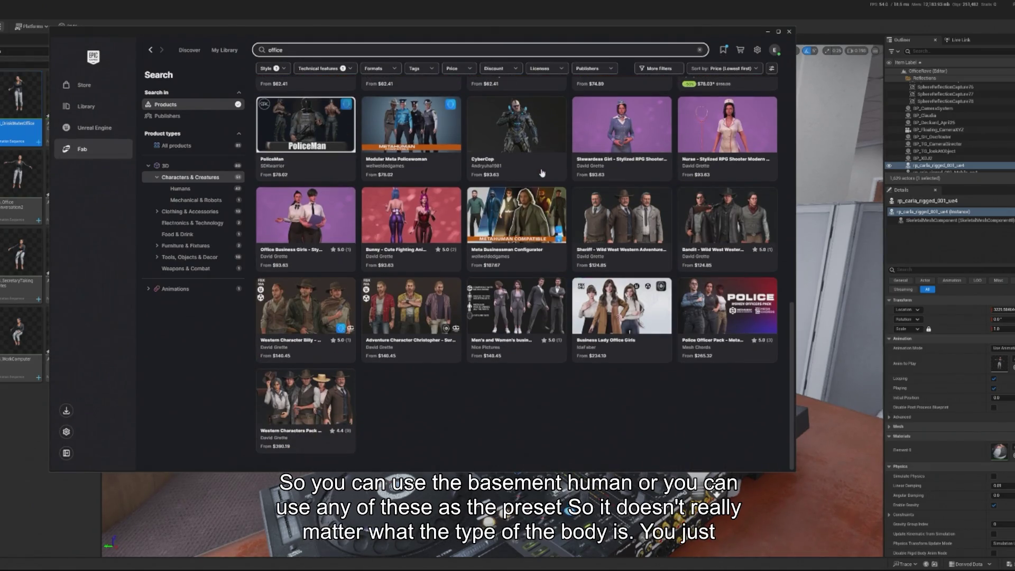
left_click(524, 312)
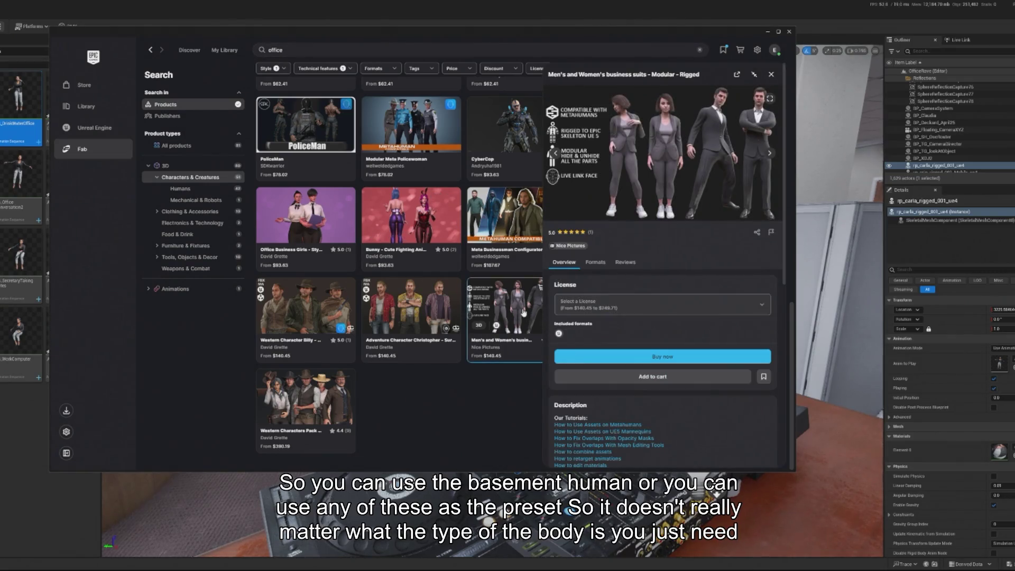
left_click(771, 76)
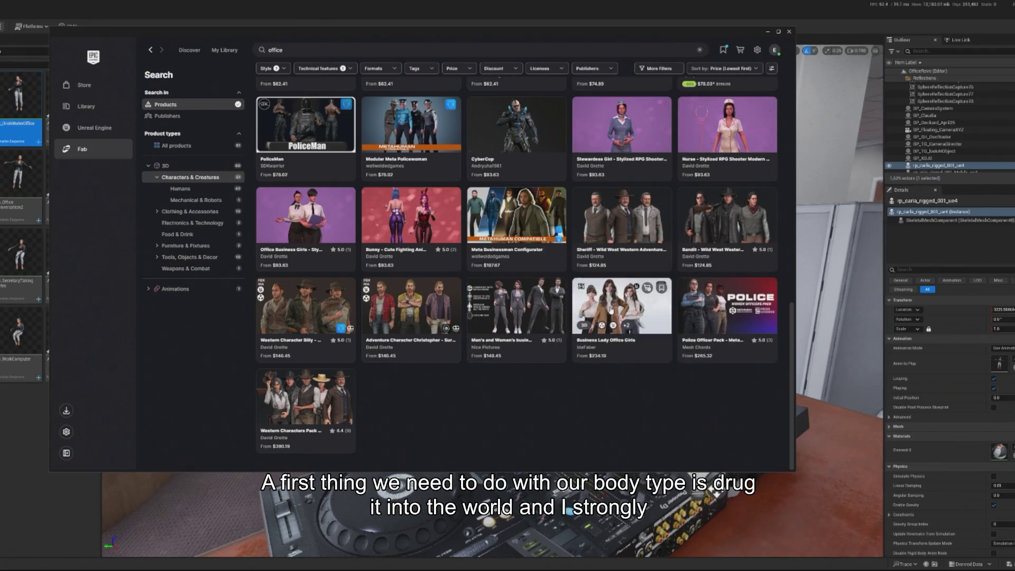
left_click(584, 324)
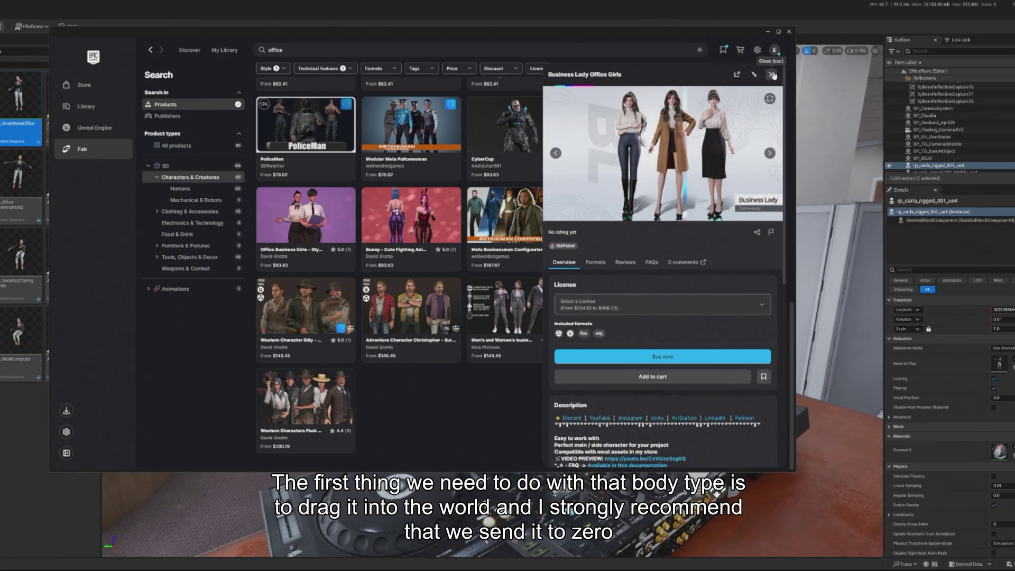
left_click(772, 75)
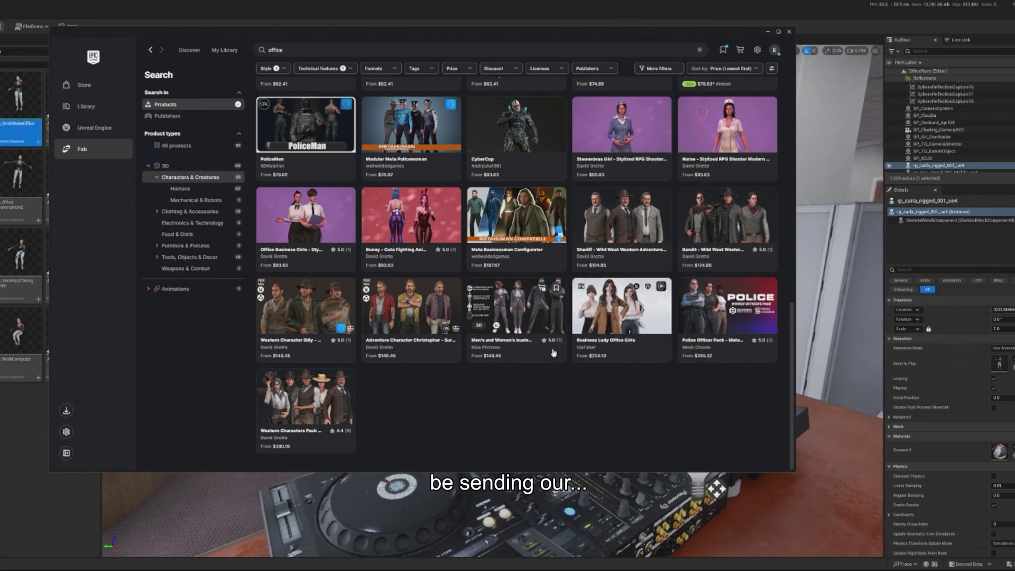
Step: Return to the top of the 'office' results and select the search text
scroll(564, 369, "up", 2)
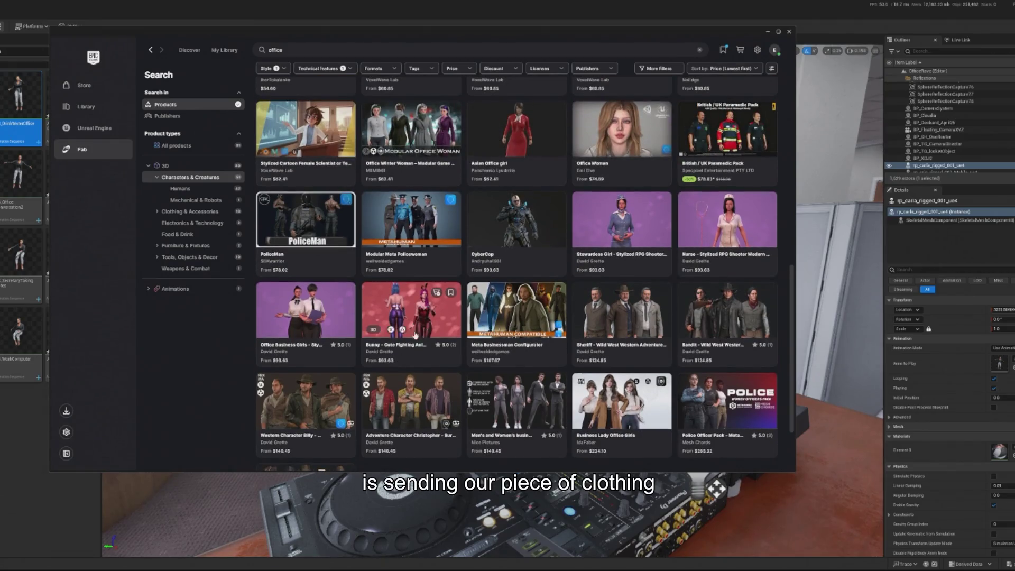
scroll(564, 359, "up", 1)
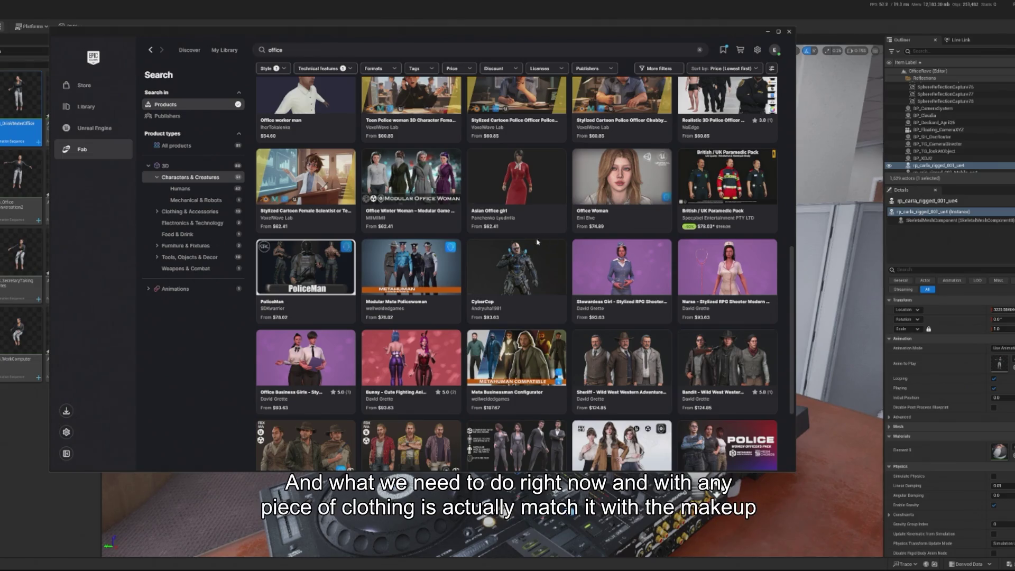
scroll(479, 313, "up", 10)
scroll(479, 313, "up", 2)
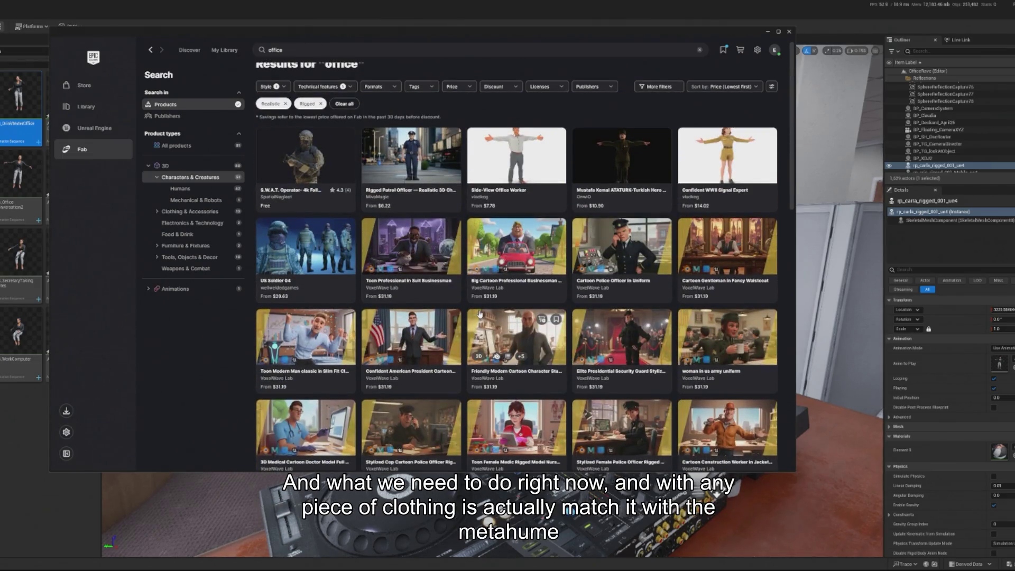
left_click(315, 49)
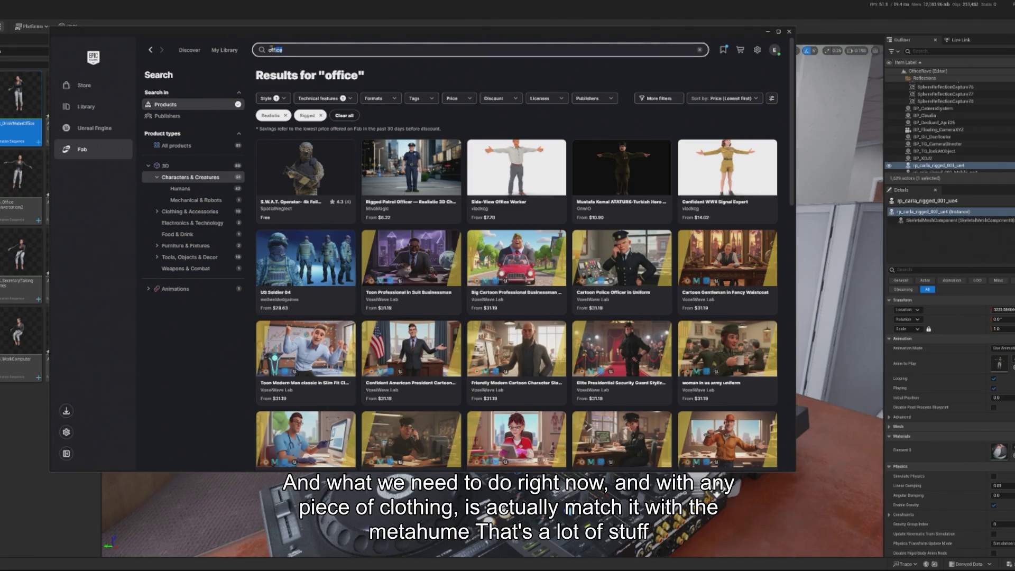
Step: Search for 'formal' and browse the results, including Scanned 3D People Pack
type("formal")
key("Return")
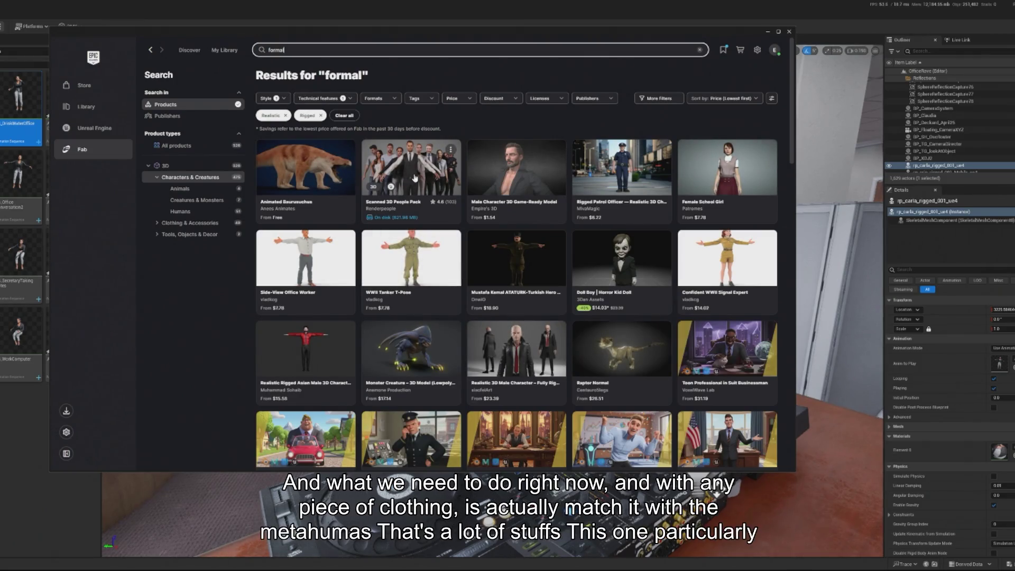
scroll(574, 232, "down", 5)
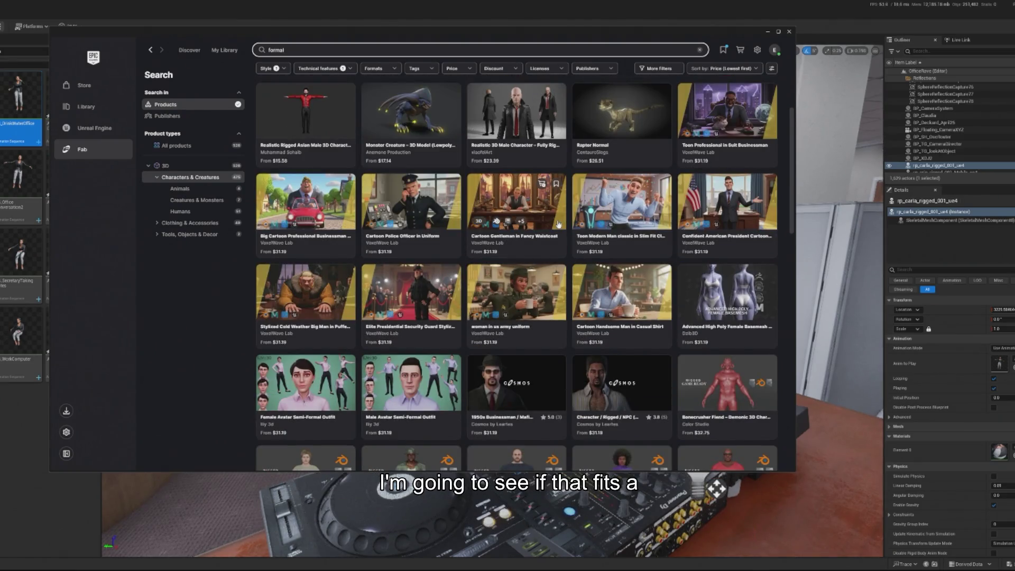
scroll(557, 223, "down", 2)
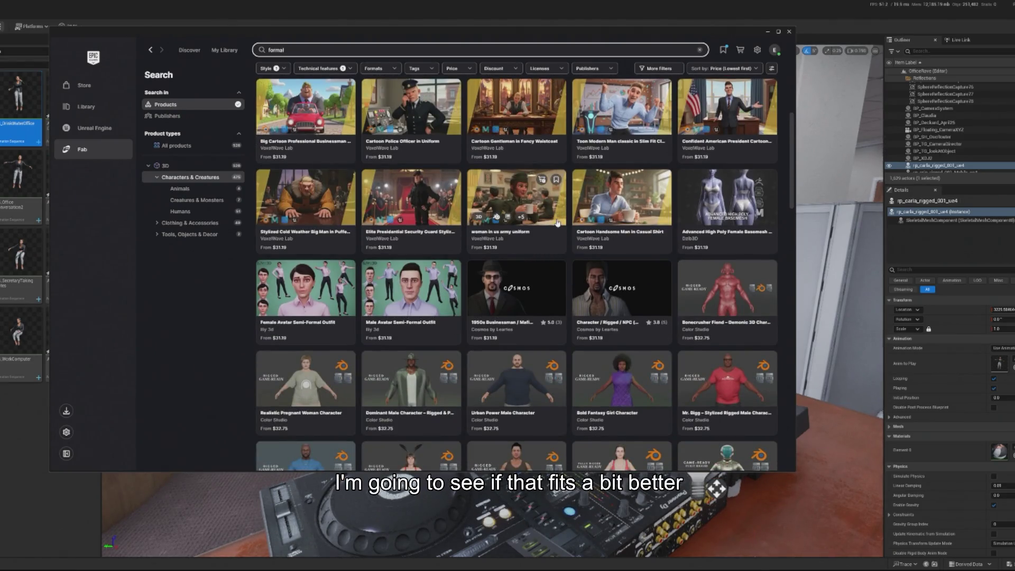
scroll(557, 223, "down", 3)
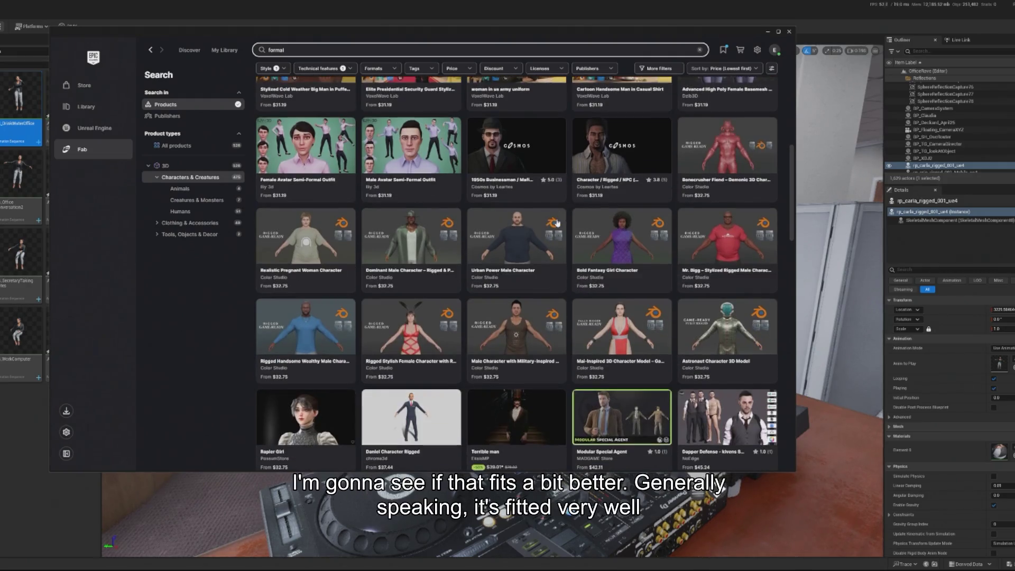
scroll(558, 223, "up", 10)
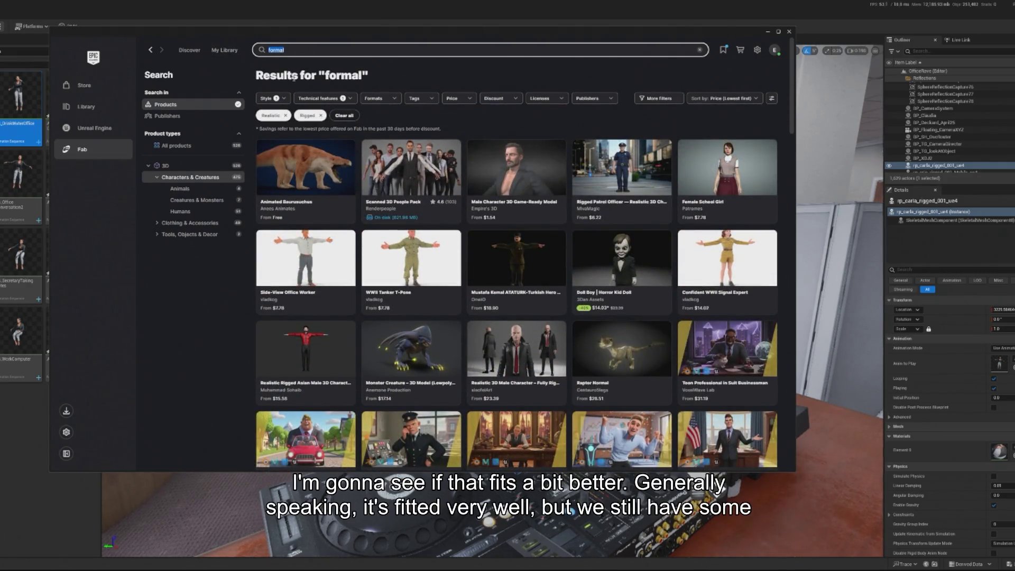
Step: Search for 'human' and scroll down through the Characters & Creatures results
type("human")
key("Return")
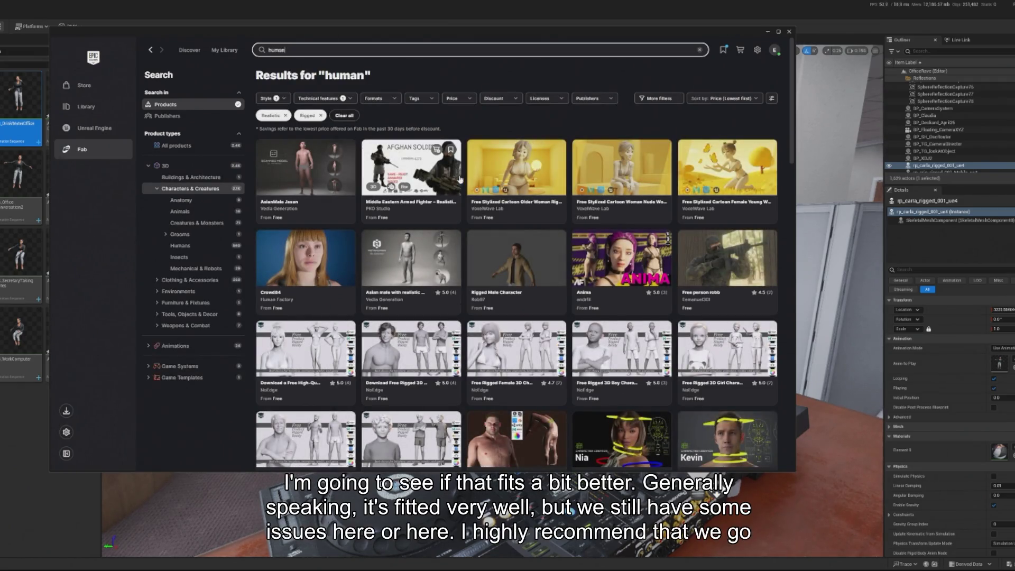
scroll(460, 170, "down", 10)
scroll(462, 164, "down", 15)
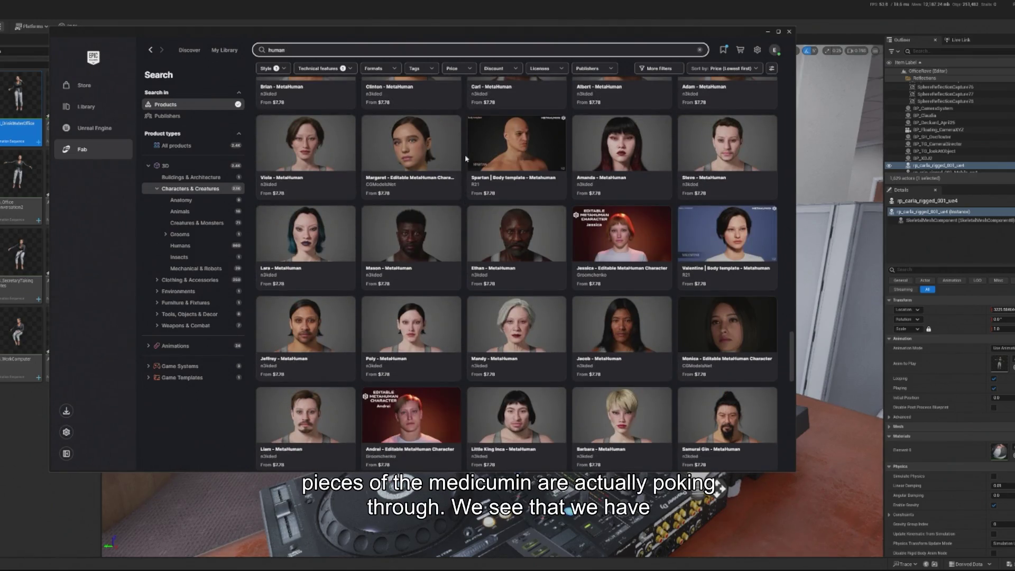
scroll(465, 154, "down", 5)
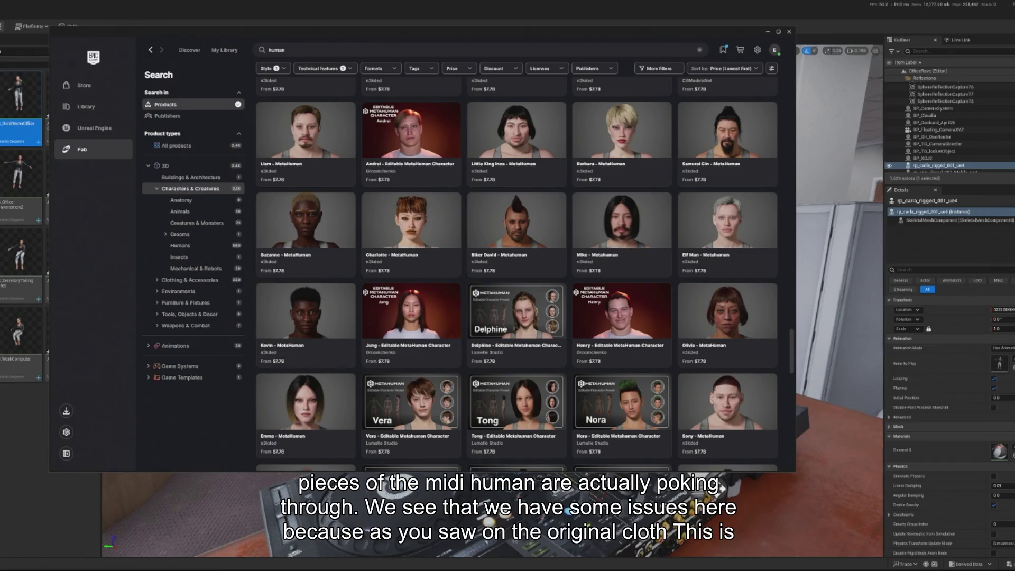
scroll(450, 195, "down", 15)
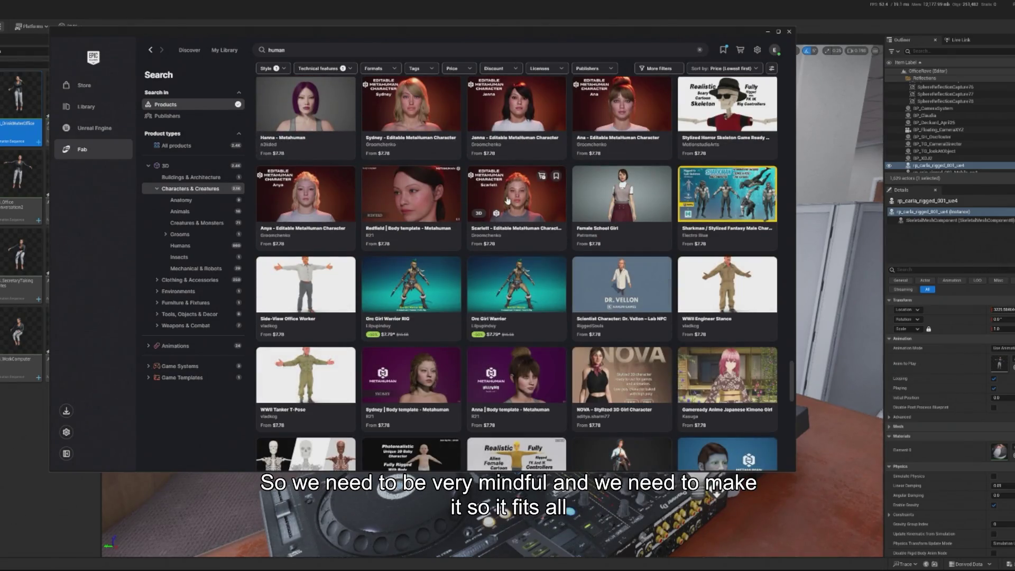
scroll(505, 198, "down", 10)
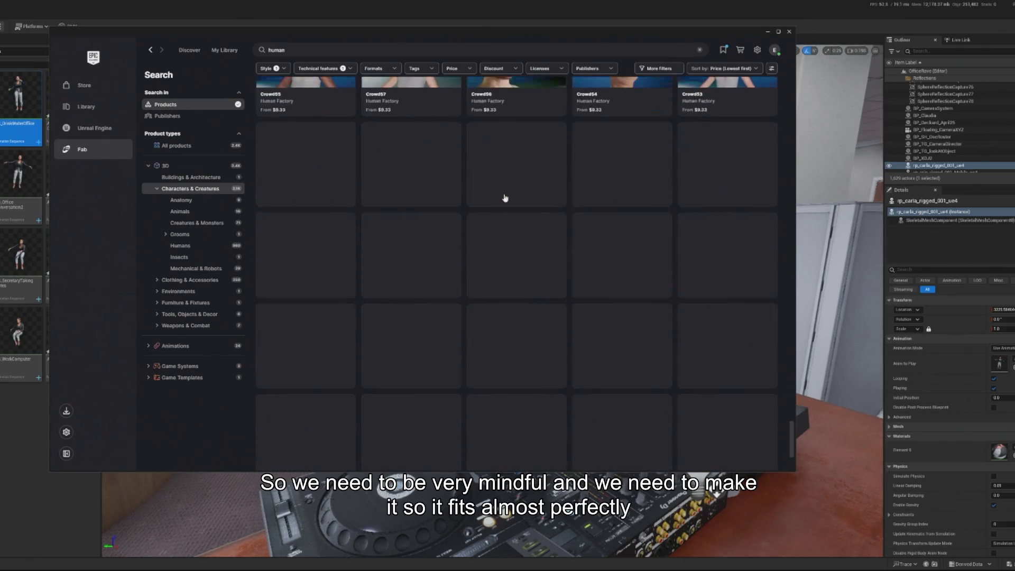
scroll(505, 195, "down", 10)
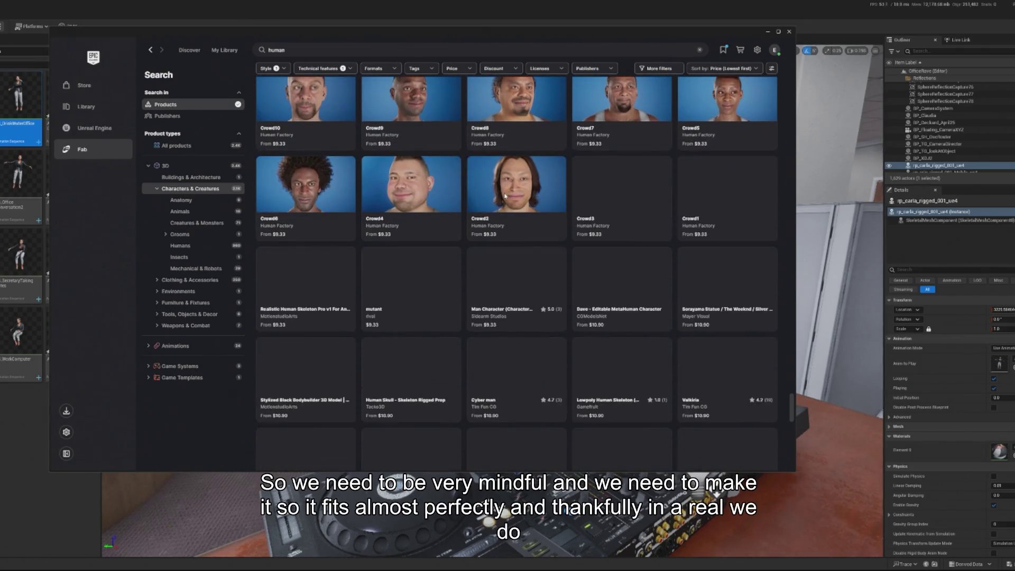
scroll(505, 196, "down", 10)
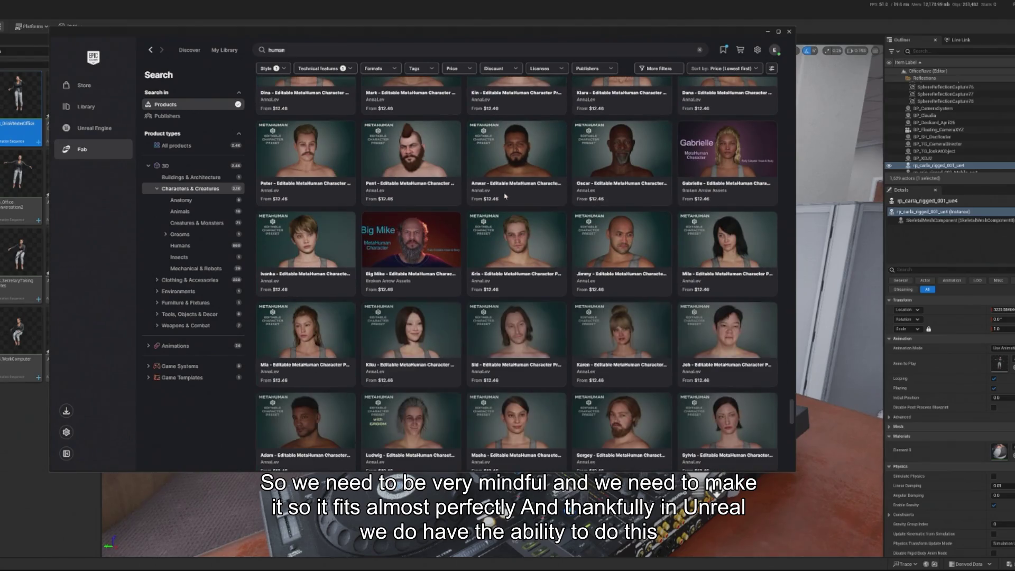
scroll(505, 196, "down", 10)
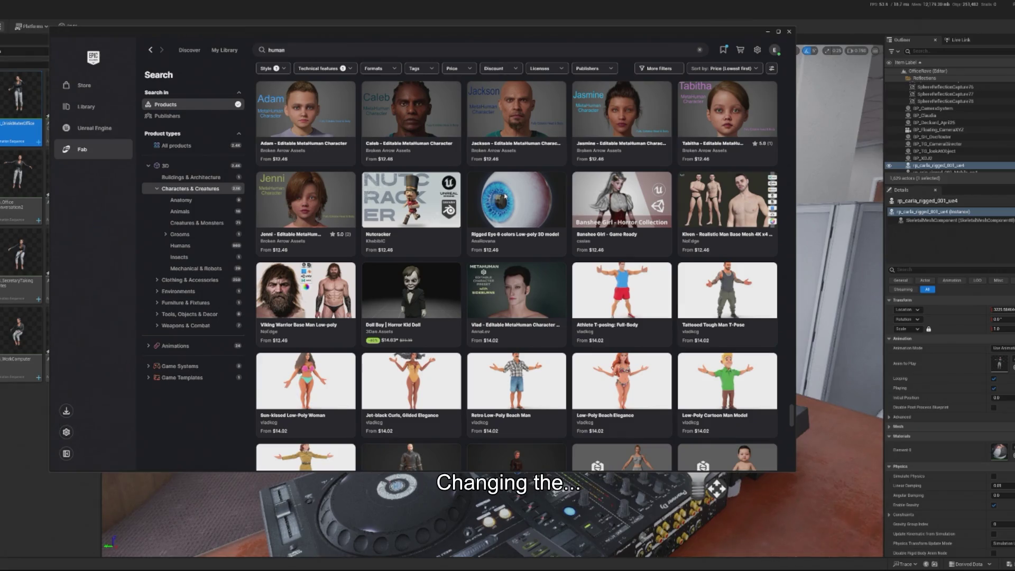
scroll(505, 196, "down", 10)
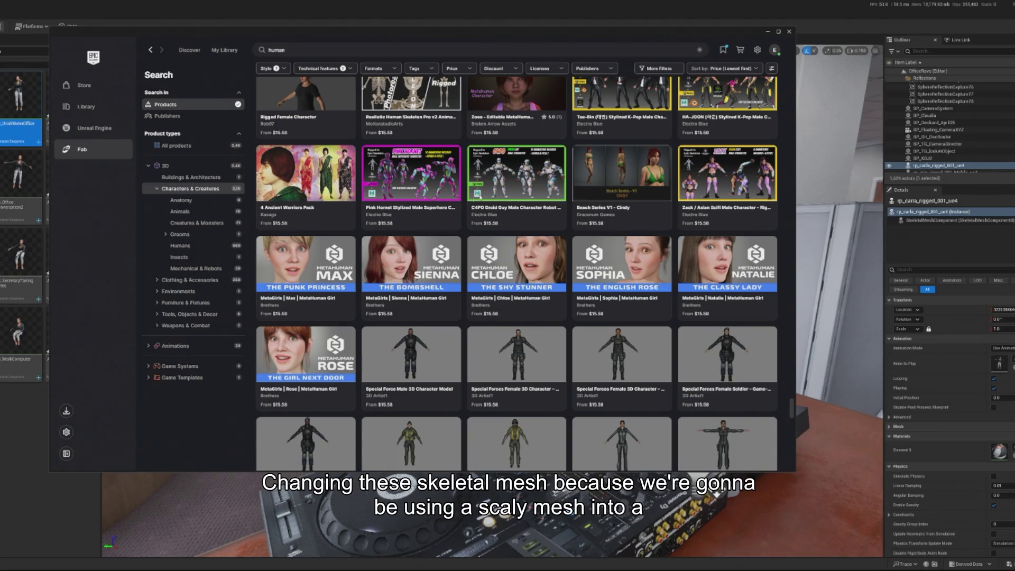
scroll(523, 182, "down", 3)
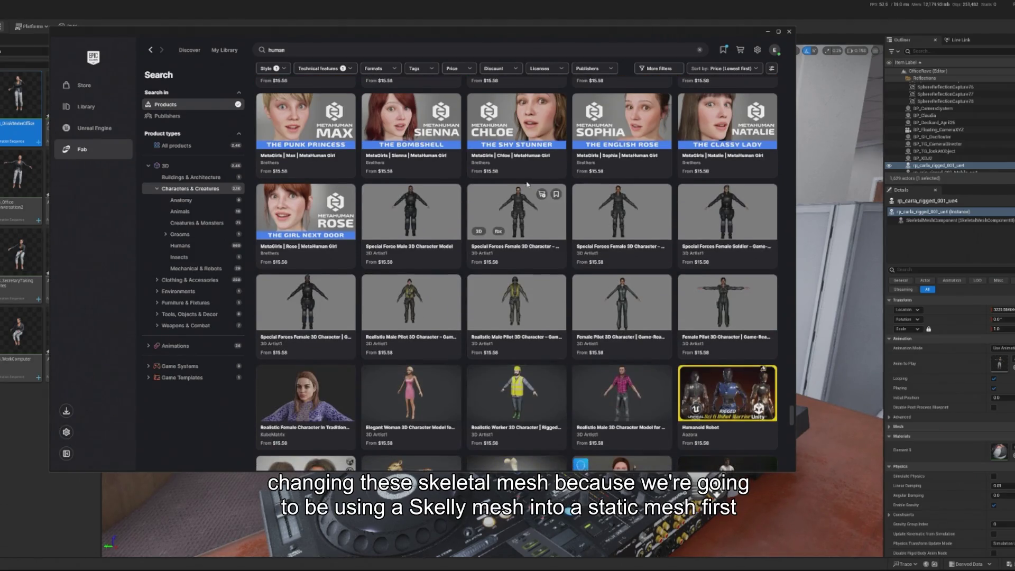
scroll(524, 182, "down", 5)
scroll(466, 201, "up", 4)
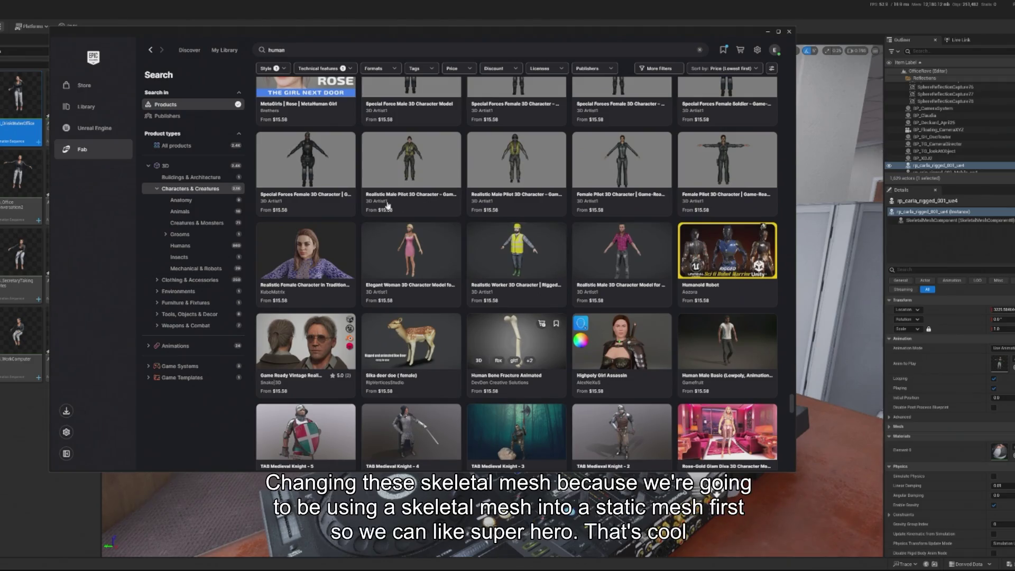
scroll(408, 214, "down", 4)
scroll(409, 214, "down", 2)
scroll(404, 211, "up", 2)
scroll(399, 207, "down", 8)
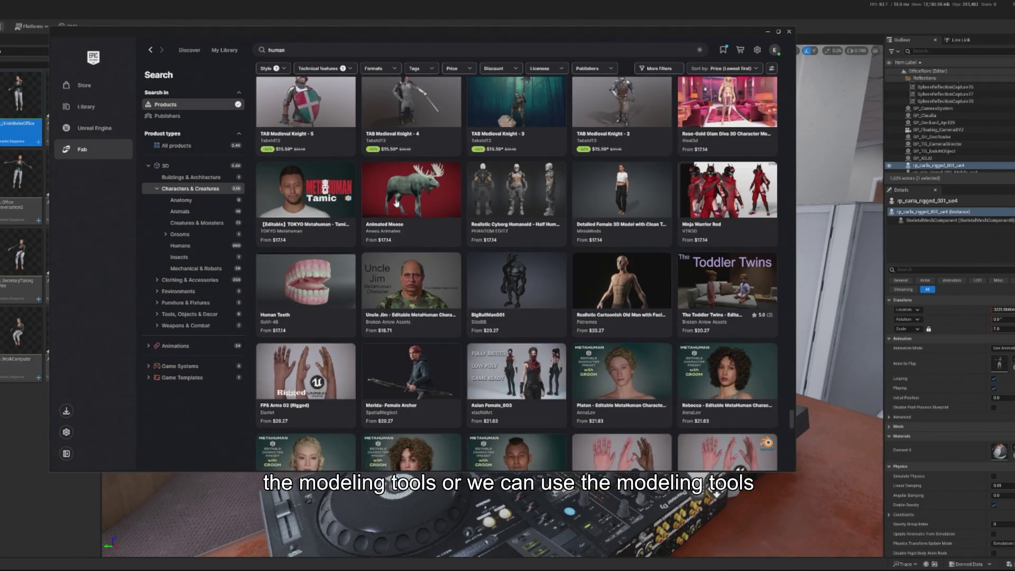
scroll(396, 203, "down", 3)
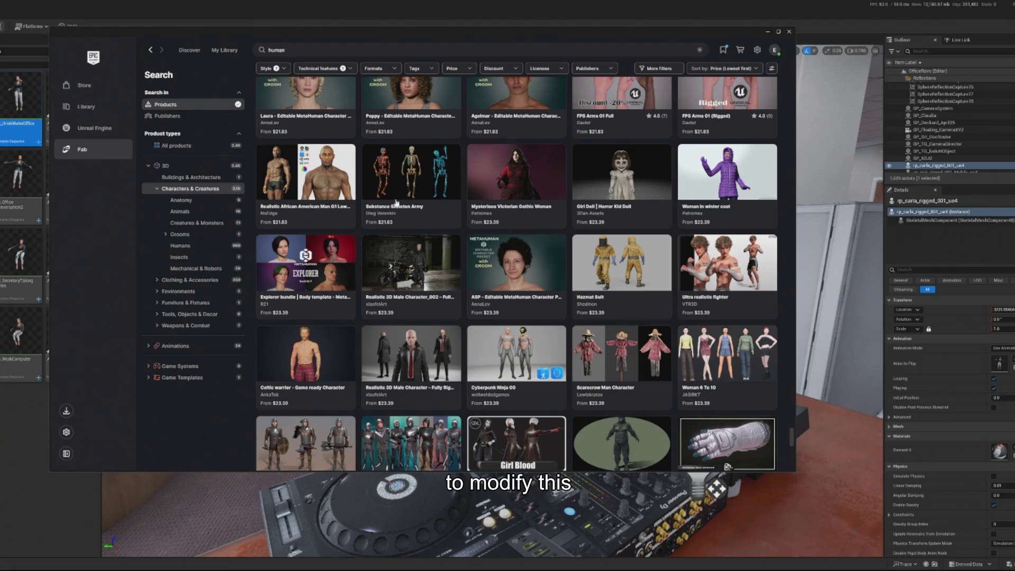
scroll(396, 202, "down", 3)
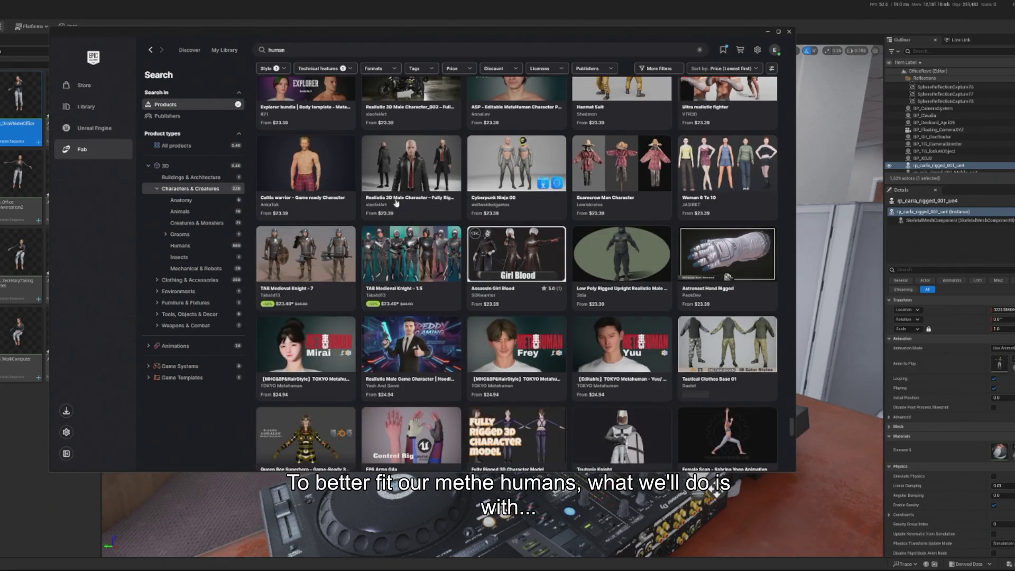
scroll(396, 203, "down", 3)
scroll(396, 203, "down", 5)
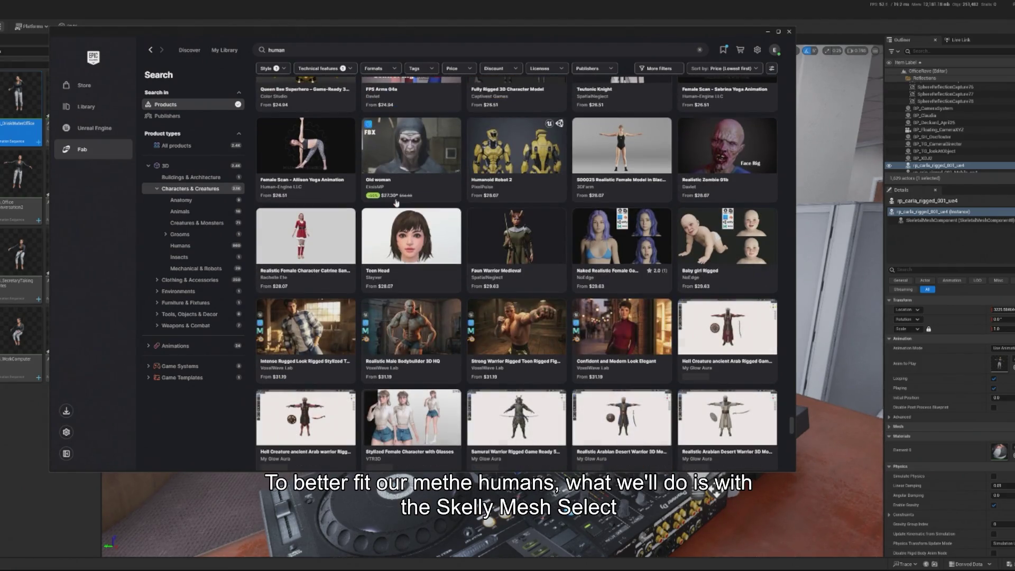
scroll(396, 203, "down", 10)
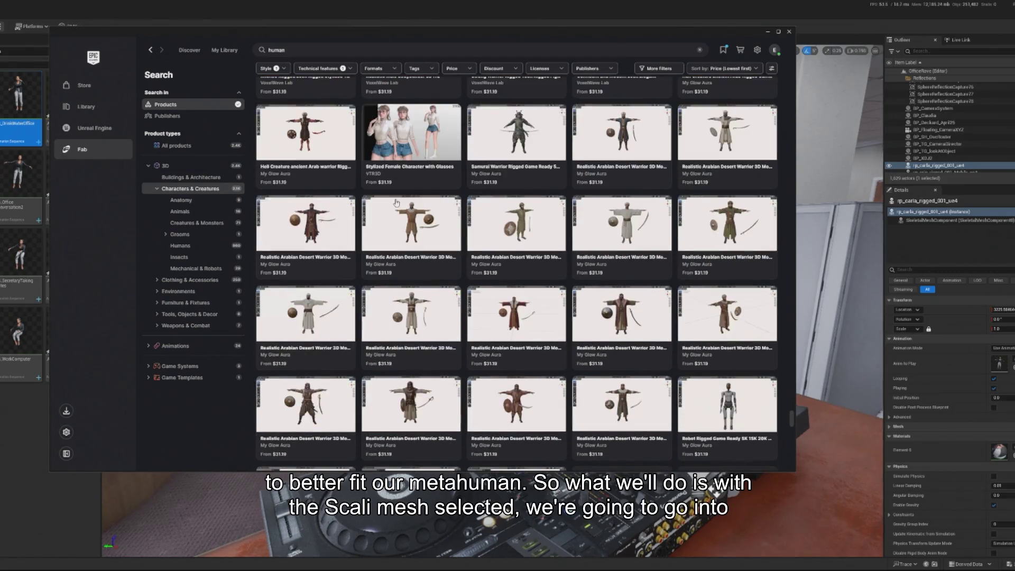
scroll(396, 203, "down", 5)
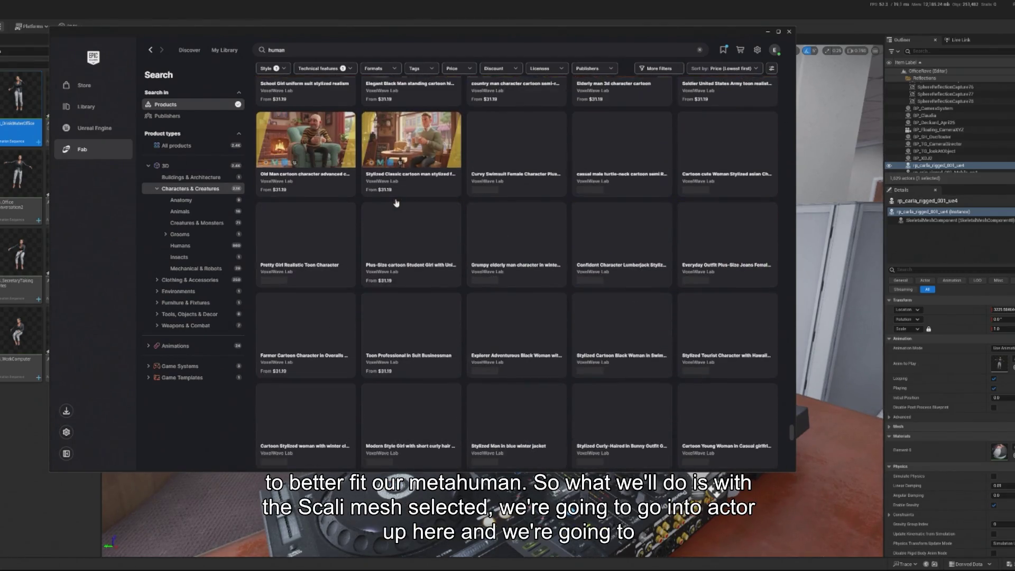
scroll(396, 202, "down", 3)
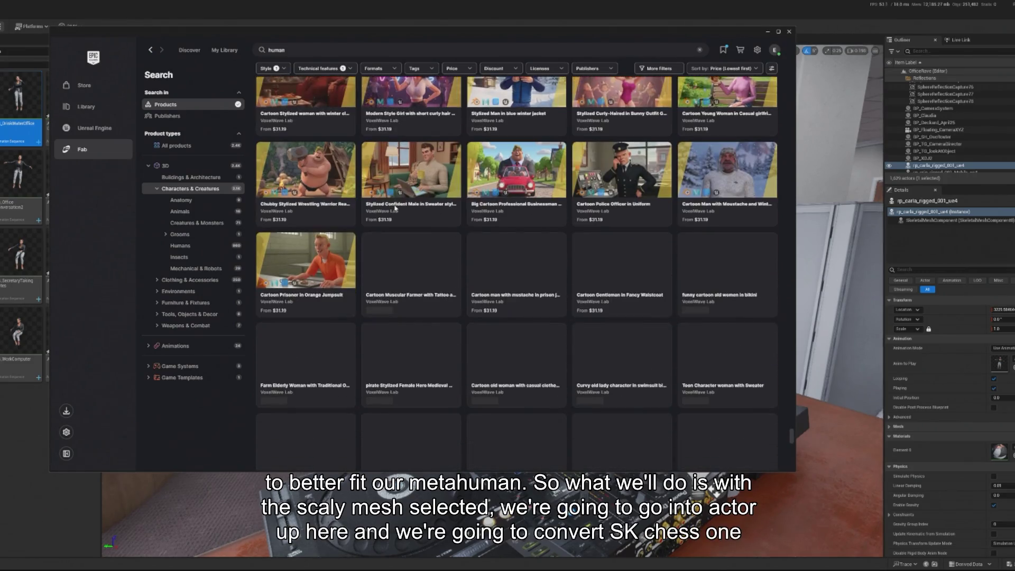
scroll(395, 211, "down", 10)
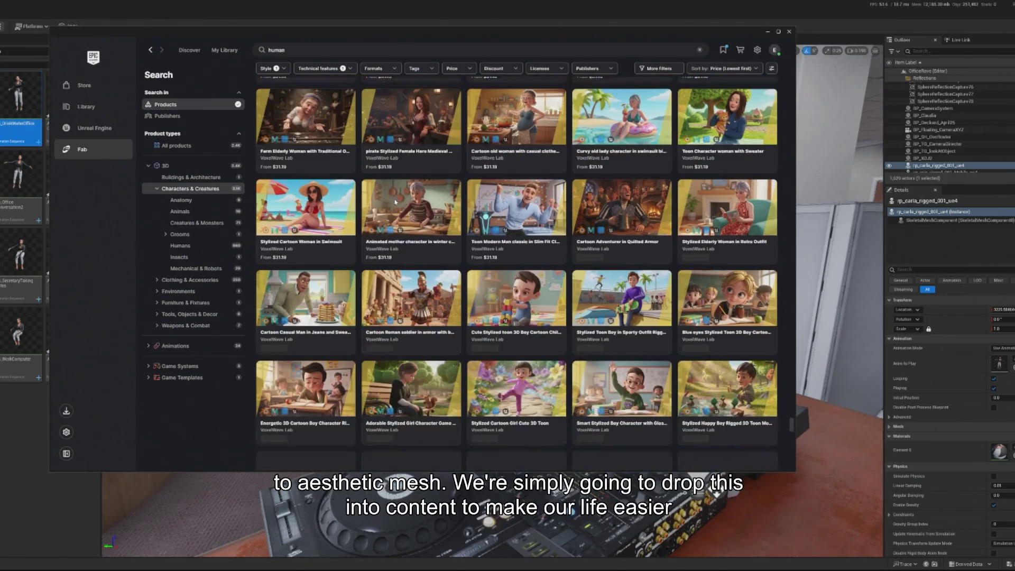
scroll(395, 195, "down", 10)
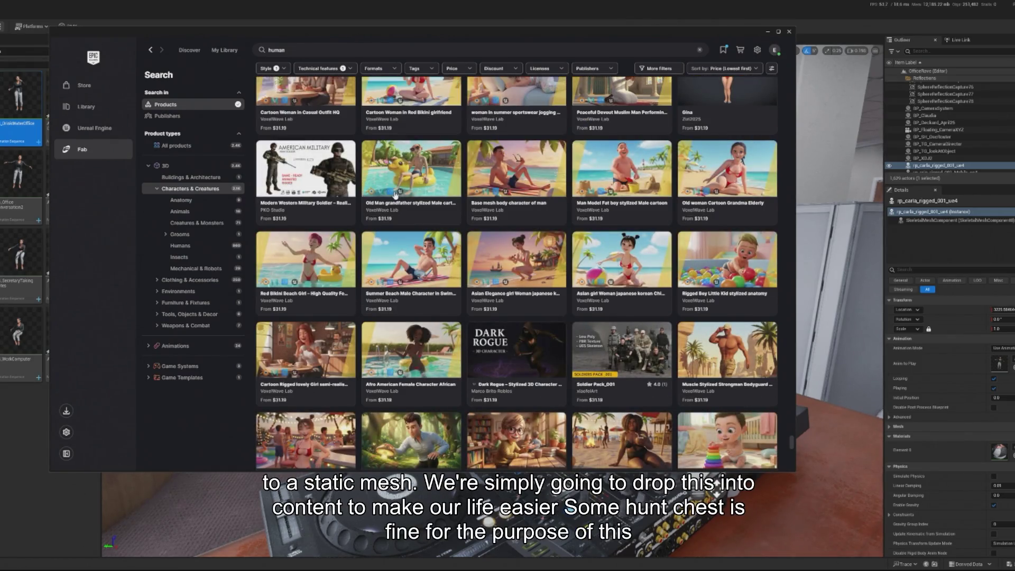
scroll(378, 157, "up", 2)
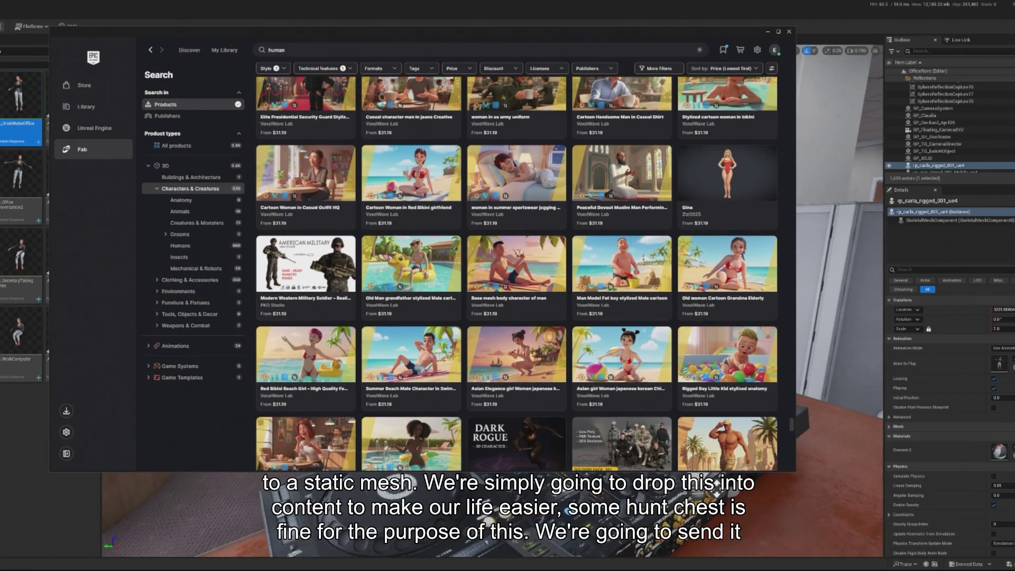
Step: View the preview images of the Base mesh body character of man listing
left_click(519, 253)
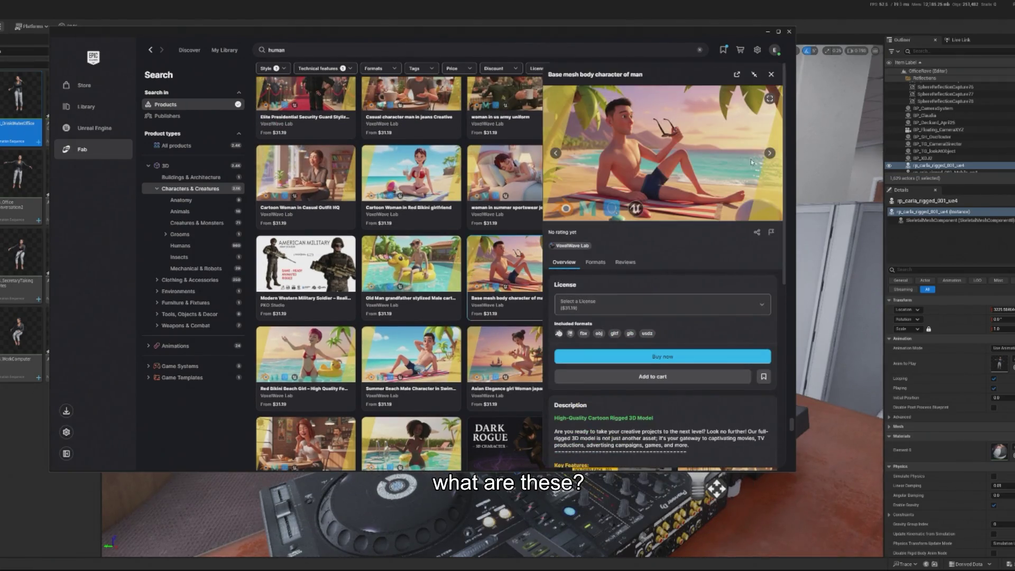
left_click(769, 156)
left_click(769, 153)
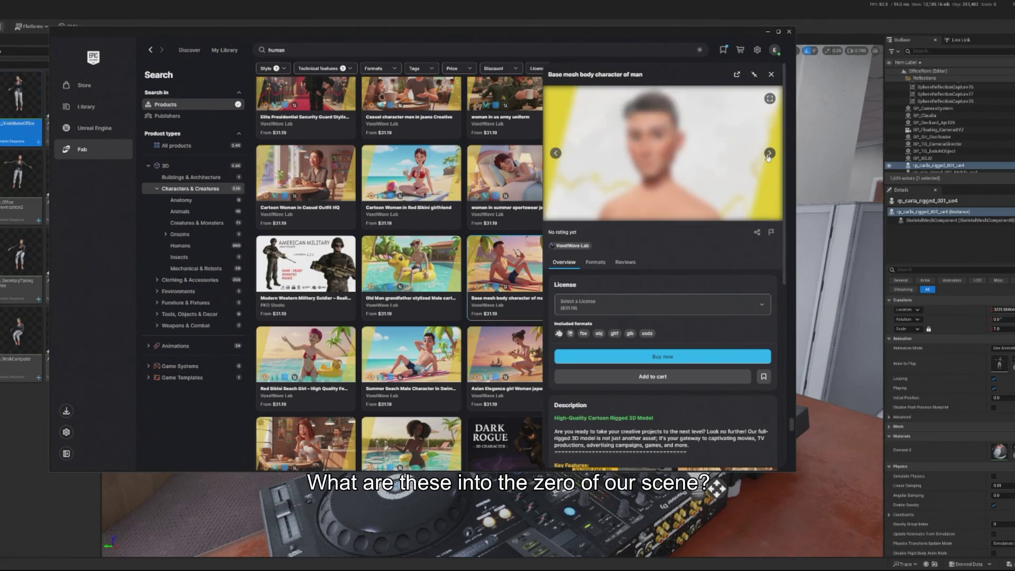
left_click(769, 153)
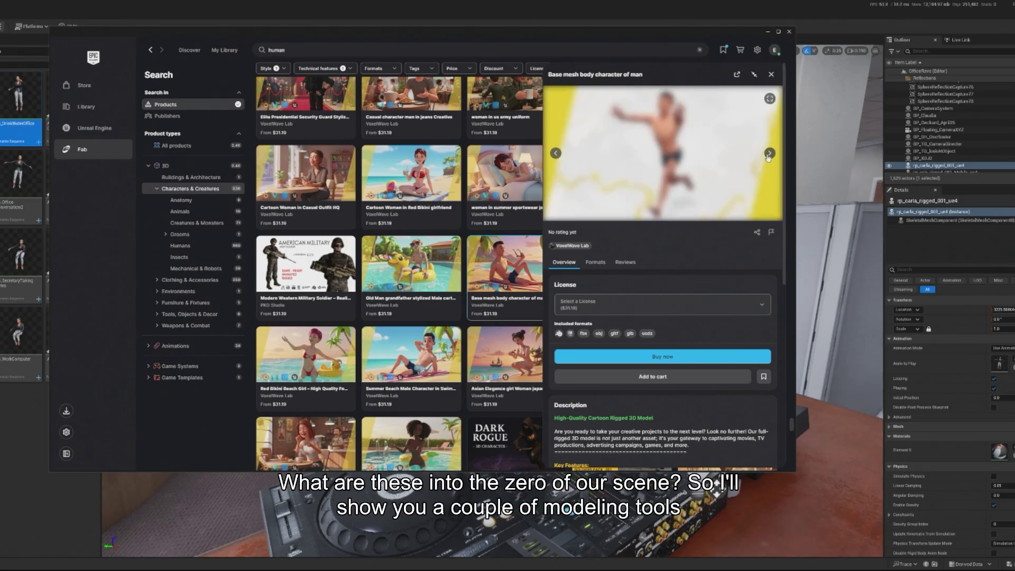
left_click(771, 74)
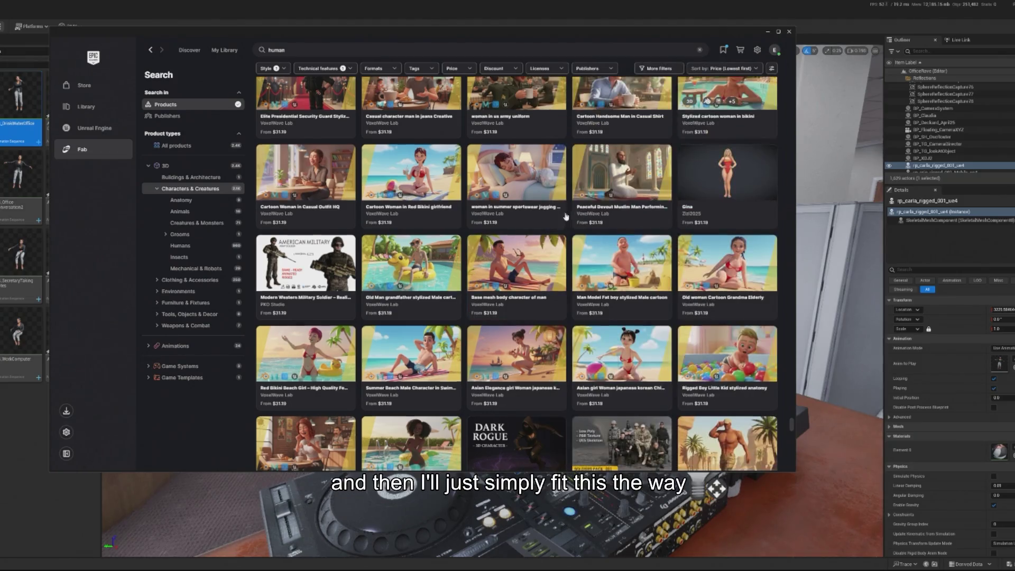
Step: Scroll further down to the Orc and Office worker man rows, then focus the search box
scroll(419, 193, "down", 5)
scroll(418, 193, "down", 4)
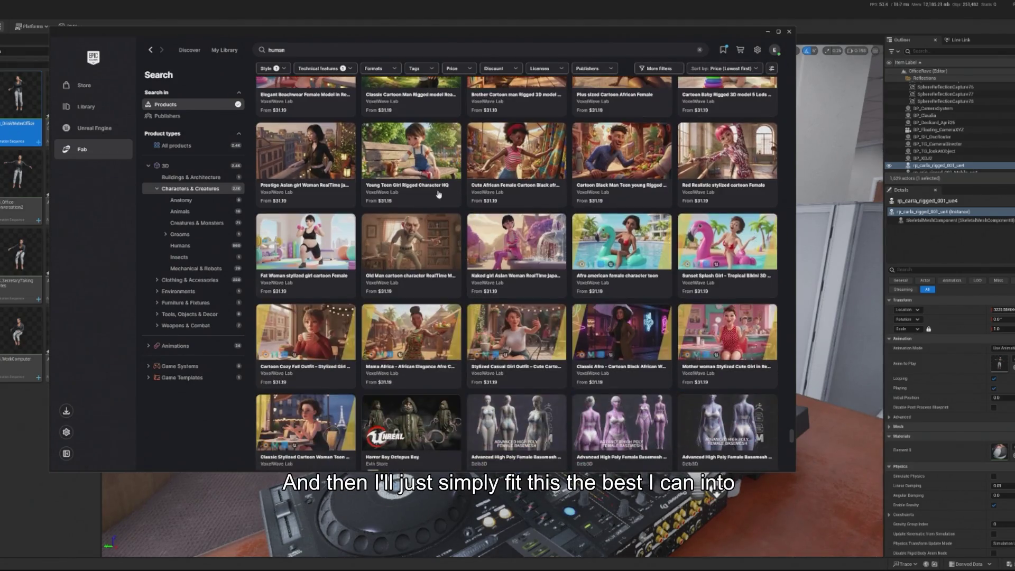
scroll(439, 192, "down", 5)
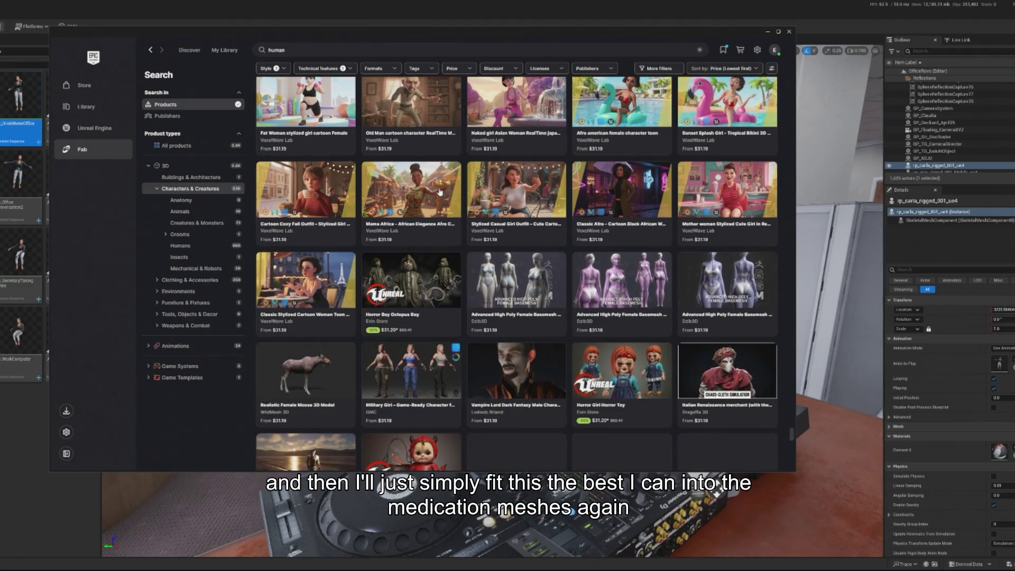
scroll(439, 192, "down", 2)
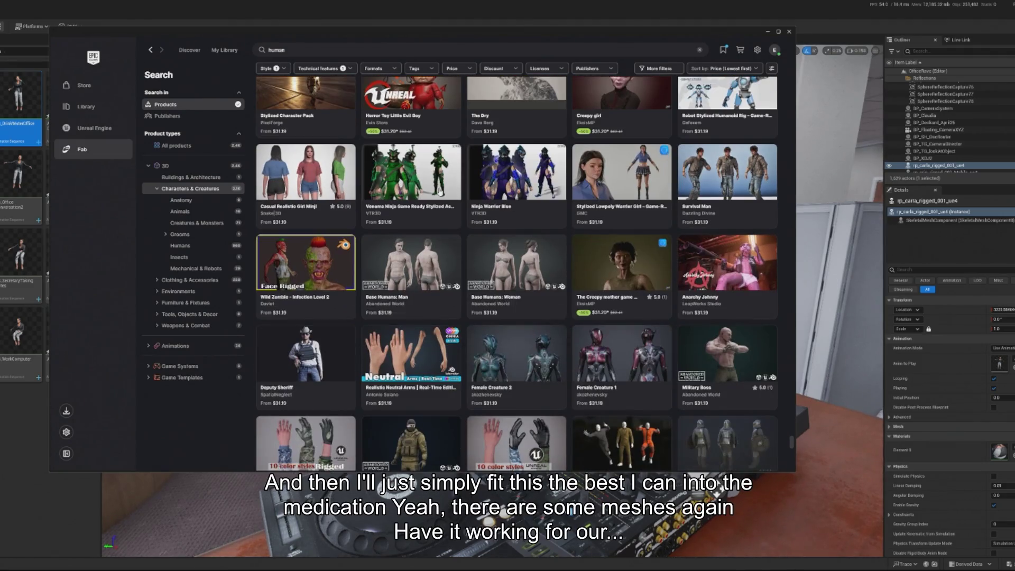
scroll(439, 192, "down", 3)
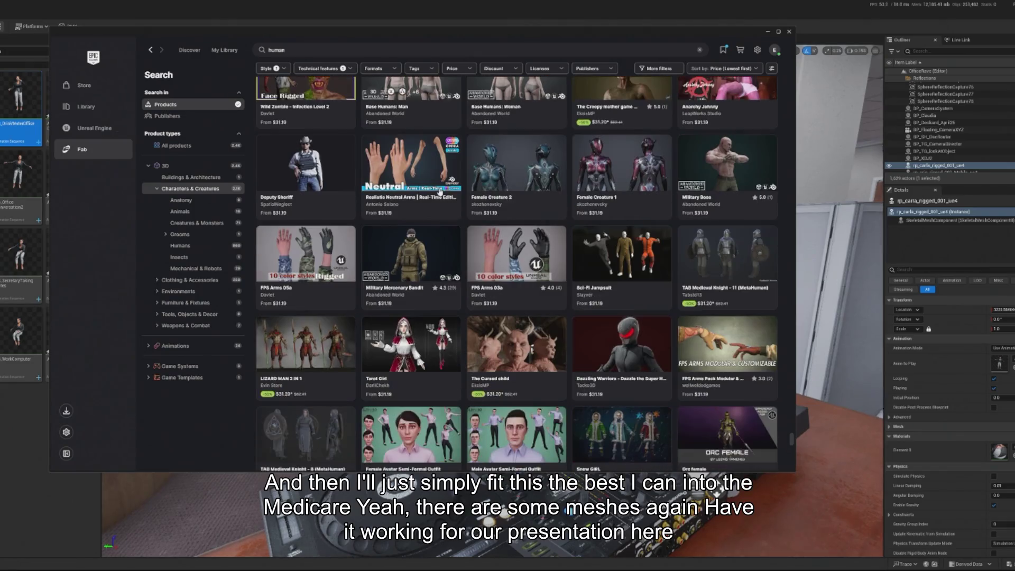
scroll(440, 192, "down", 7)
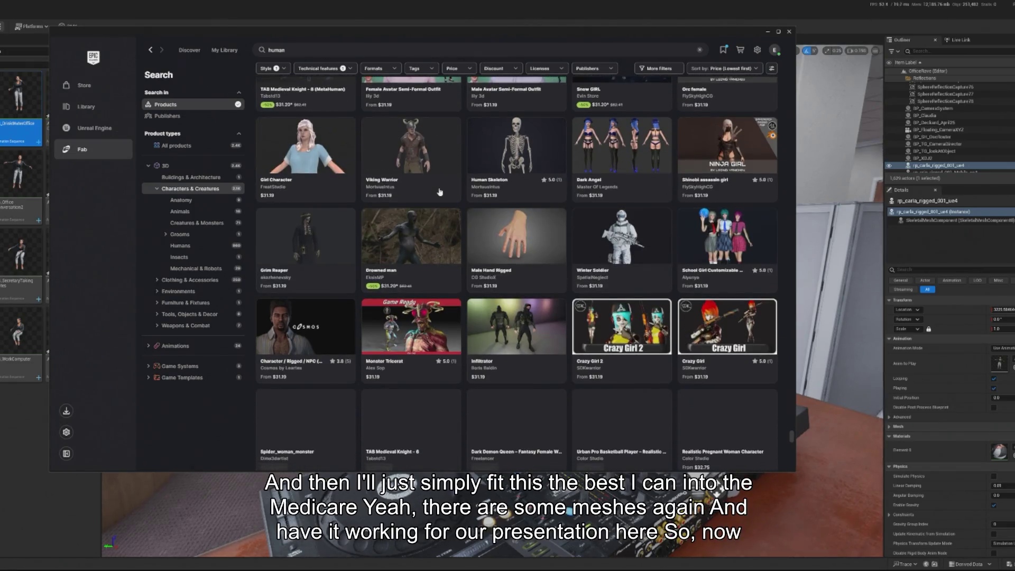
scroll(439, 190, "down", 3)
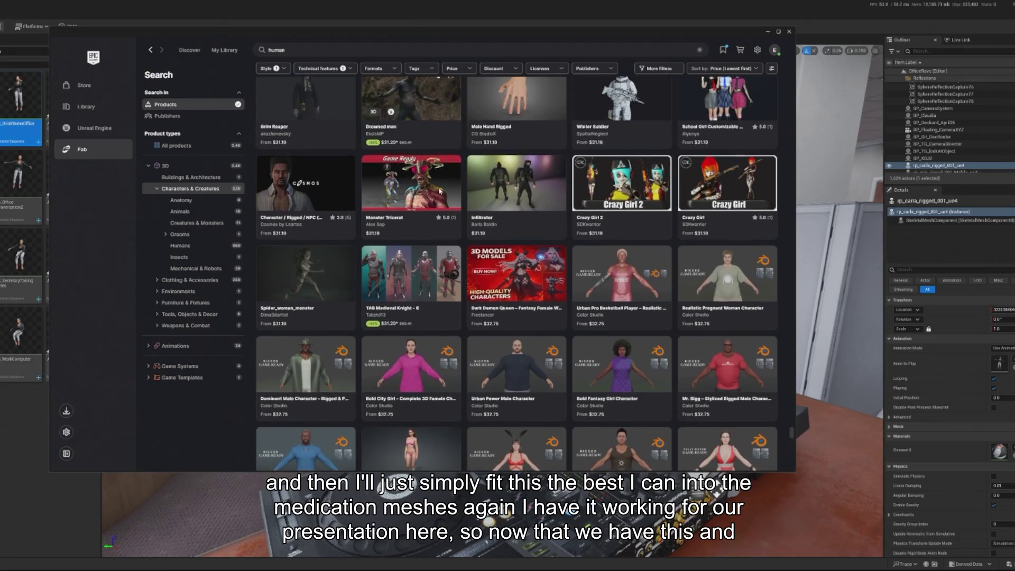
scroll(438, 192, "down", 7)
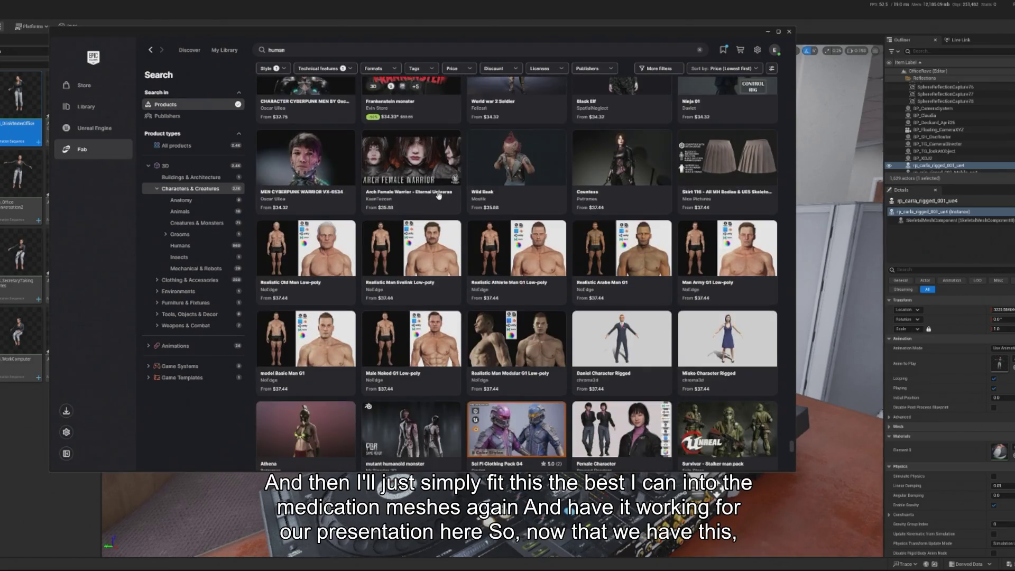
scroll(439, 192, "down", 2)
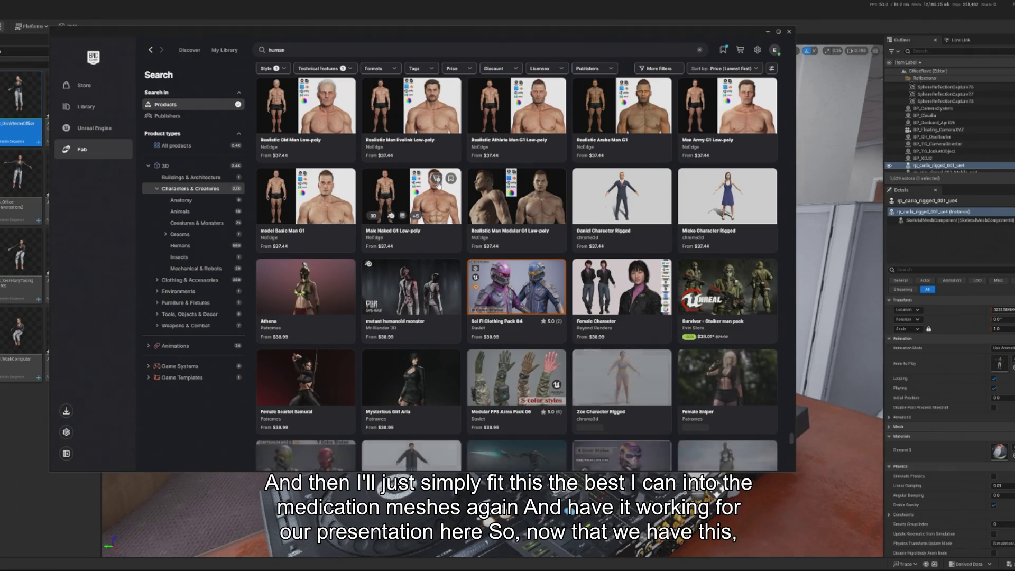
scroll(439, 185, "down", 3)
scroll(439, 185, "down", 10)
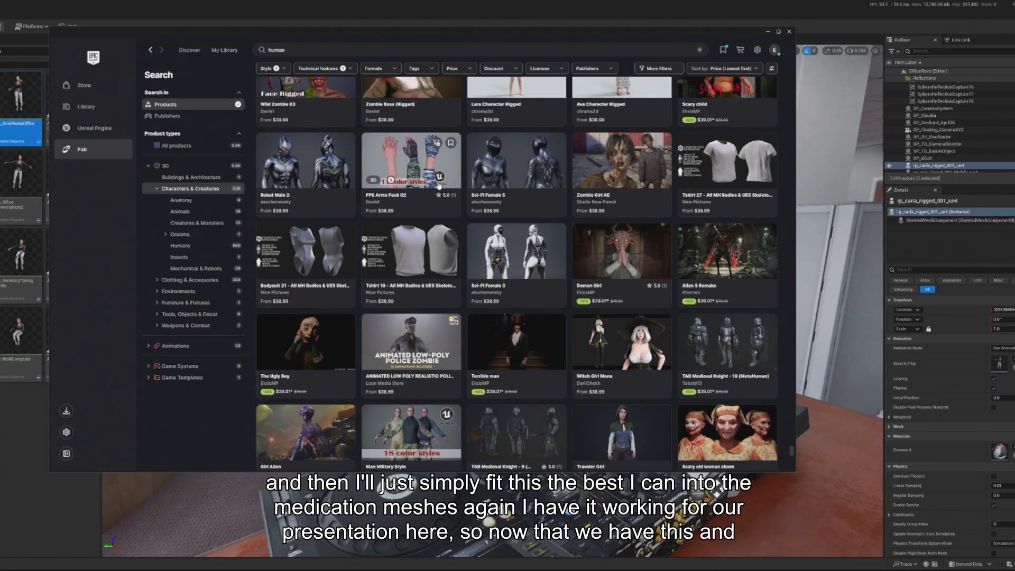
scroll(437, 184, "down", 3)
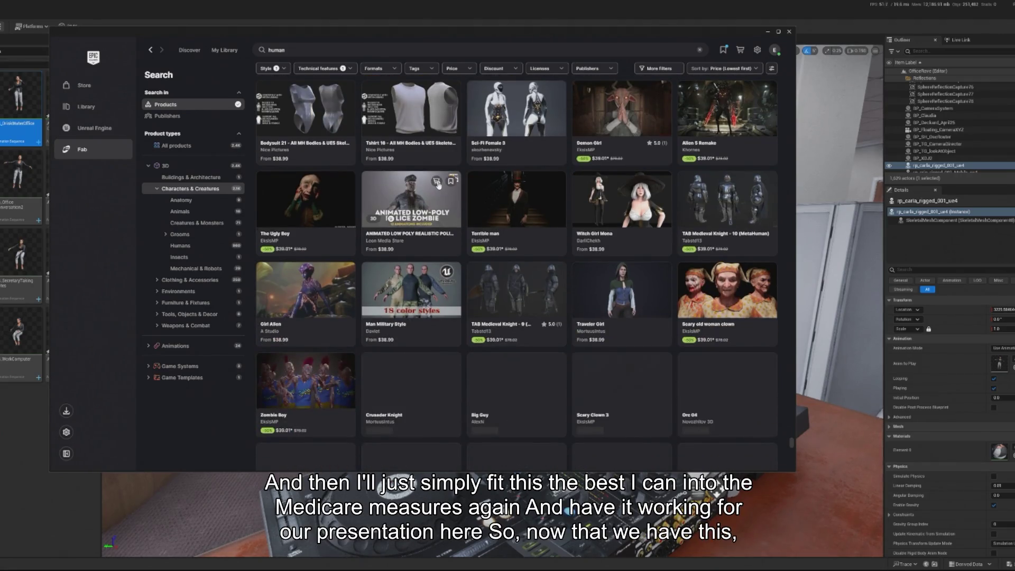
scroll(437, 184, "down", 2)
scroll(438, 184, "down", 3)
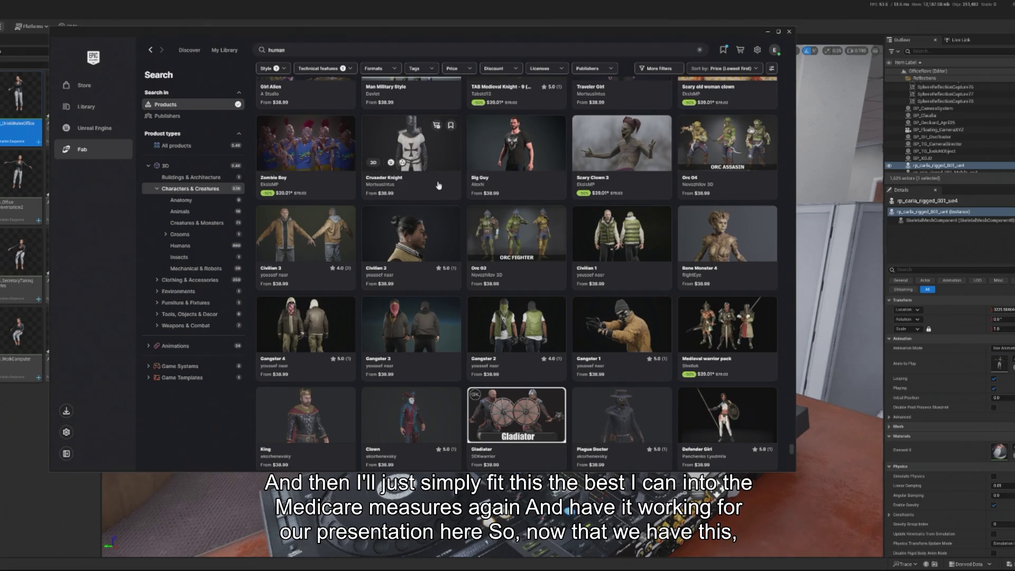
scroll(439, 186, "down", 3)
scroll(438, 185, "down", 3)
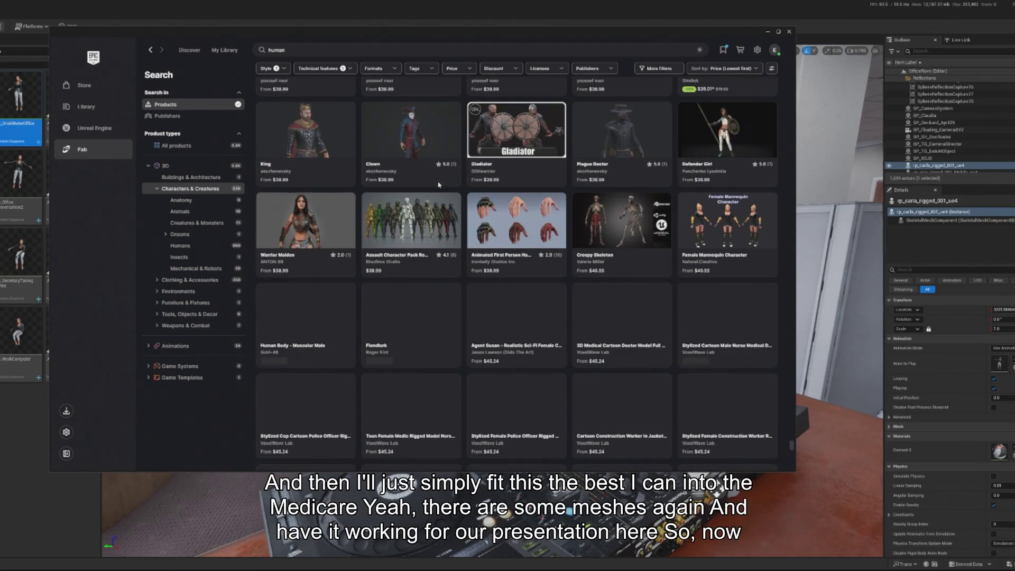
scroll(438, 185, "down", 2)
scroll(438, 185, "down", 10)
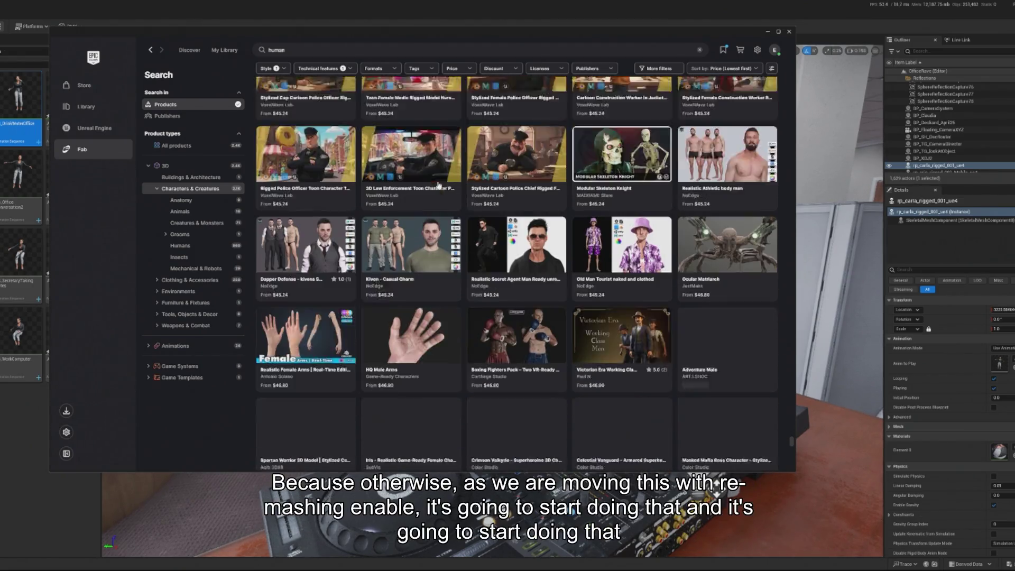
scroll(437, 185, "down", 6)
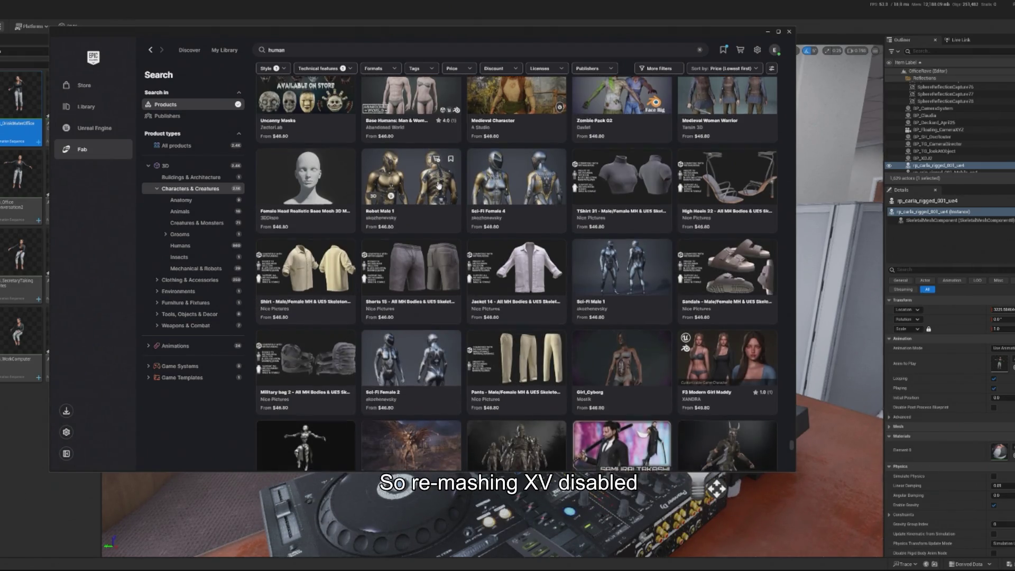
scroll(439, 185, "down", 3)
scroll(438, 184, "down", 10)
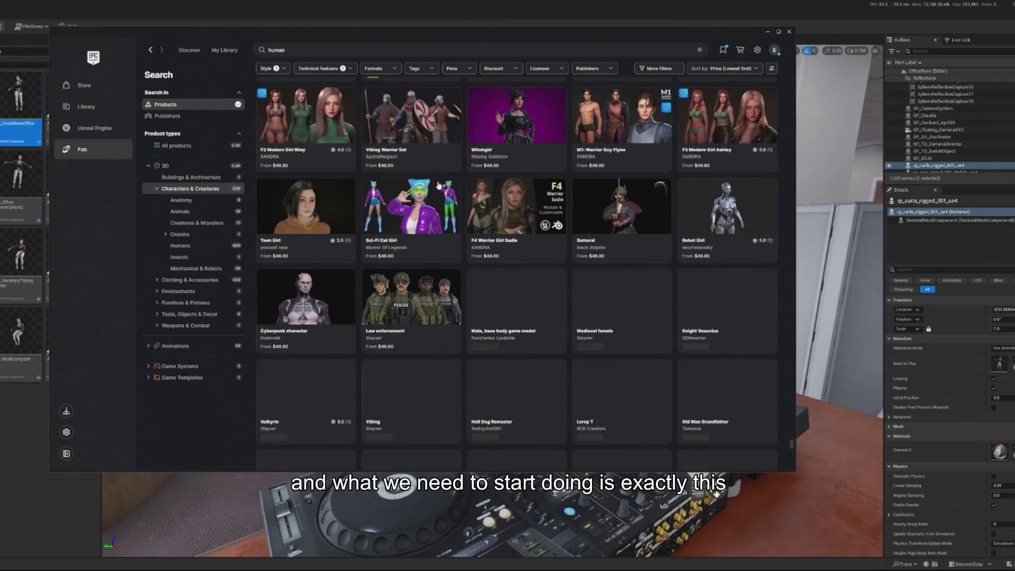
scroll(439, 184, "down", 5)
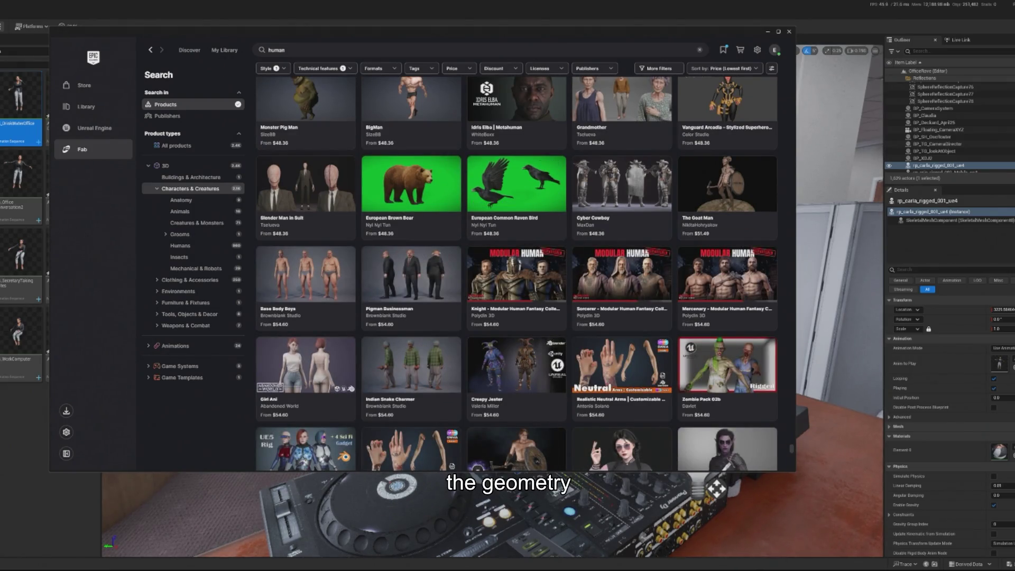
scroll(427, 195, "down", 10)
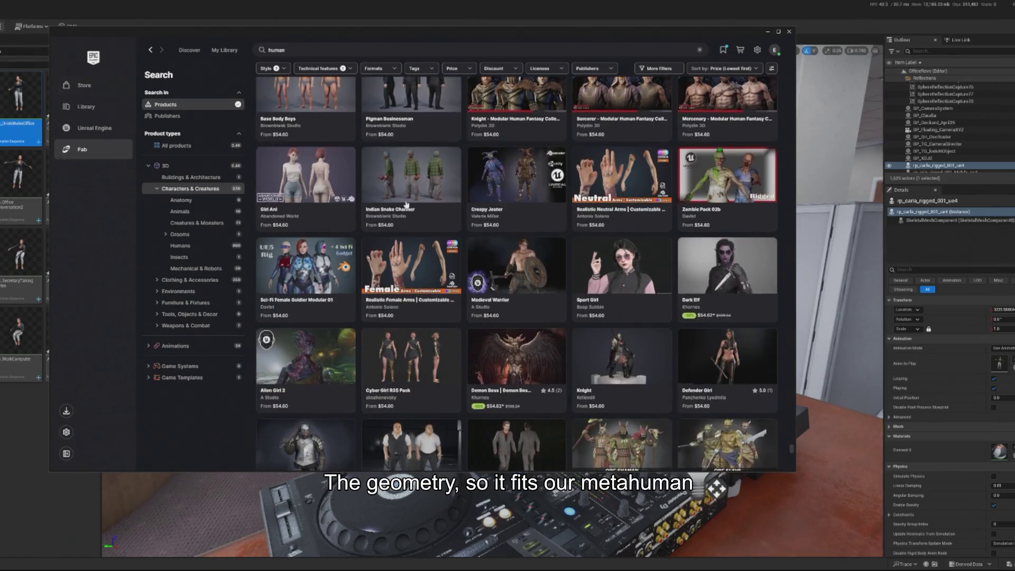
scroll(427, 195, "down", 2)
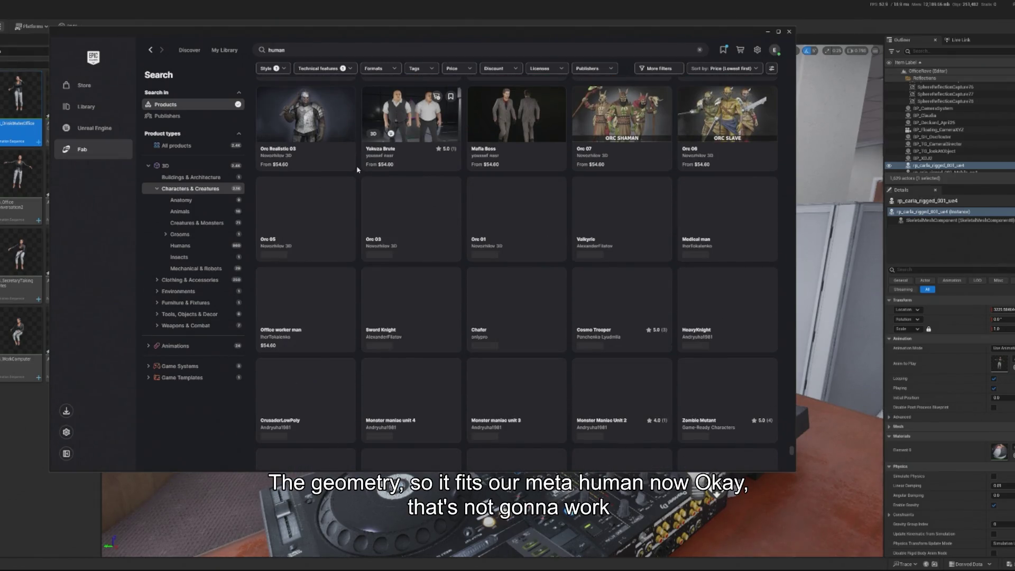
left_click(239, 51)
Step: Search for 'crowd' and browse the Human Factory Crowd results priced at $9.33
type("crowd")
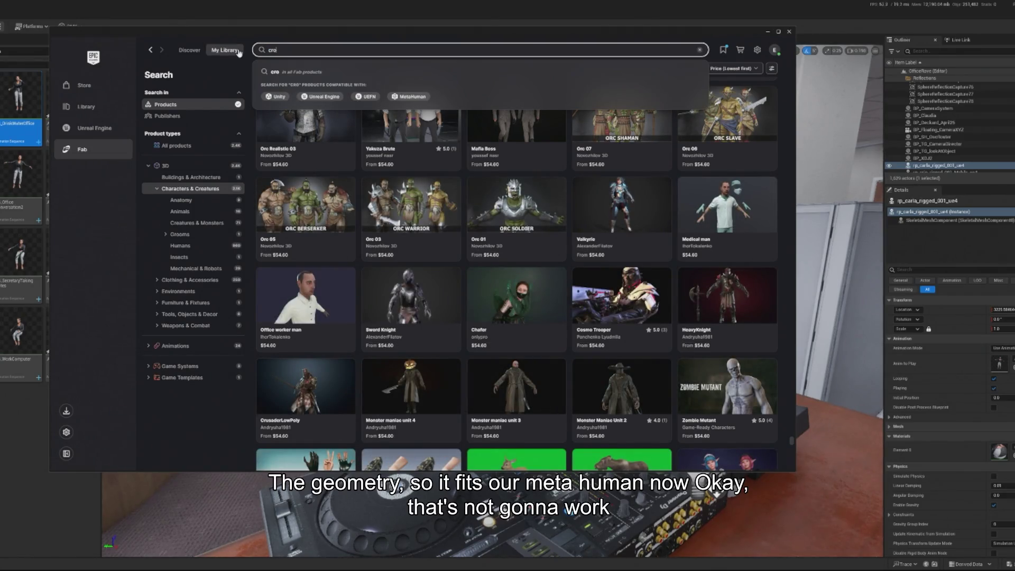
key("Return")
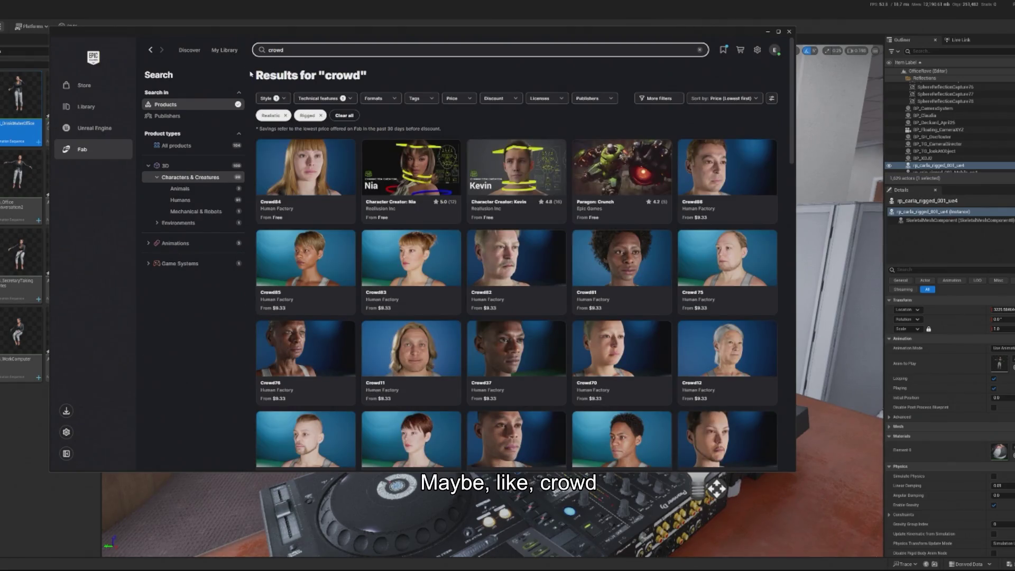
scroll(290, 48, "down", 2)
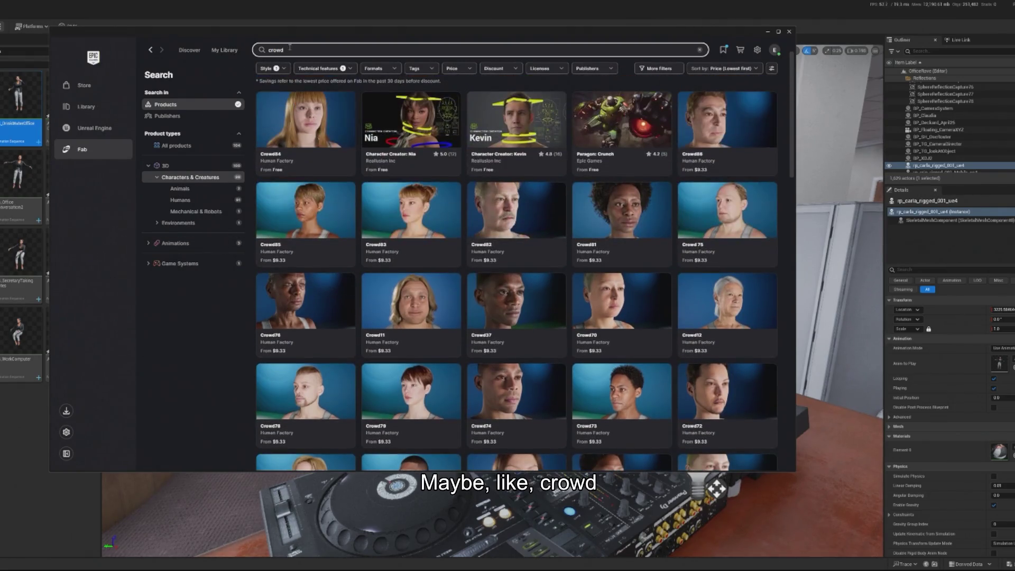
key("BackSpace")
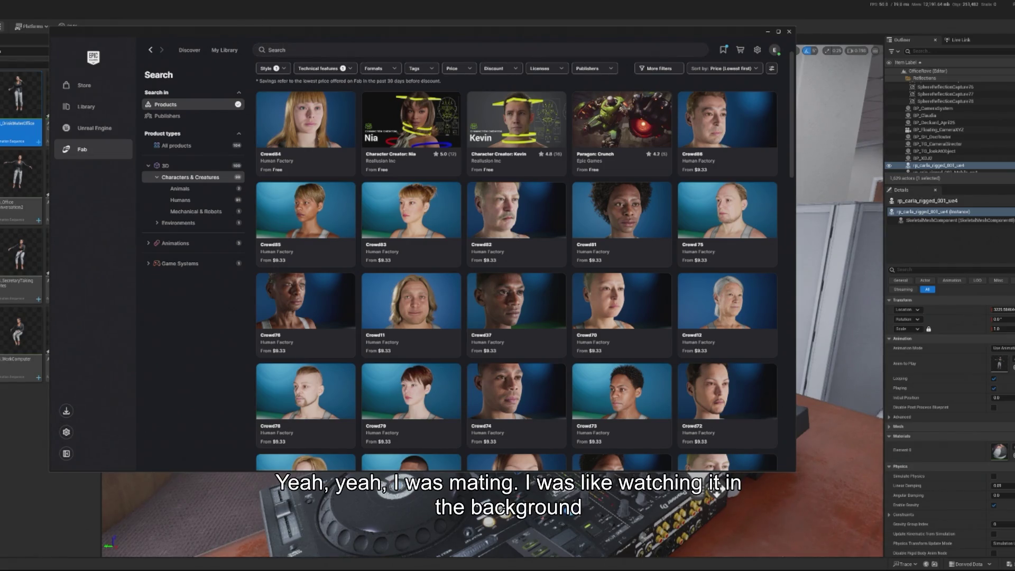
scroll(296, 238, "down", 10)
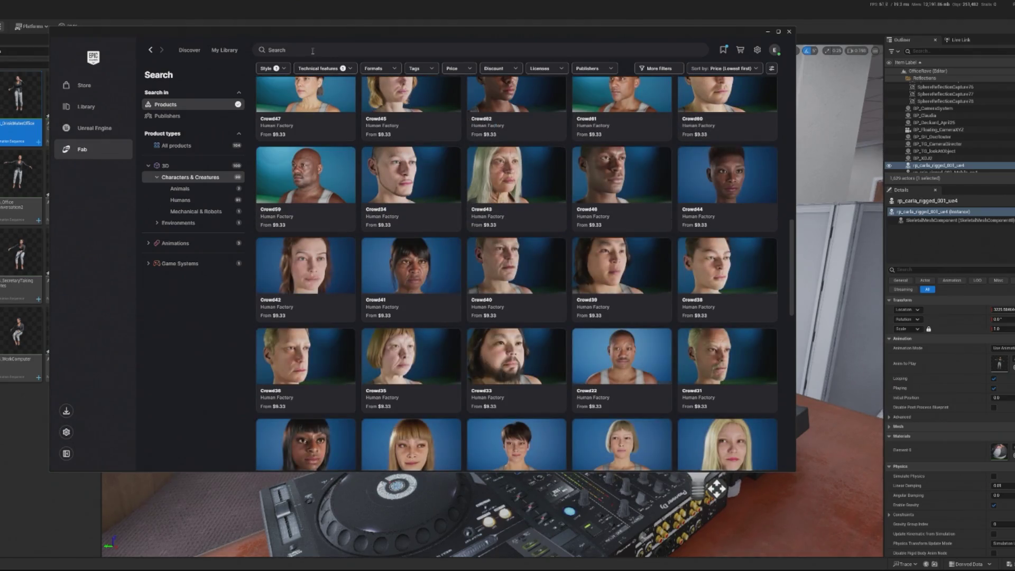
Step: Search Fab for 'business'
left_click(313, 51)
type("business")
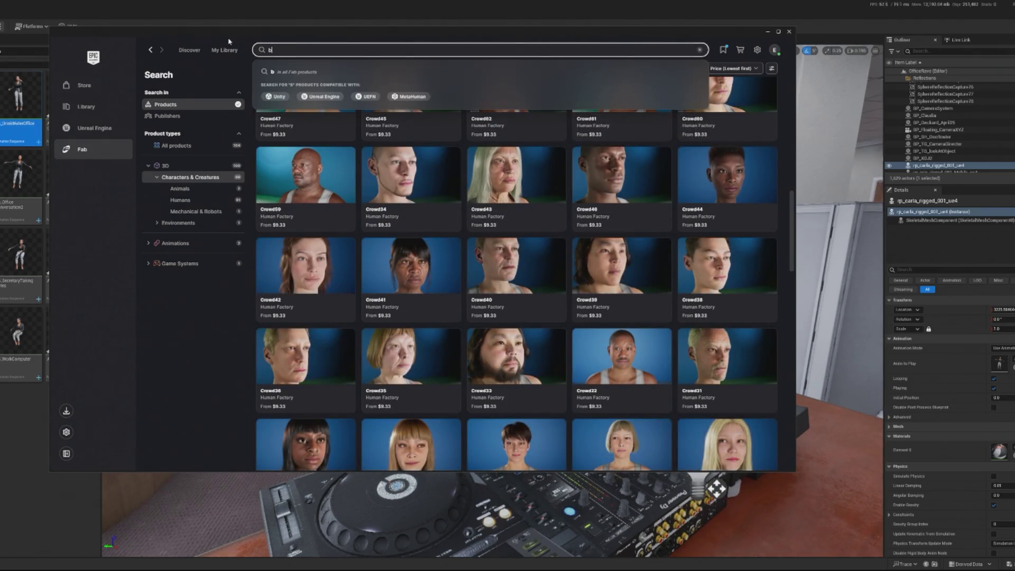
key("Return")
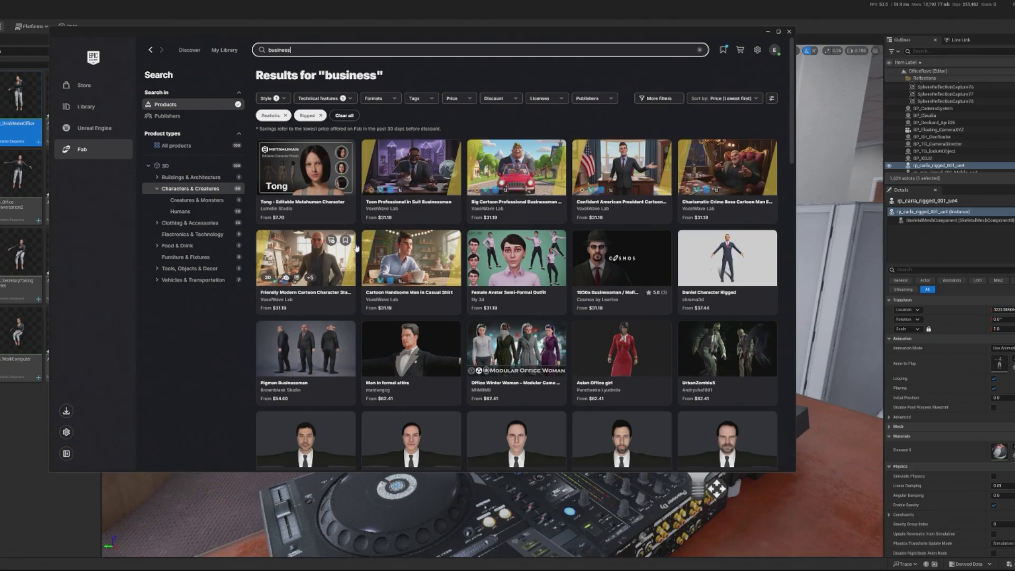
Step: Preview Office Winter Woman and two suited avatar product cards, then return to the top
left_click(519, 349)
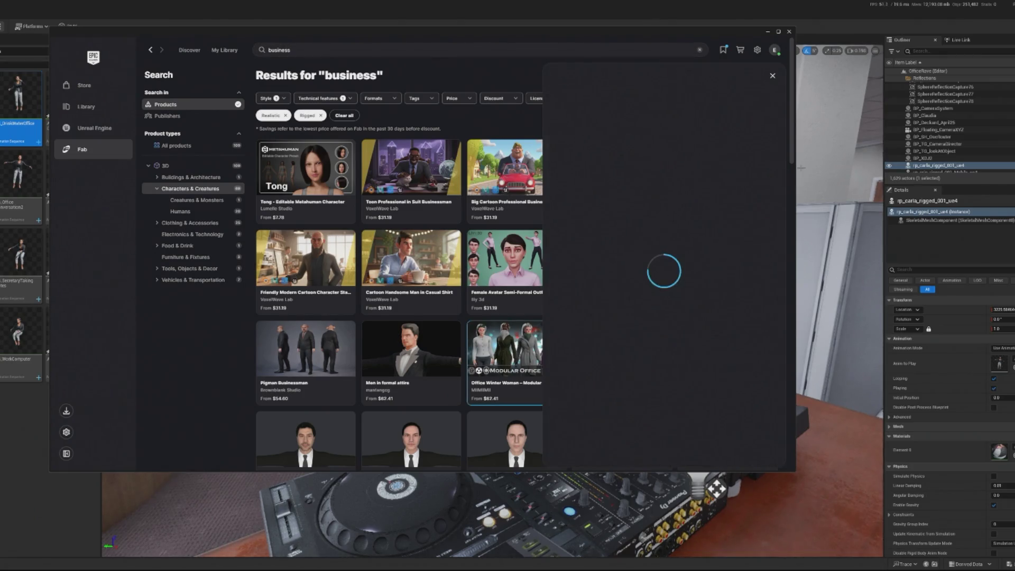
left_click(772, 75)
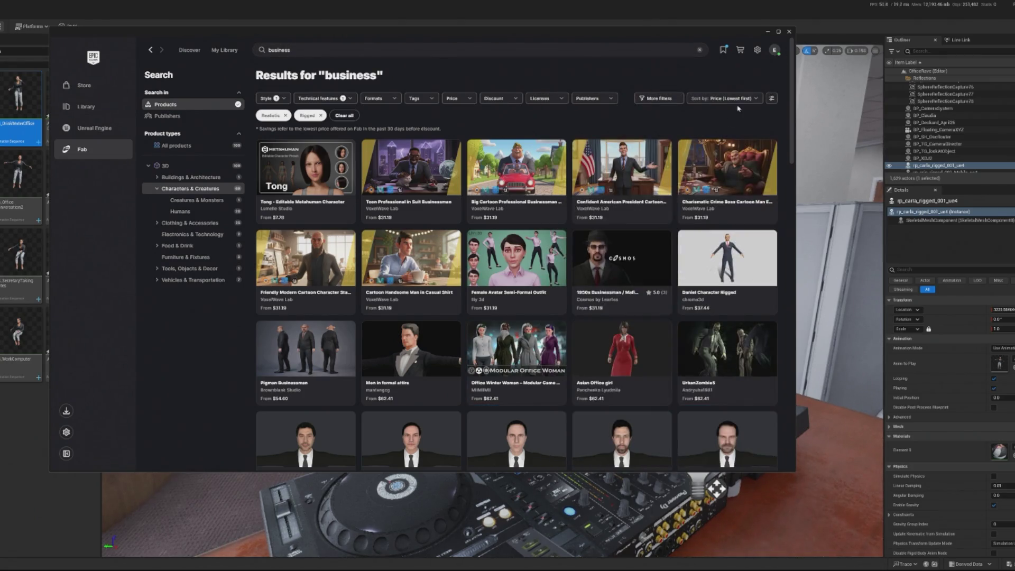
scroll(432, 242, "down", 3)
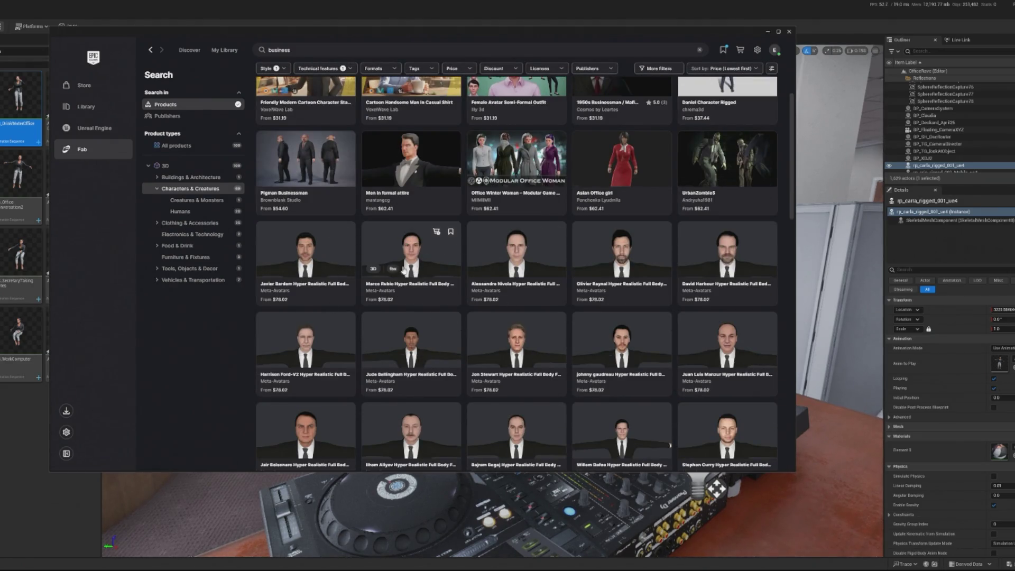
left_click(420, 259)
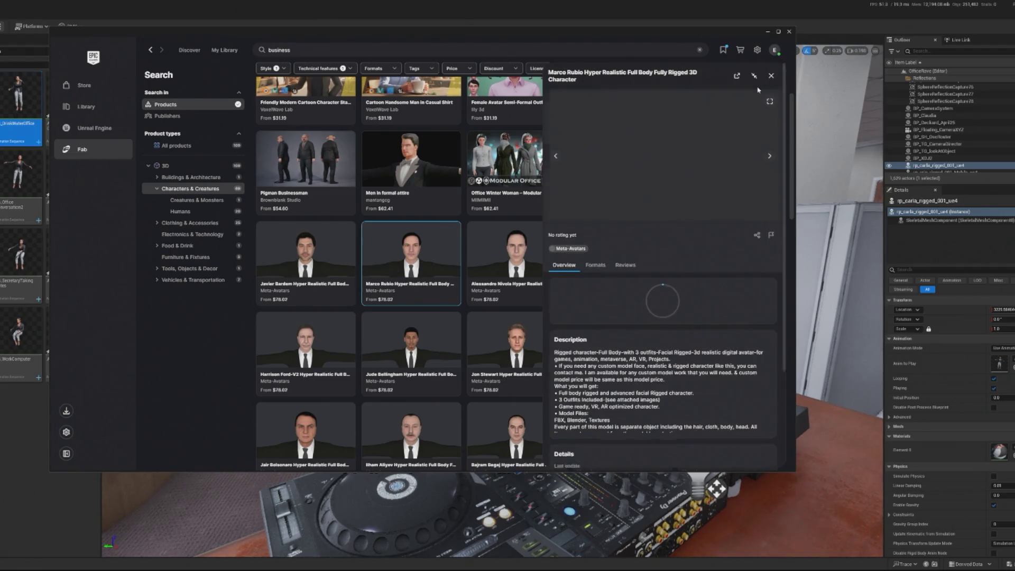
left_click(771, 77)
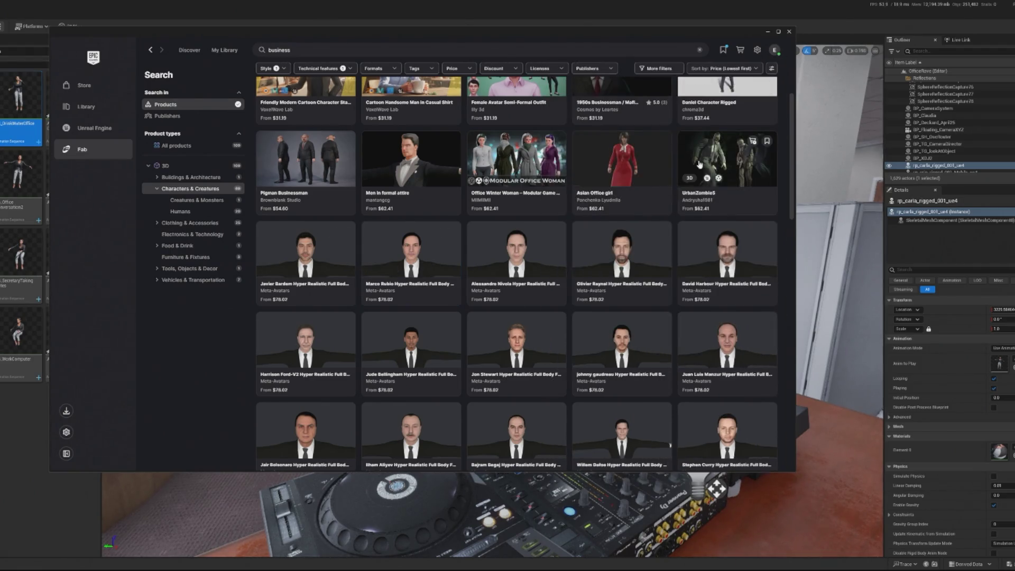
scroll(658, 197, "down", 5)
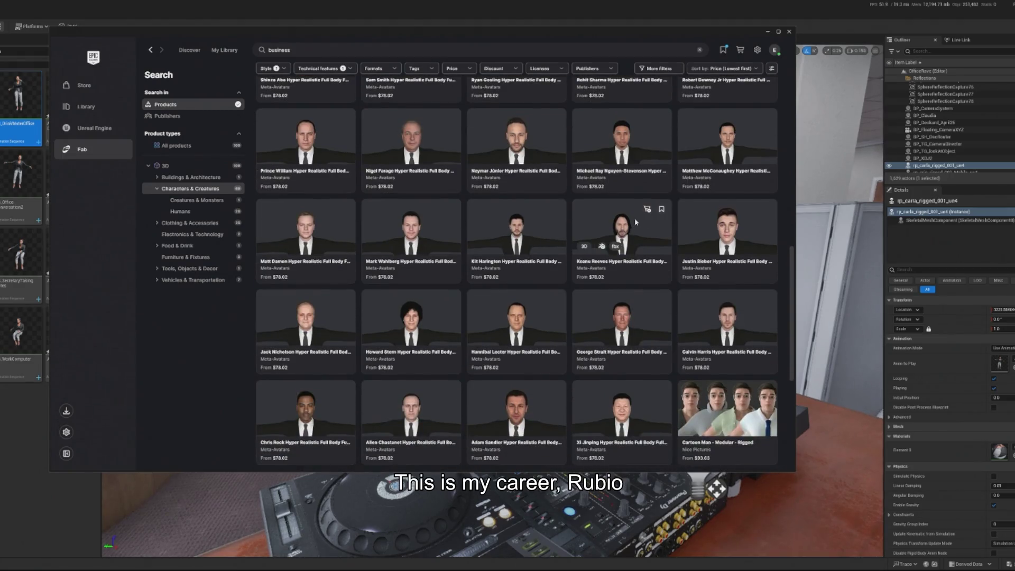
left_click(635, 218)
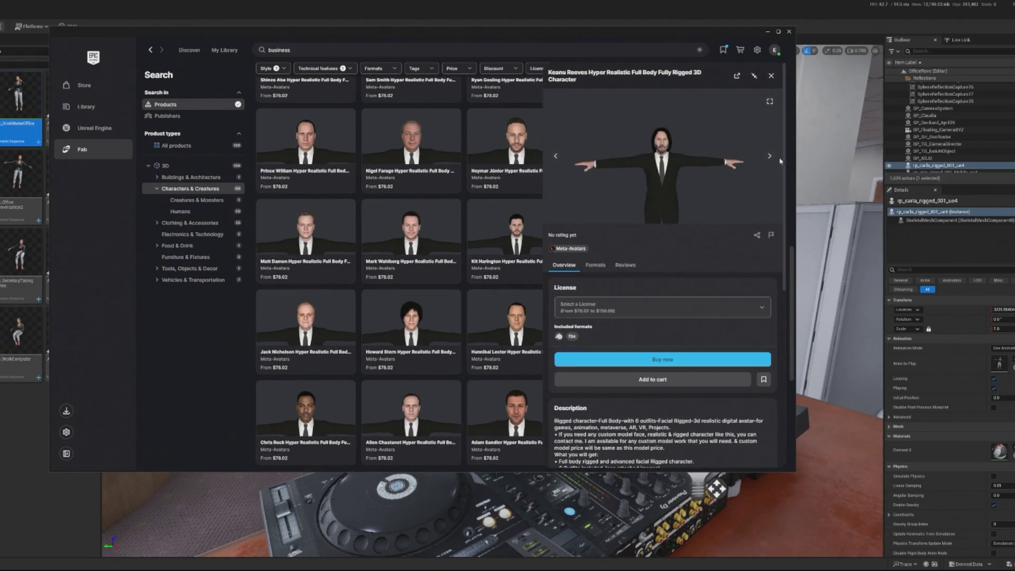
left_click(772, 78)
scroll(614, 164, "down", 5)
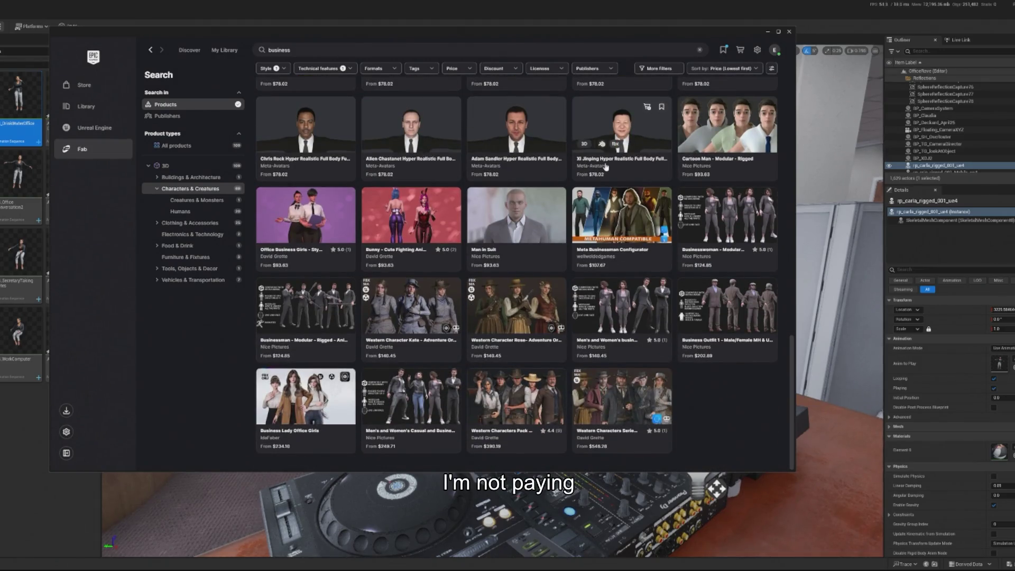
scroll(582, 158, "up", 10)
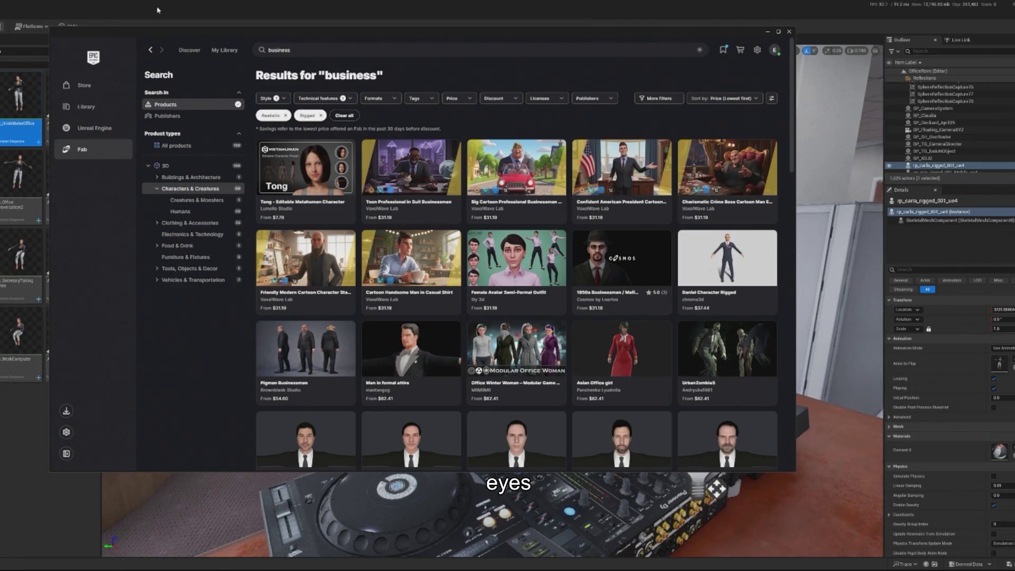
Step: Replace the search with 'office attire'
left_click(325, 50)
key("ctrl+a")
type("off")
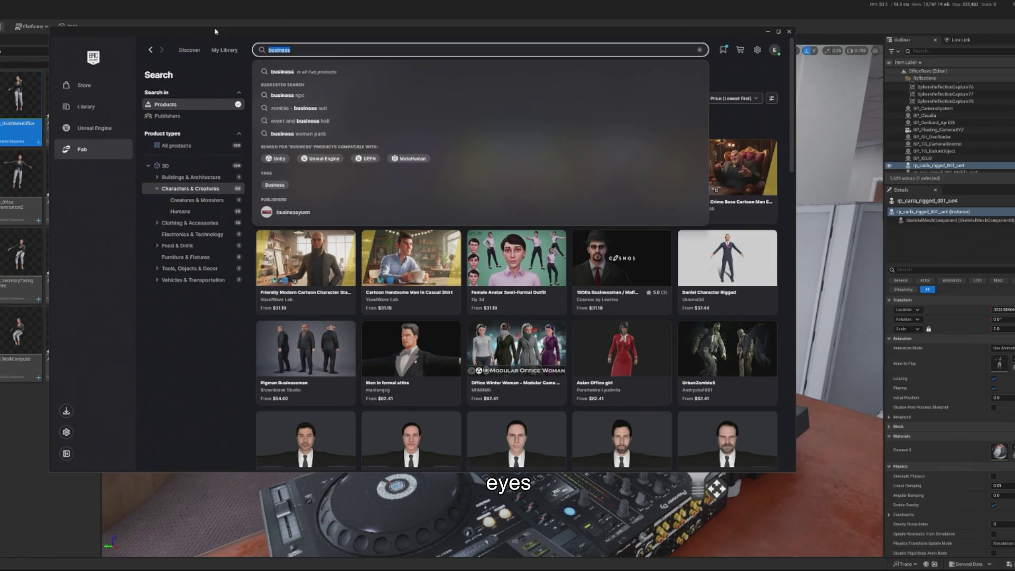
type("ice attire")
key("Return")
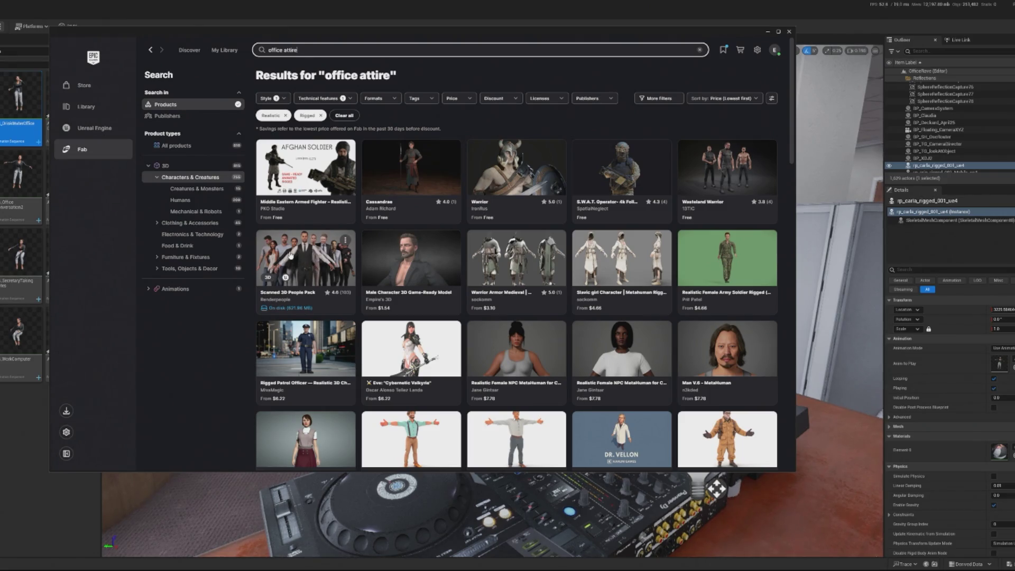
Step: Look over the Scanned 3D People Pack details, then close them
left_click(290, 254)
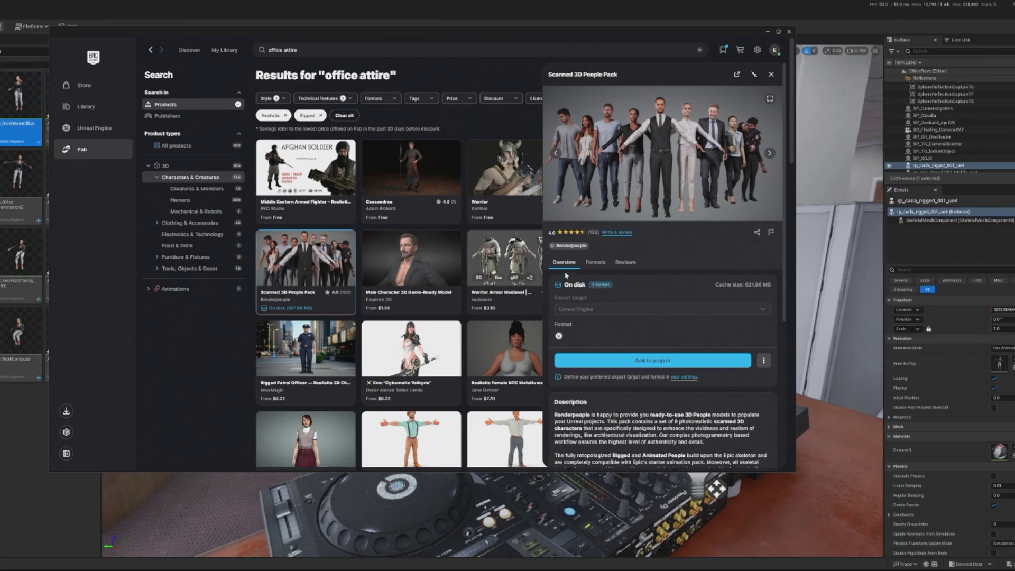
scroll(577, 357, "down", 3)
scroll(578, 357, "up", 3)
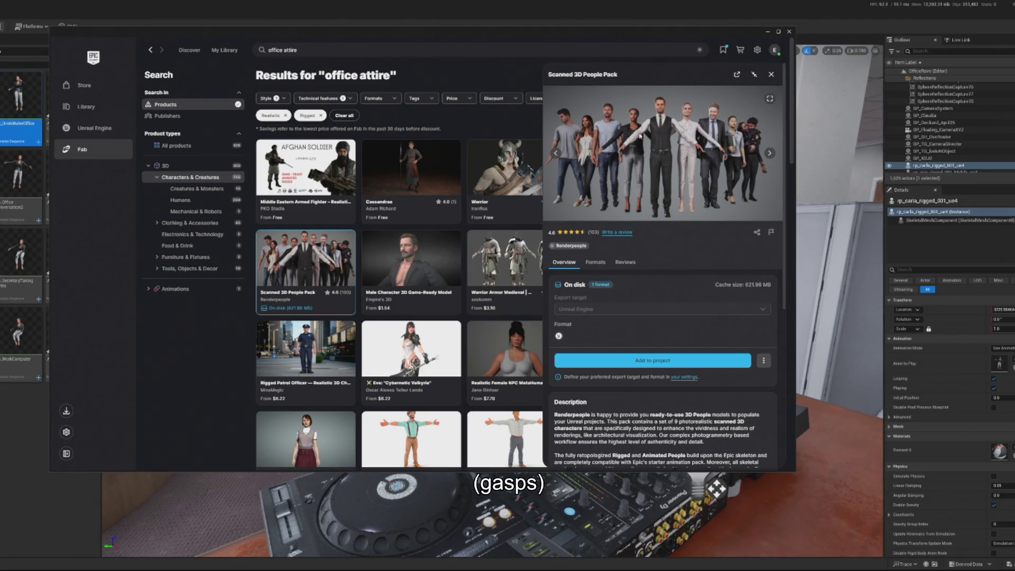
scroll(614, 208, "down", 4)
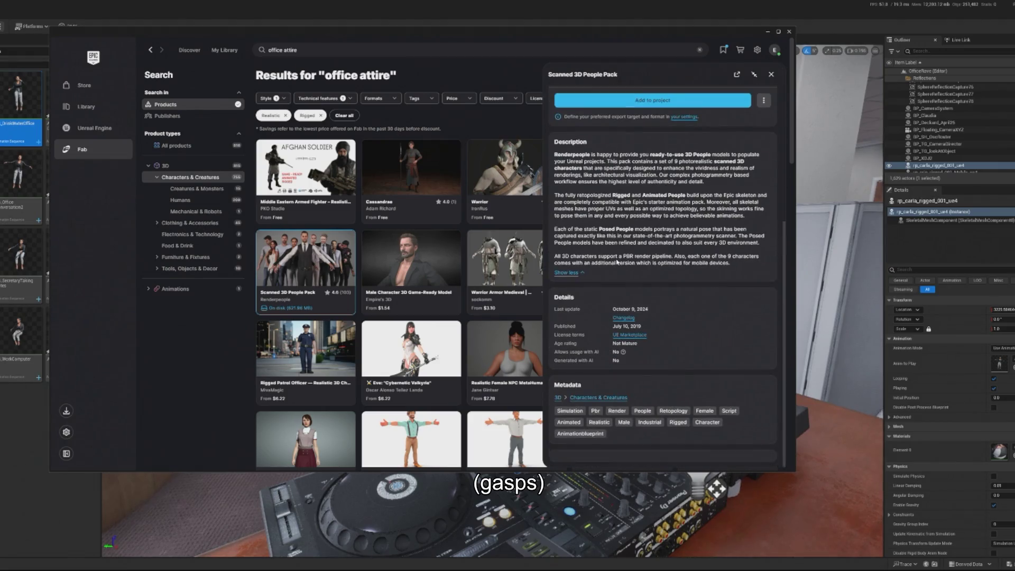
left_click(771, 74)
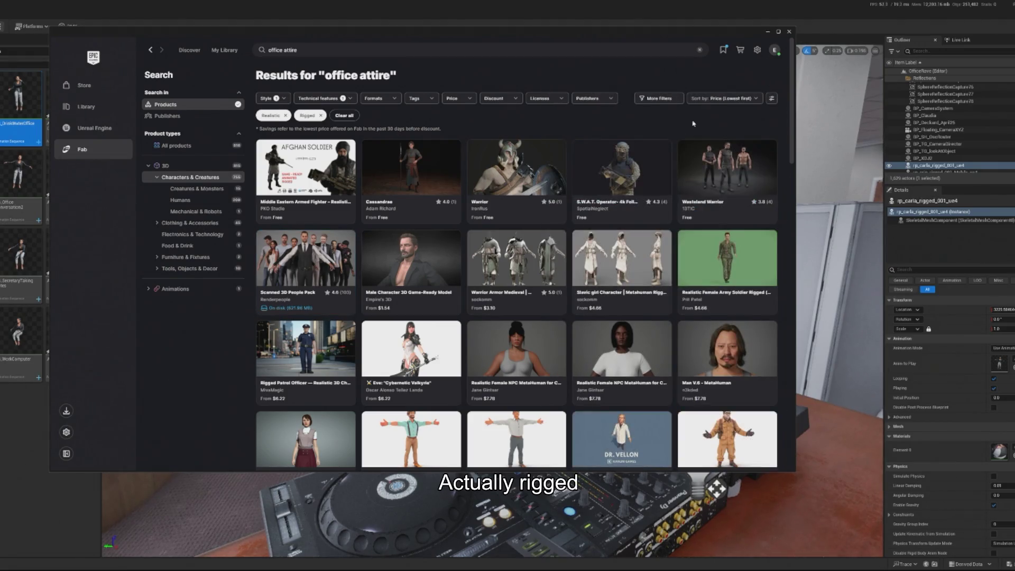
scroll(540, 225, "down", 10)
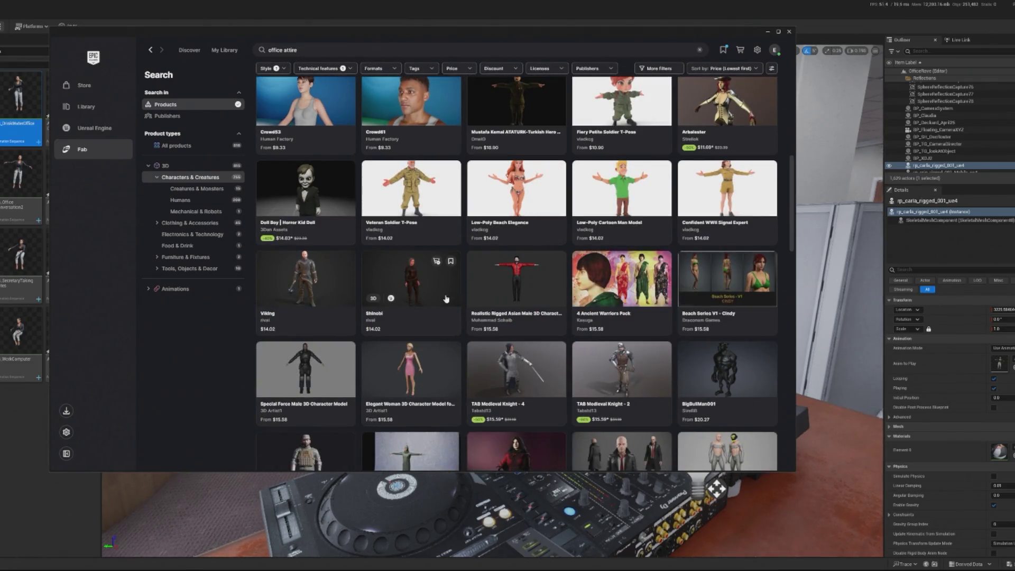
scroll(509, 310, "up", 5)
scroll(508, 310, "up", 5)
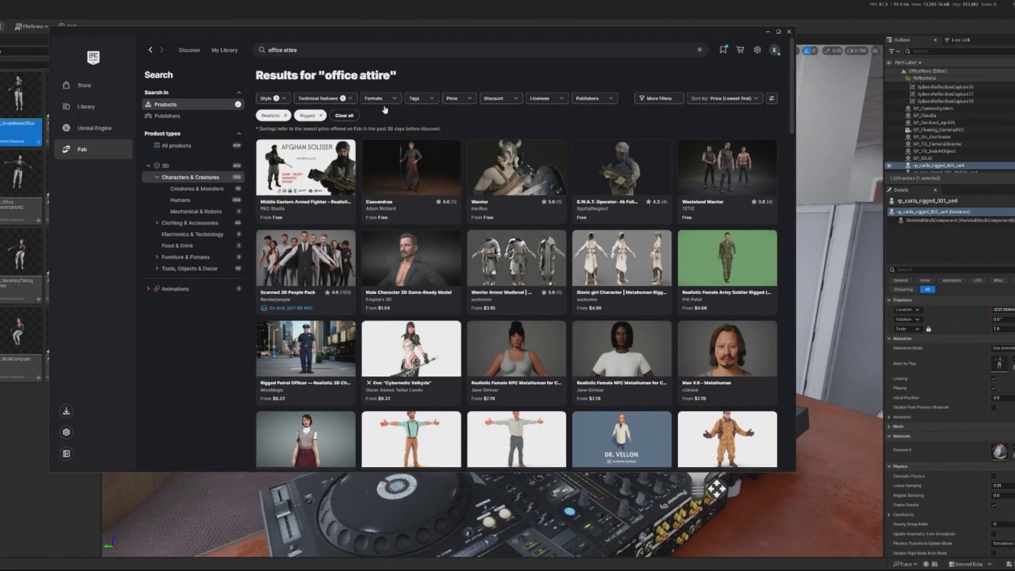
Step: Remove the Realistic style filter from the results
left_click(340, 98)
left_click(281, 99)
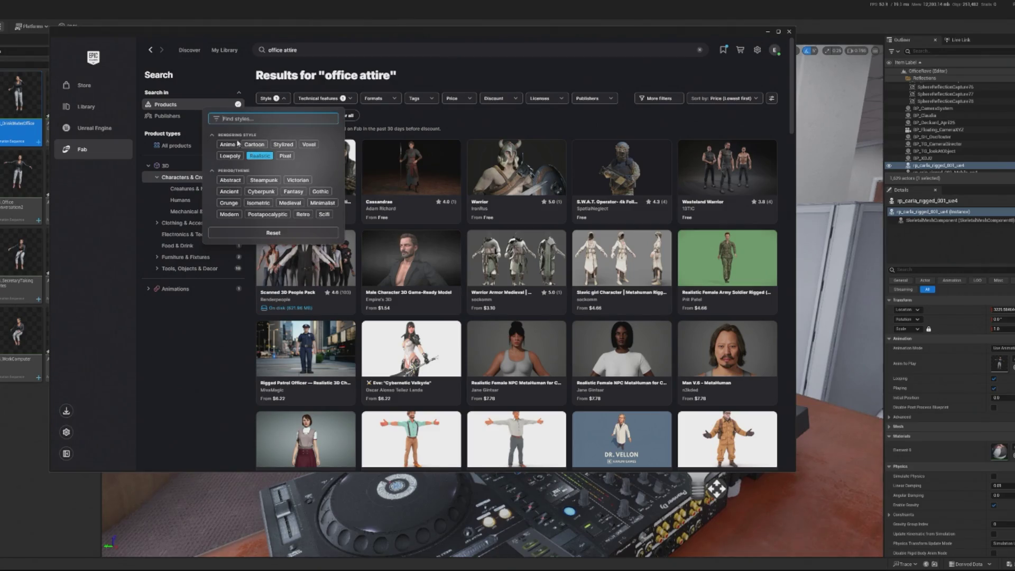
left_click(260, 155)
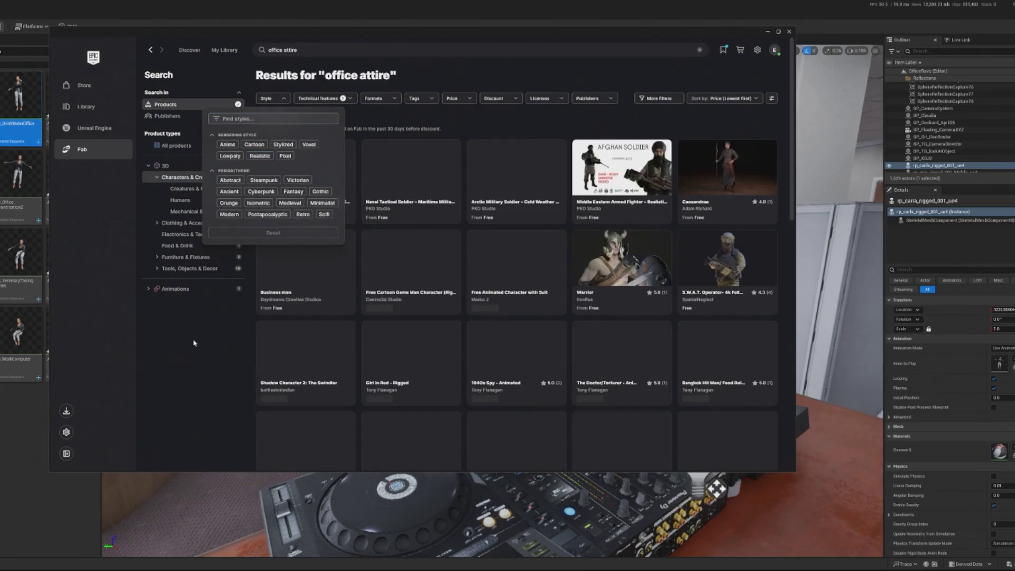
scroll(206, 359, "down", 1)
Step: Browse the Business man gallery images and video preview, then close it
left_click(181, 466)
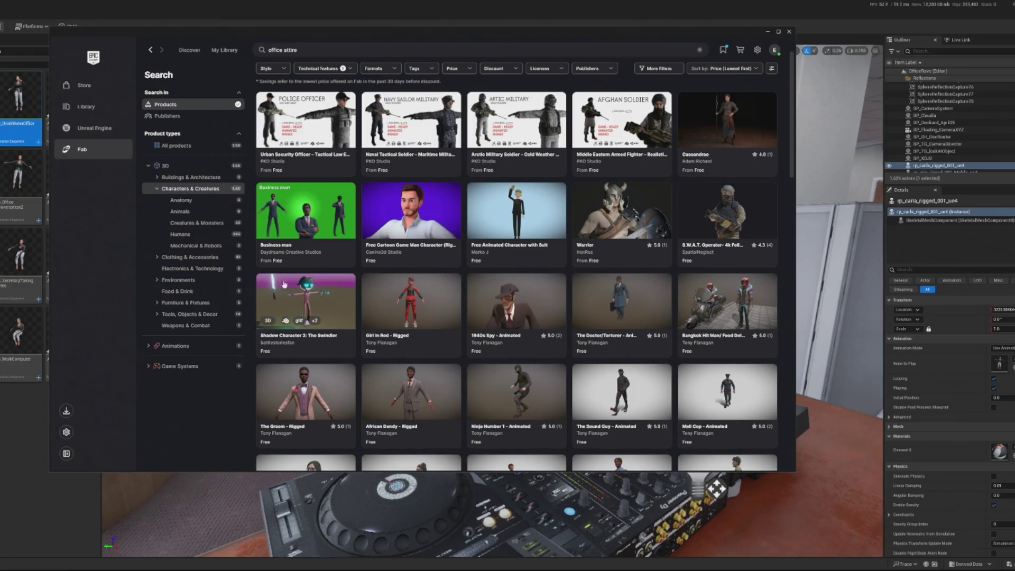
left_click(306, 211)
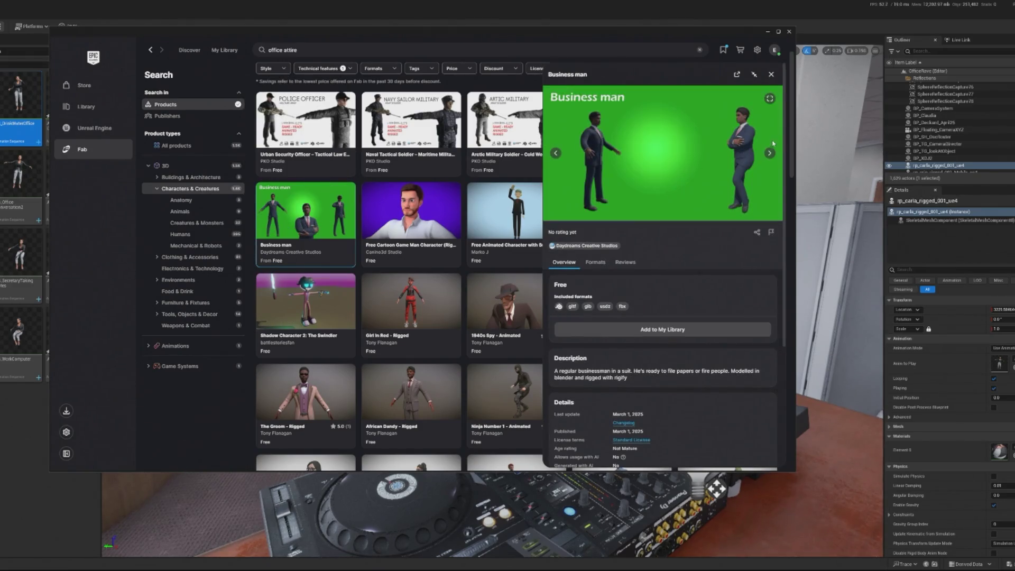
left_click(771, 152)
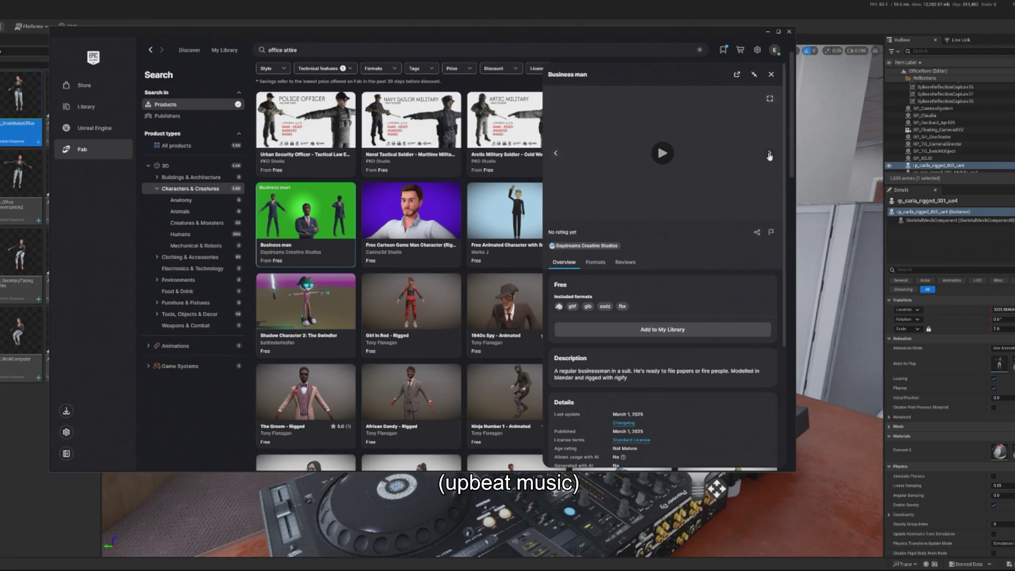
left_click(770, 153)
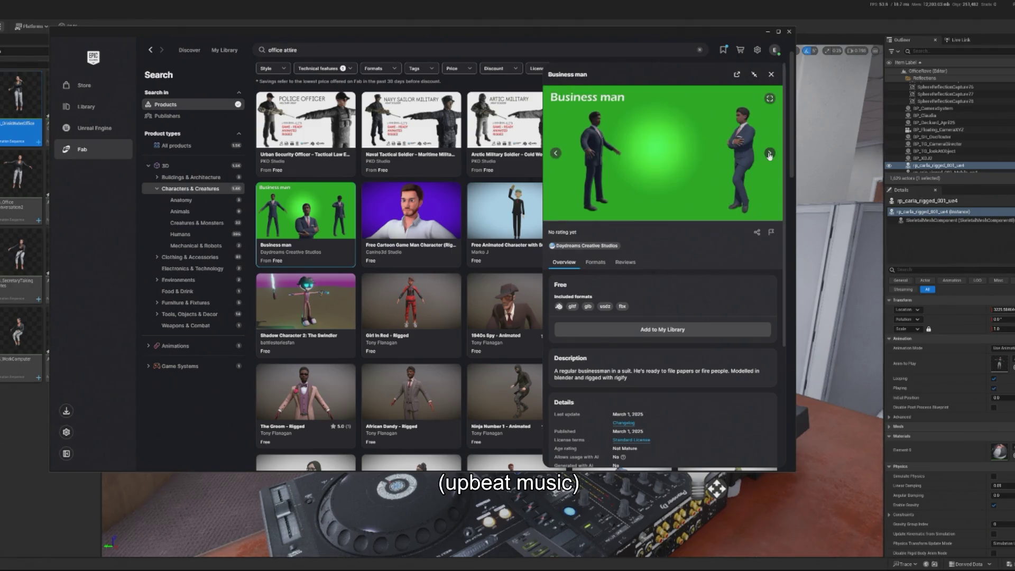
left_click(770, 155)
left_click(770, 155)
left_click(771, 75)
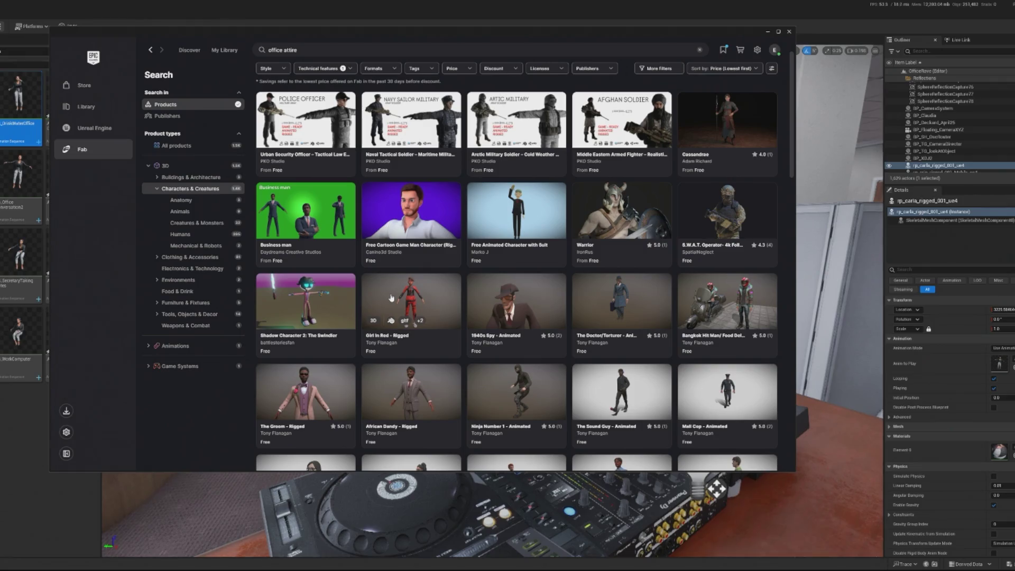
Step: Preview the African Dandy - Rigged renders and video, then close its details
left_click(416, 394)
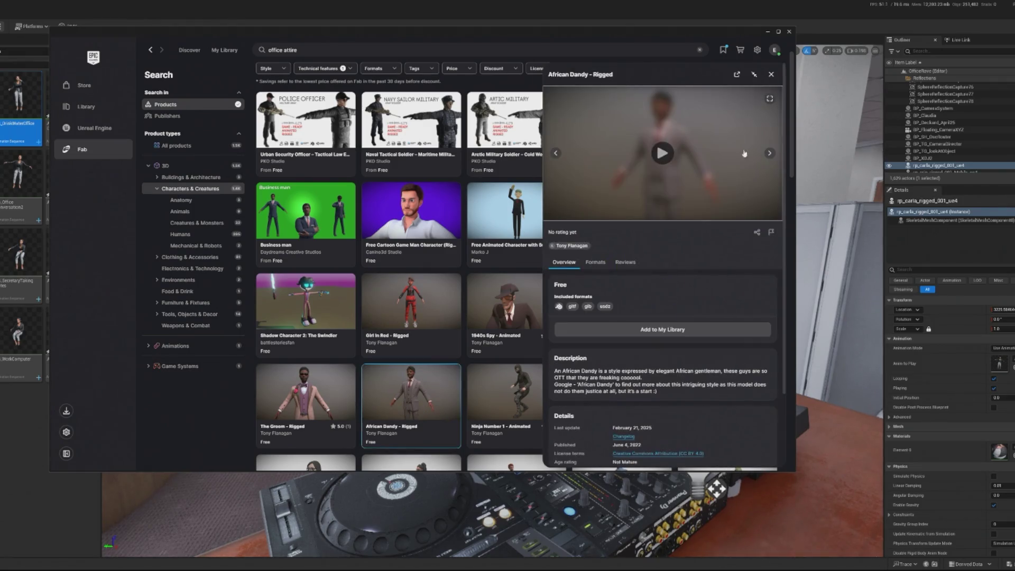
left_click(770, 155)
left_click(770, 155)
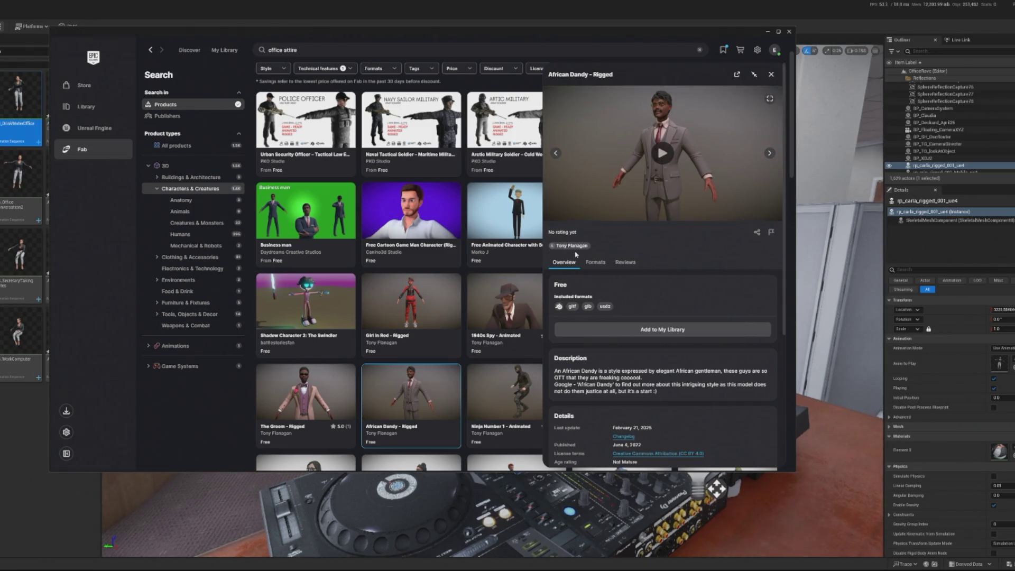
scroll(600, 233, "down", 3)
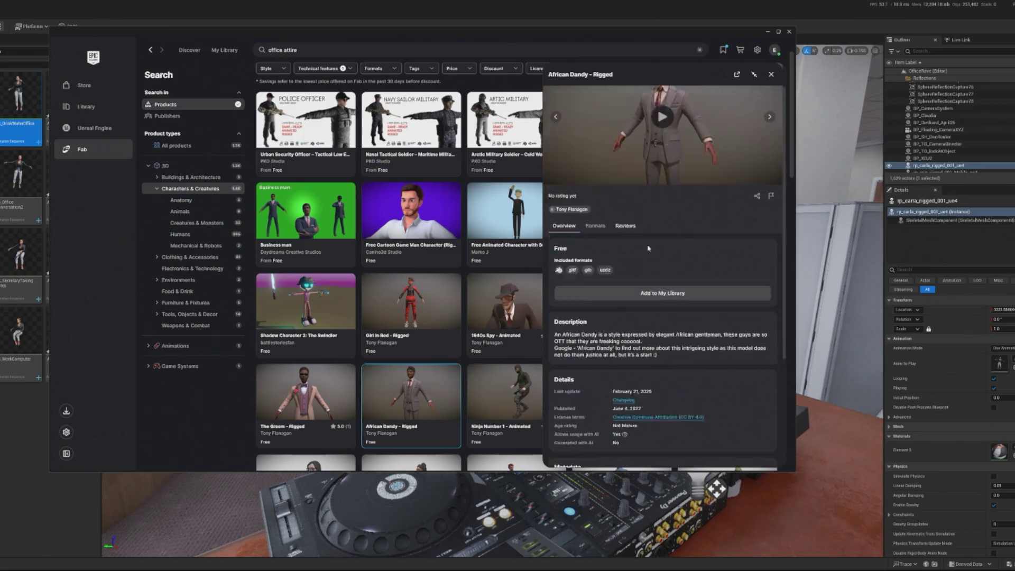
scroll(637, 376, "up", 3)
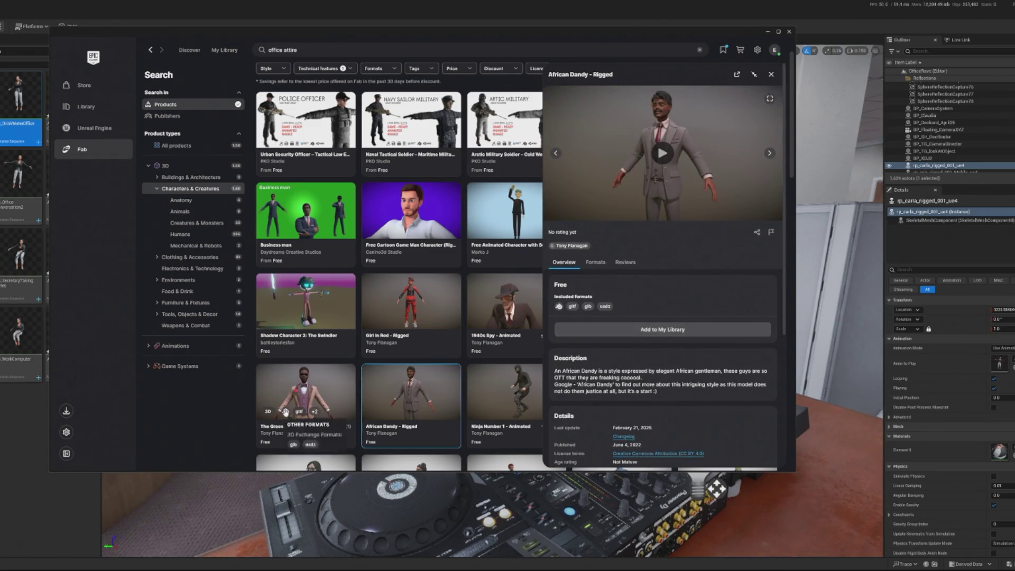
key("Escape")
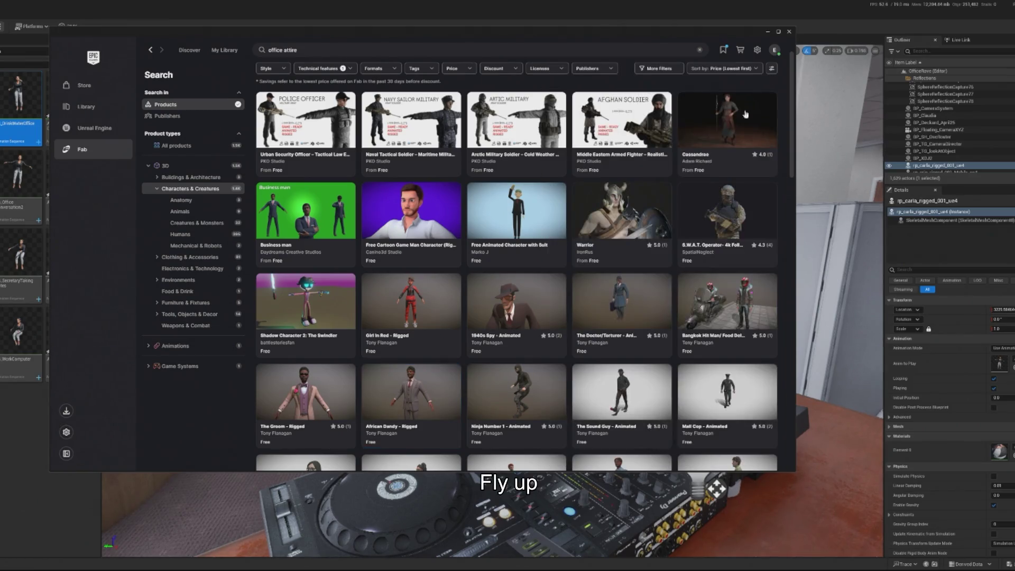
scroll(496, 258, "down", 2)
scroll(496, 258, "down", 2)
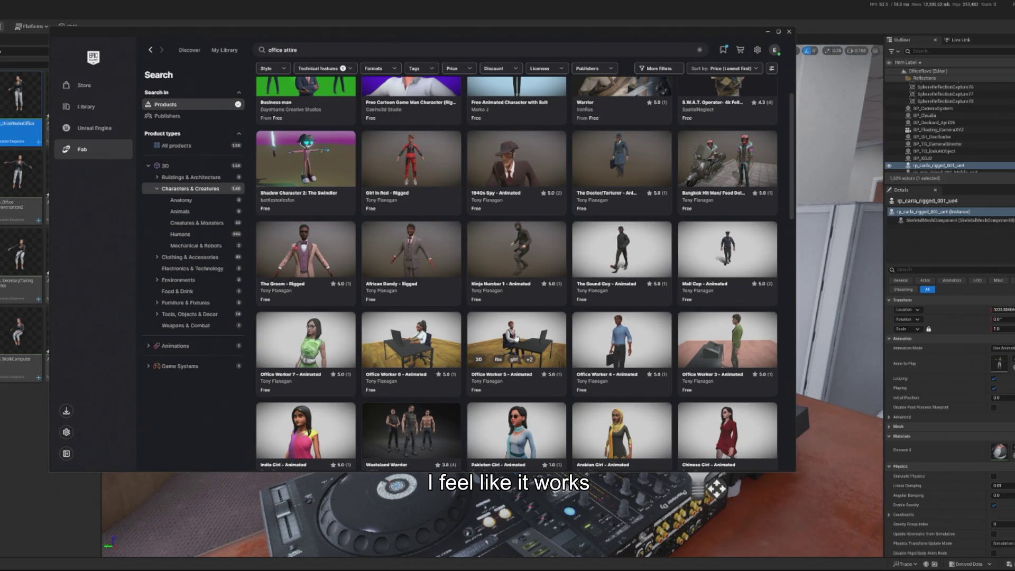
left_click(517, 339)
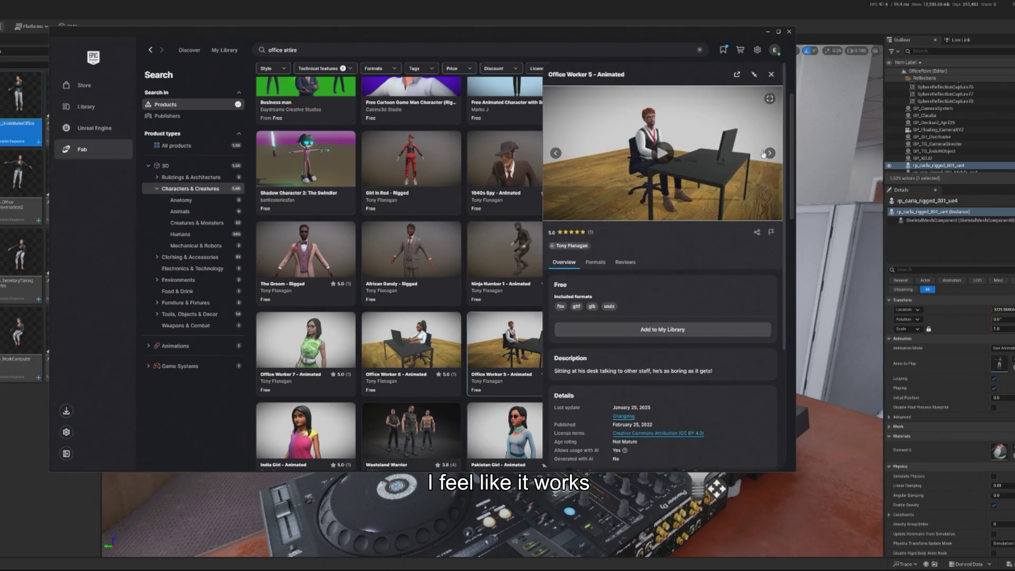
left_click(770, 76)
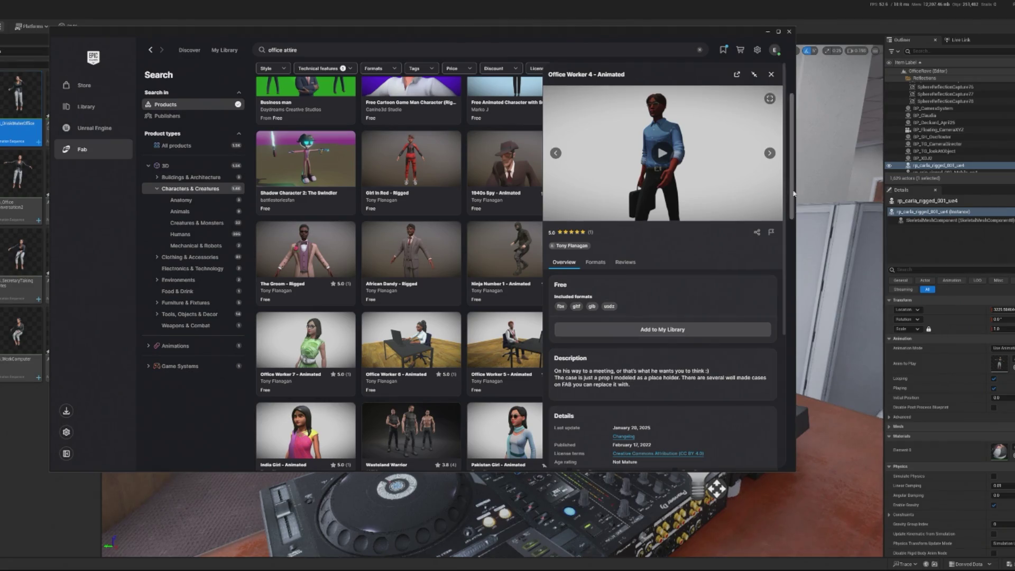
left_click(771, 154)
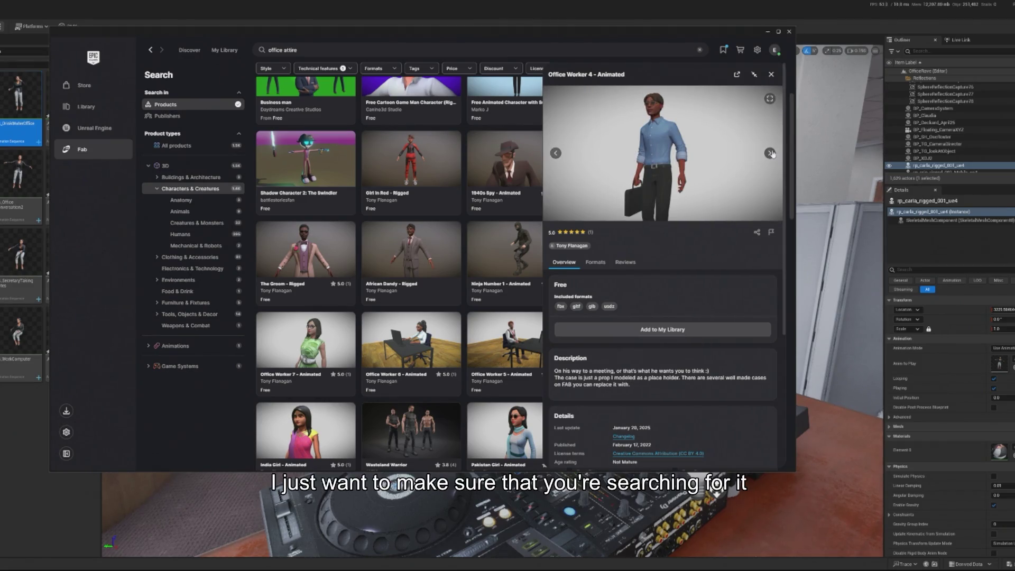
left_click(771, 75)
scroll(640, 320, "down", 3)
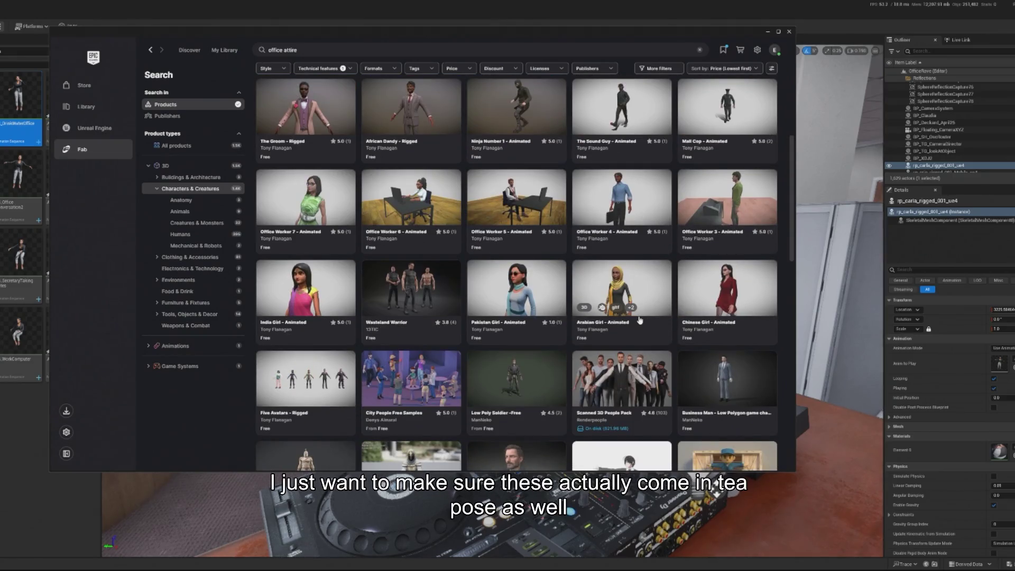
scroll(727, 258, "up", 1)
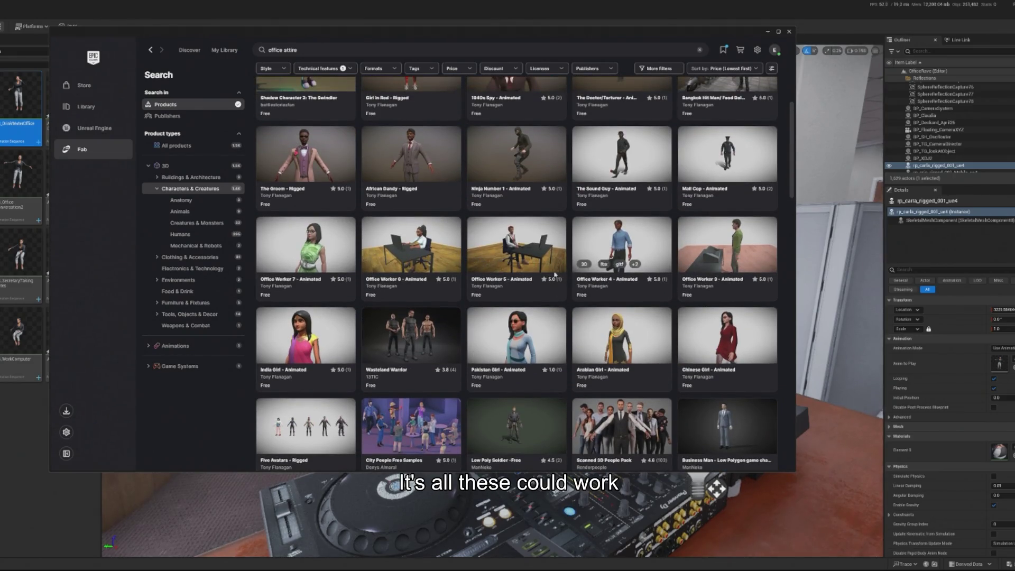
scroll(508, 338, "down", 3)
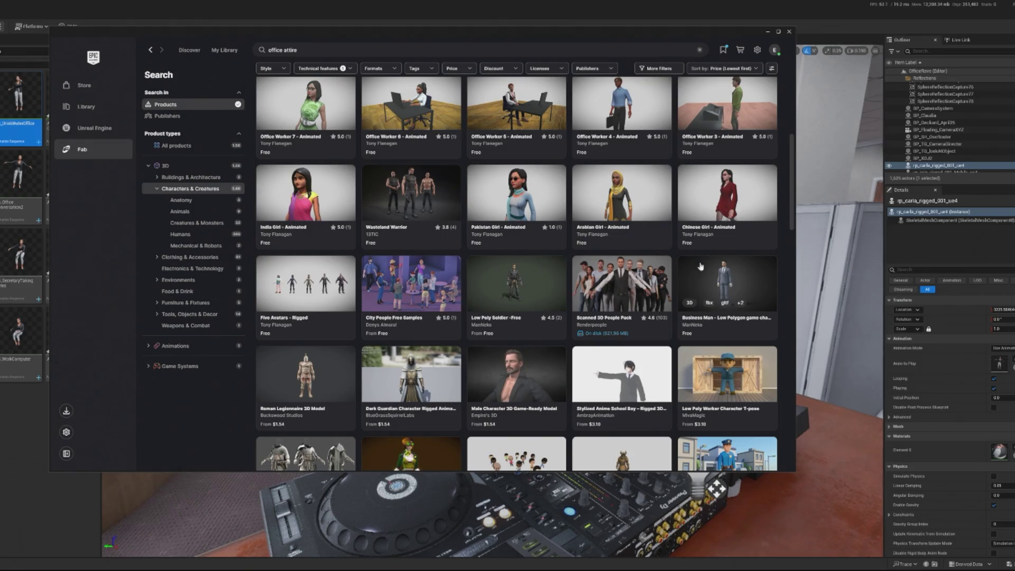
left_click(704, 272)
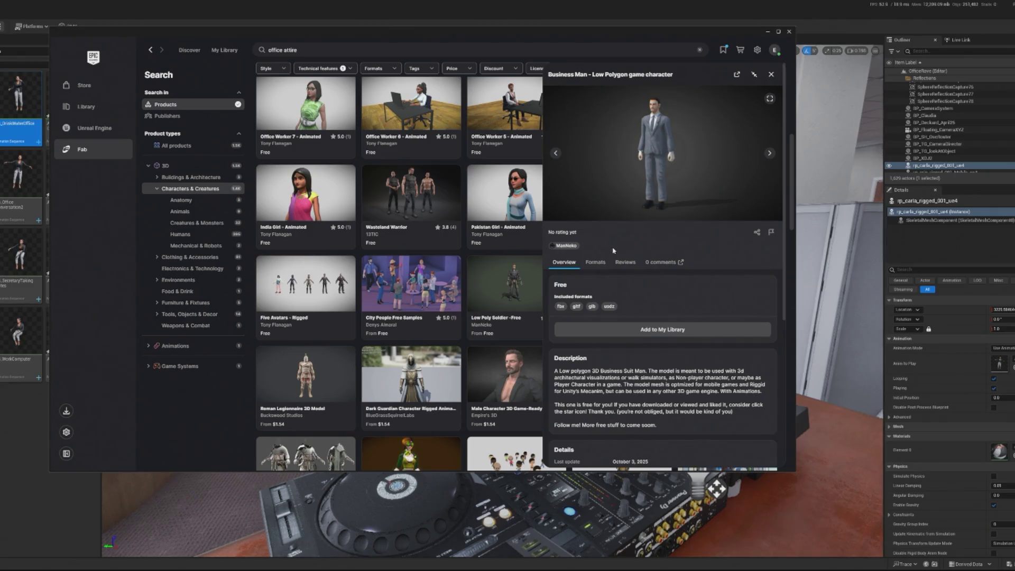
left_click(770, 74)
scroll(637, 222, "down", 4)
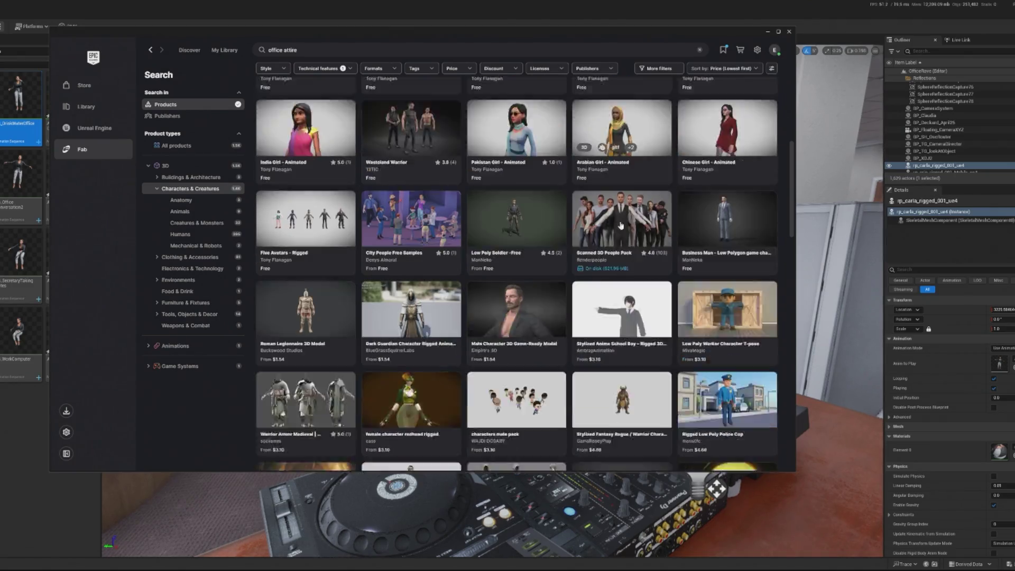
scroll(637, 222, "down", 3)
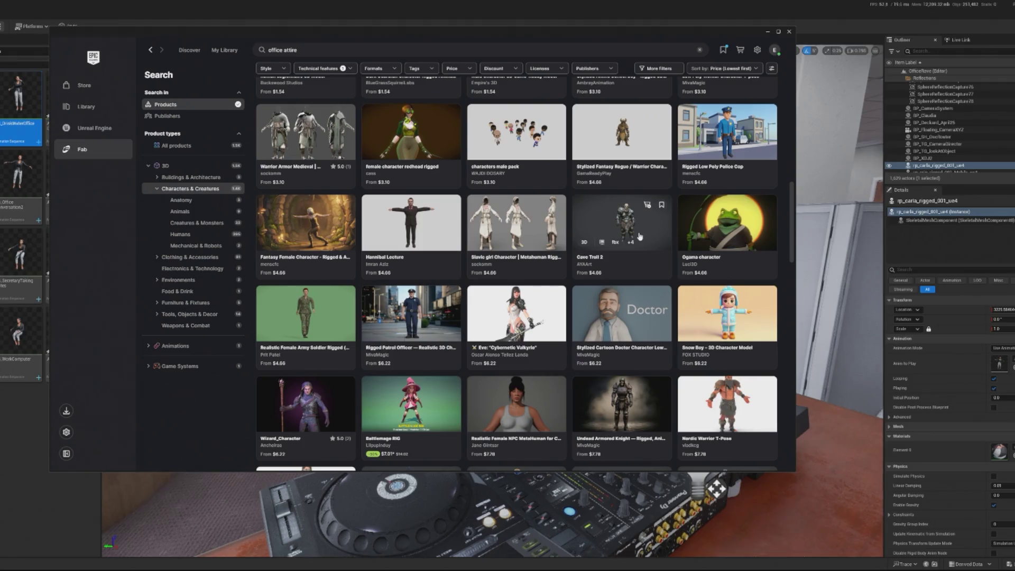
scroll(534, 310, "down", 3)
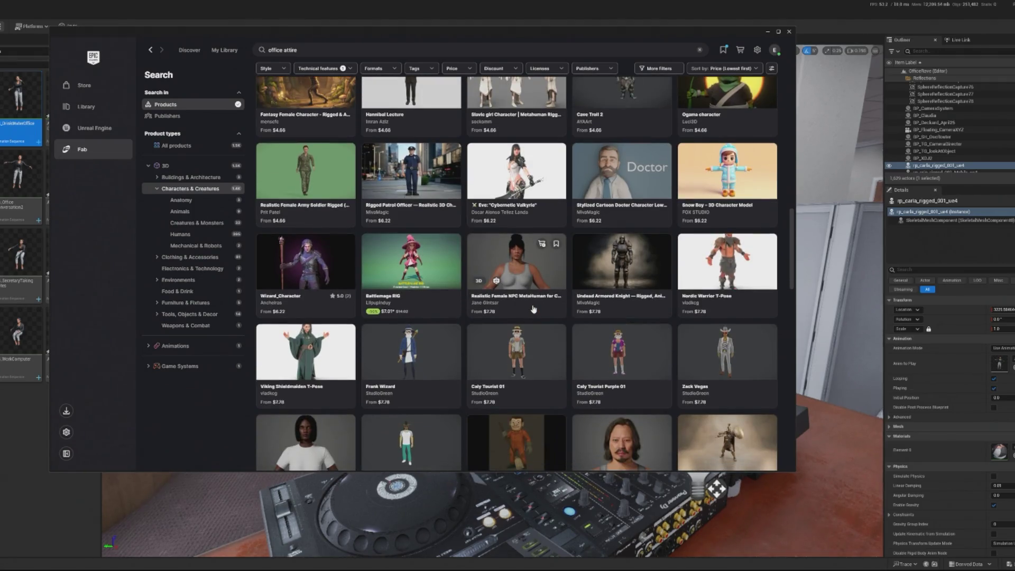
scroll(533, 309, "down", 3)
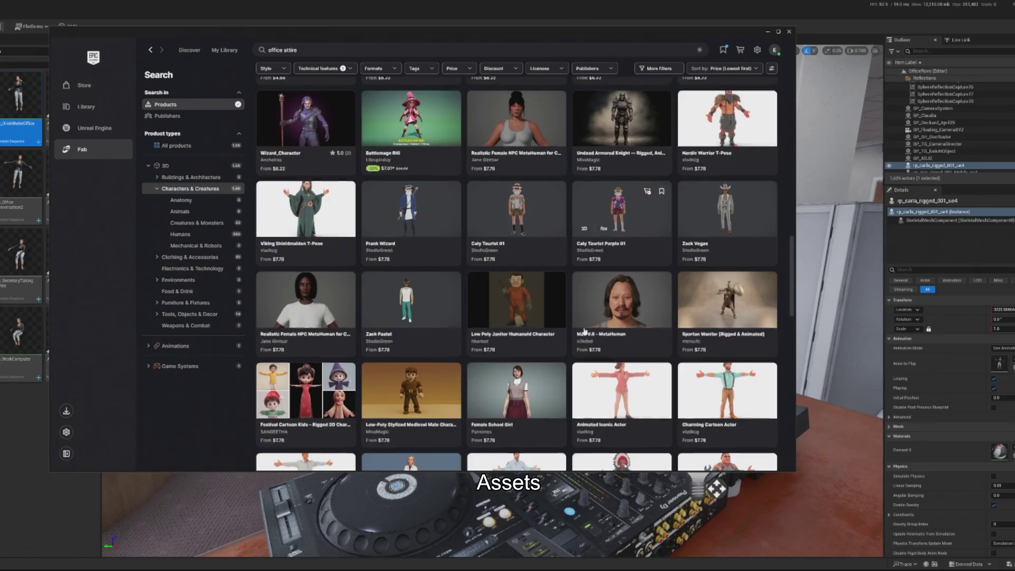
scroll(585, 331, "down", 2)
scroll(584, 318, "down", 2)
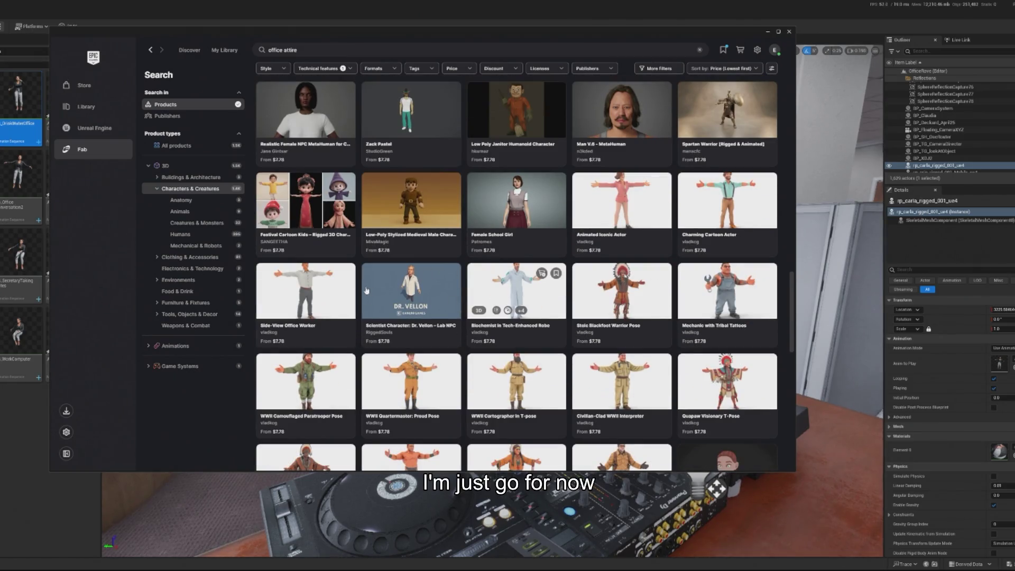
scroll(550, 333, "down", 9)
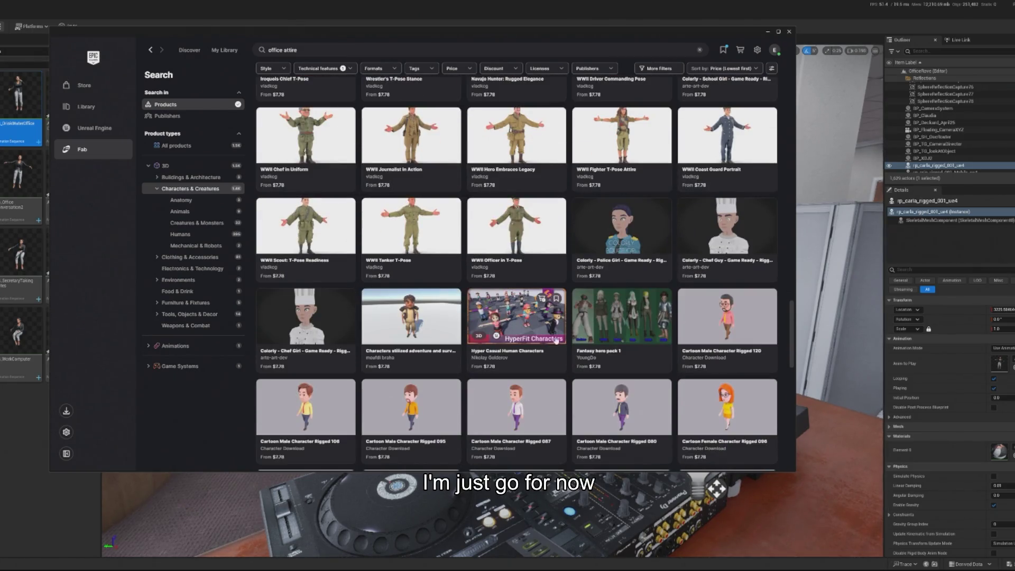
scroll(556, 340, "up", 20)
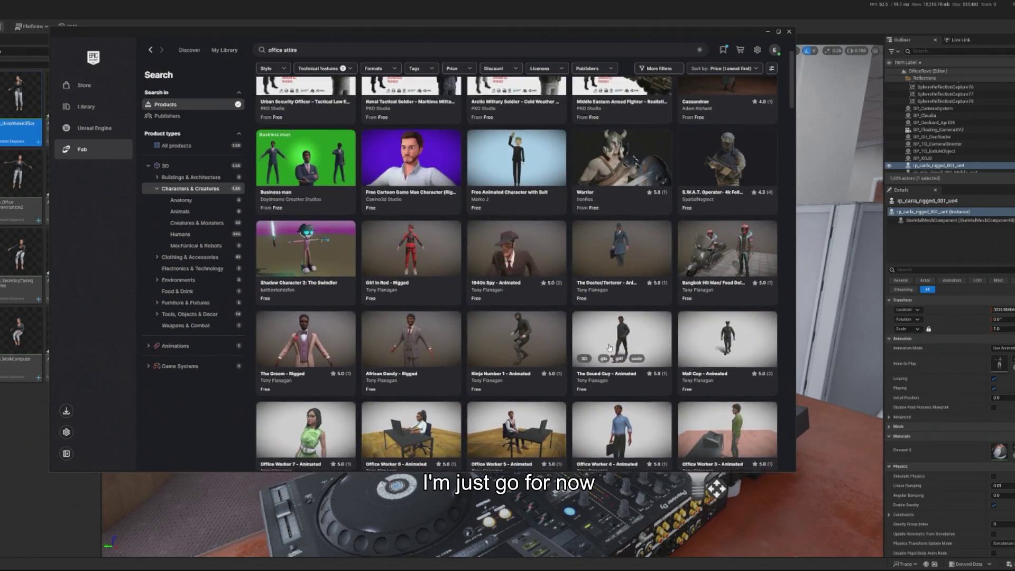
scroll(609, 347, "down", 3)
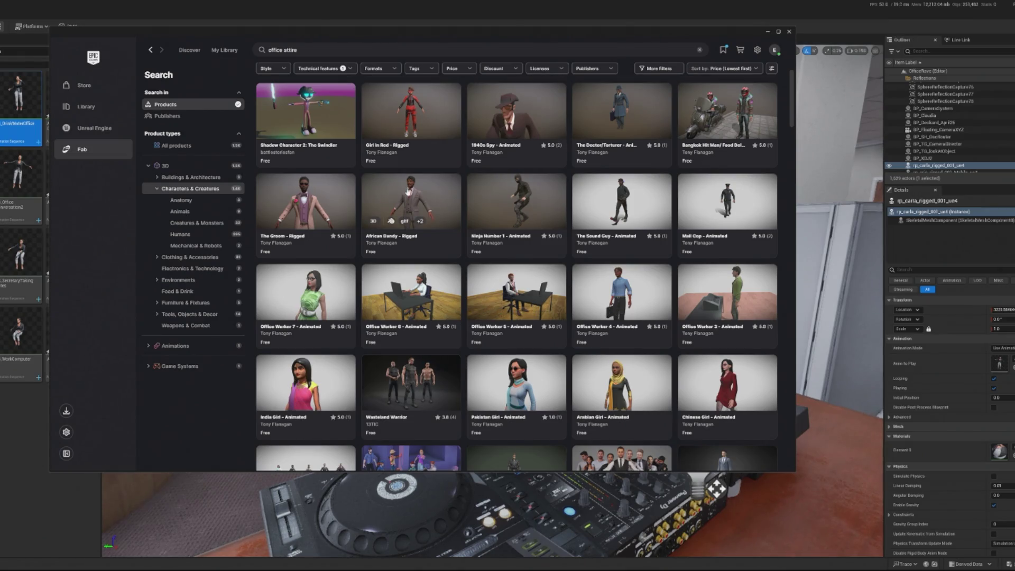
left_click(407, 206)
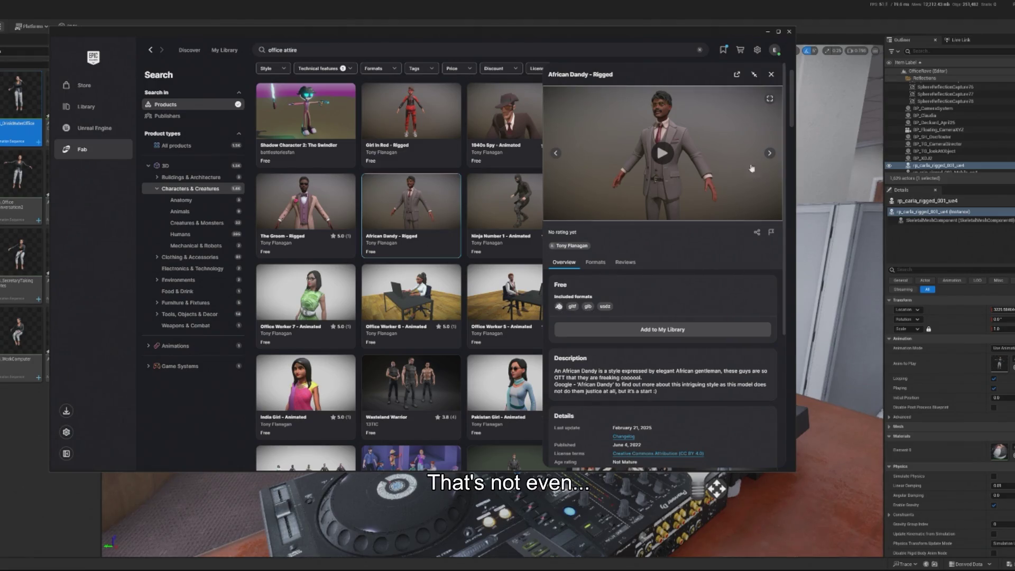
key("Escape")
scroll(566, 266, "down", 2)
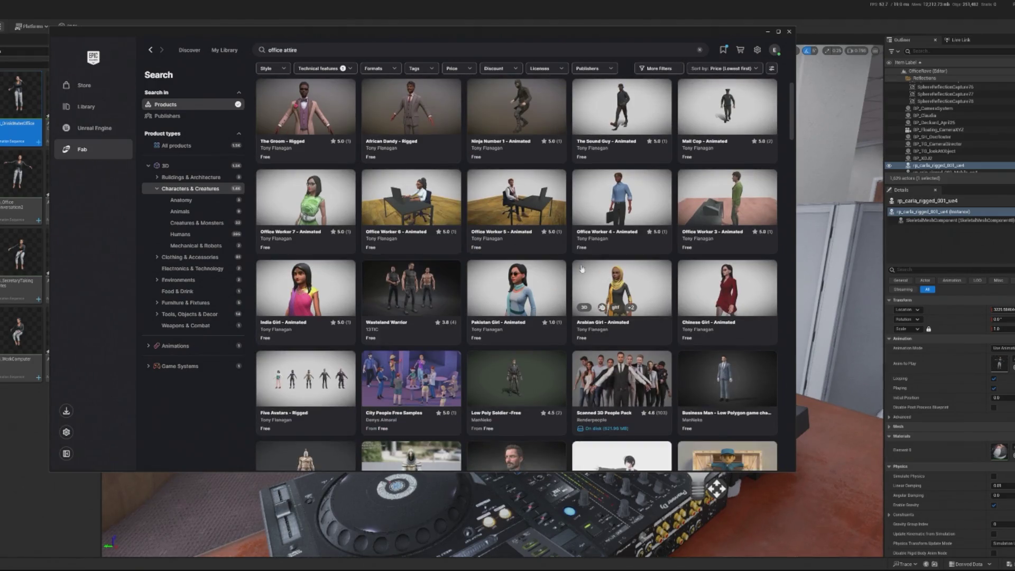
Step: Check the Business Man - Low Polygon and characters male pack product details
left_click(738, 371)
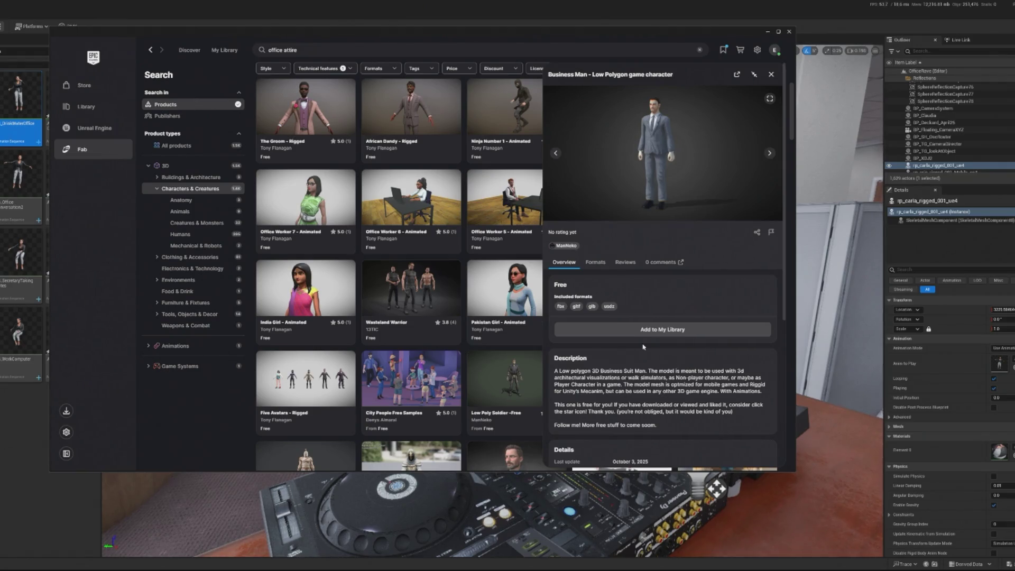
left_click(770, 75)
scroll(617, 263, "down", 3)
scroll(616, 263, "down", 1)
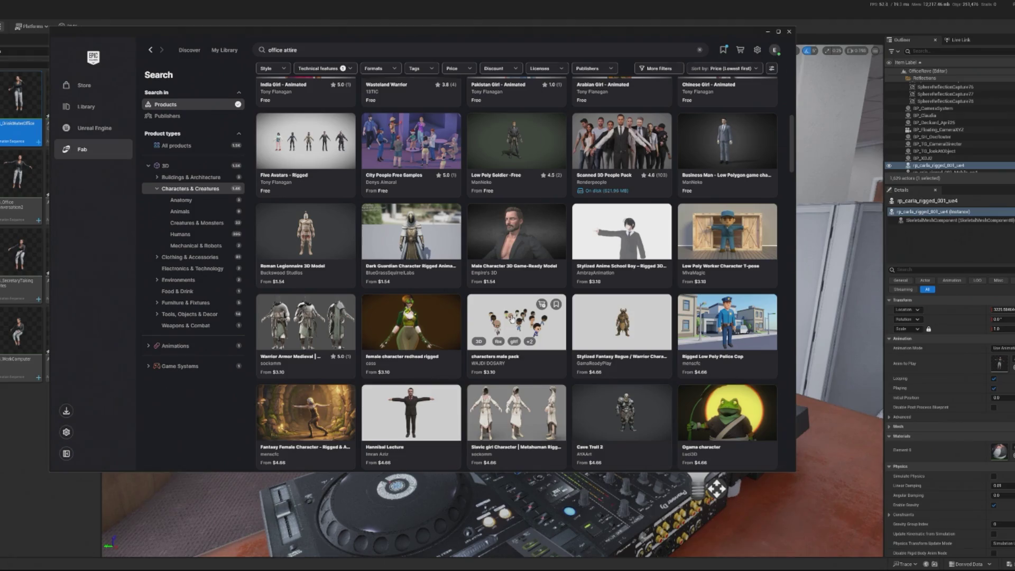
left_click(531, 336)
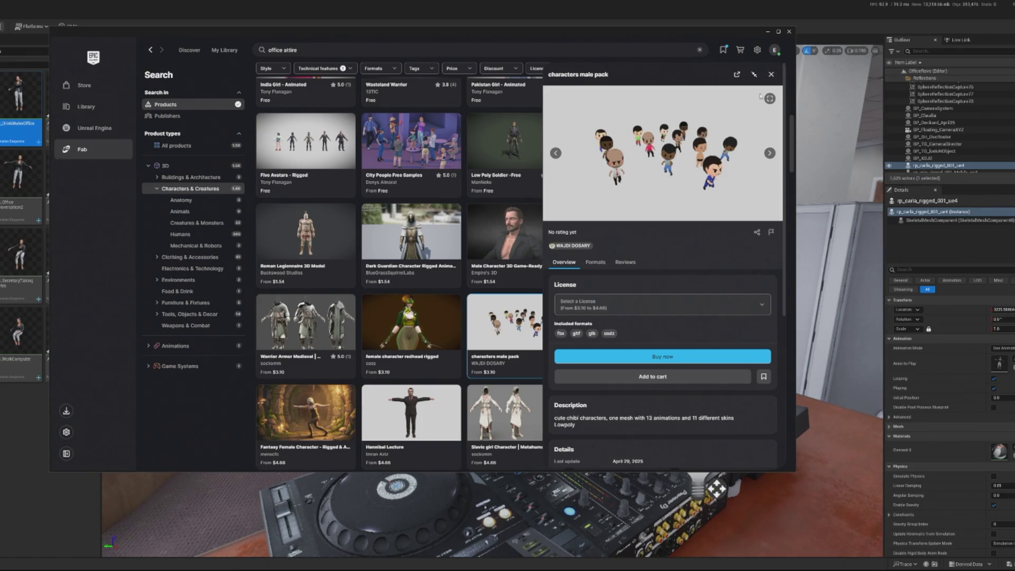
left_click(771, 74)
scroll(602, 271, "down", 5)
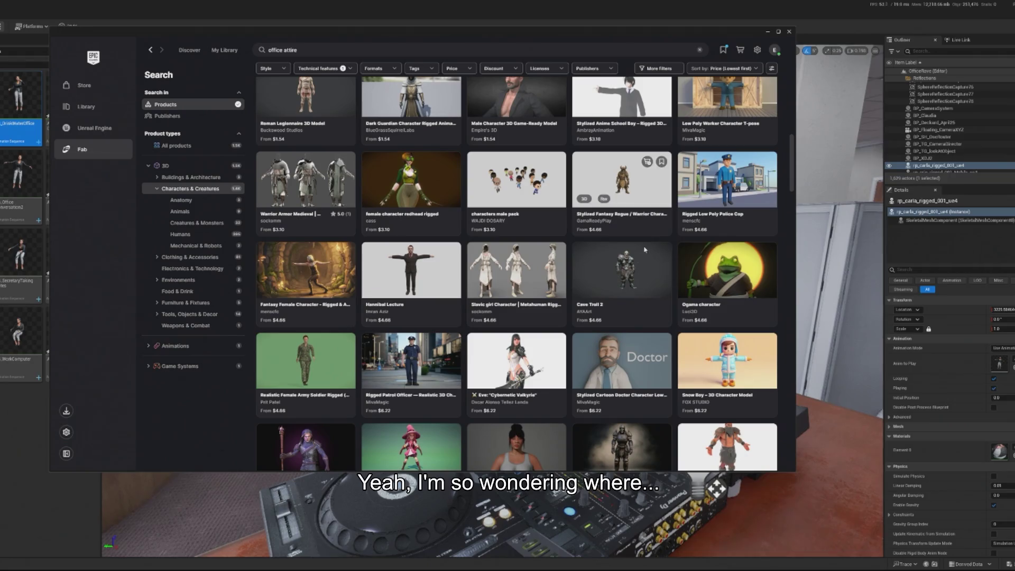
Step: Scroll far down through the office attire character listings
scroll(470, 279, "down", 2)
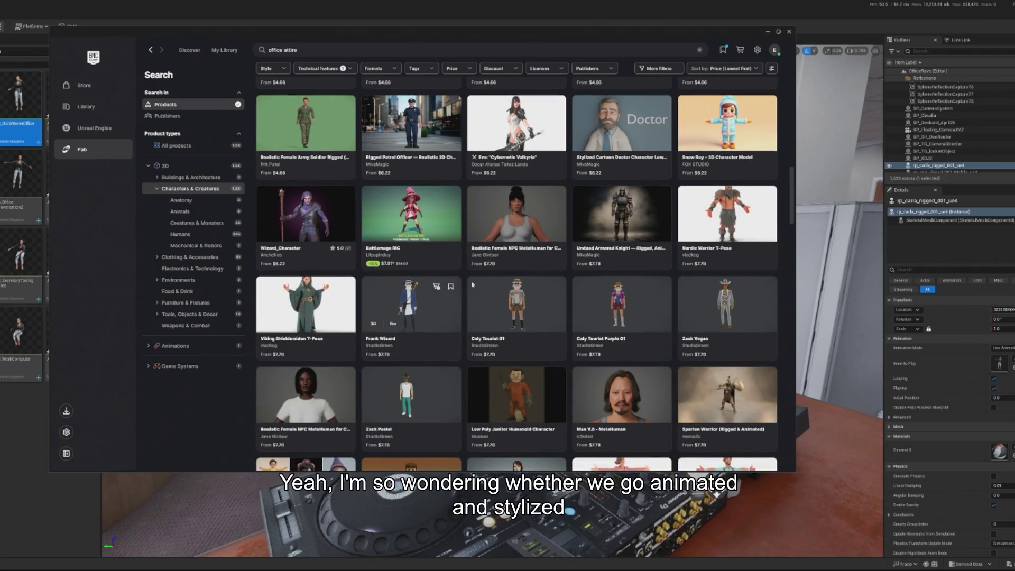
scroll(470, 279, "down", 8)
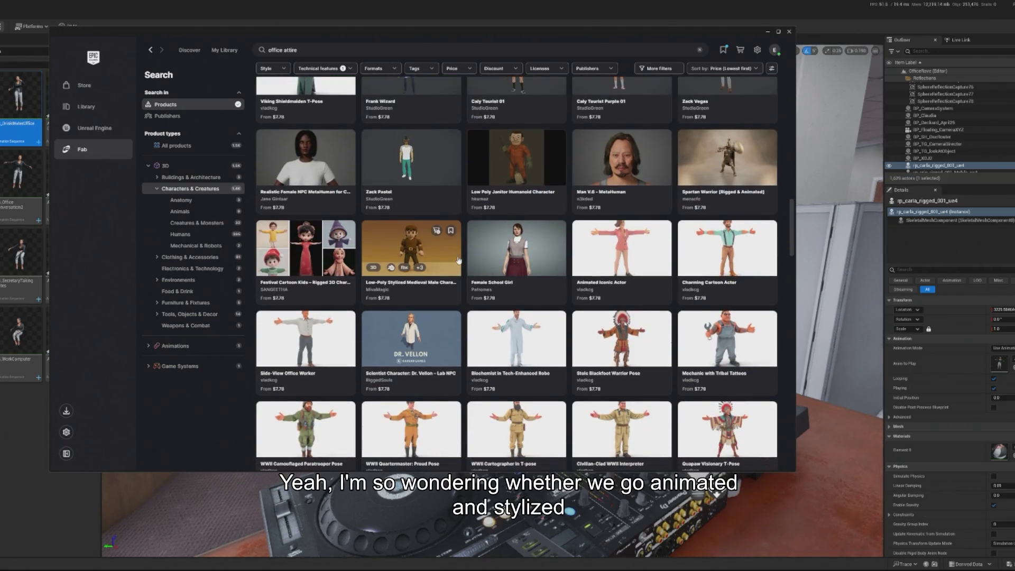
scroll(464, 259, "down", 8)
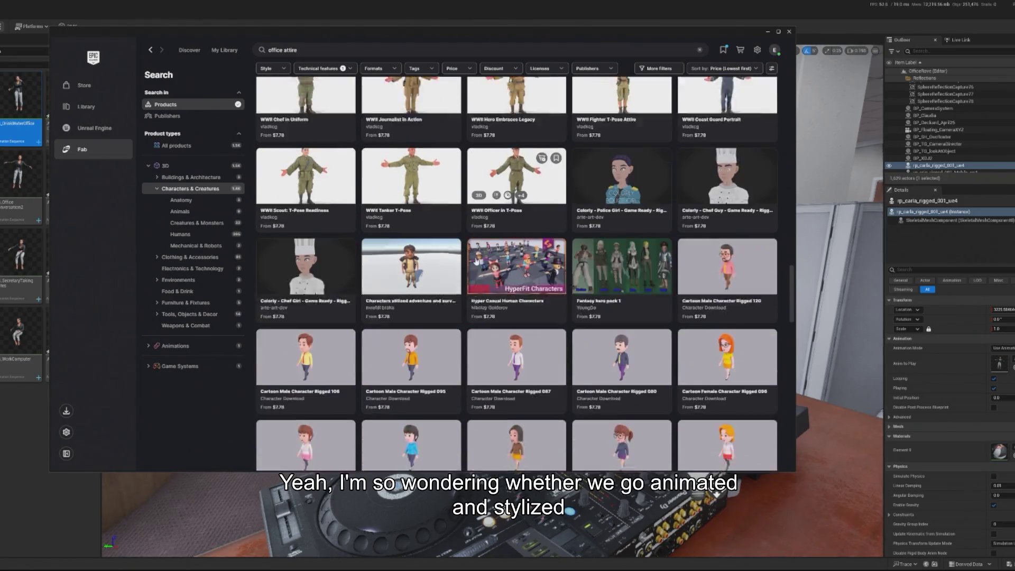
scroll(477, 260, "down", 10)
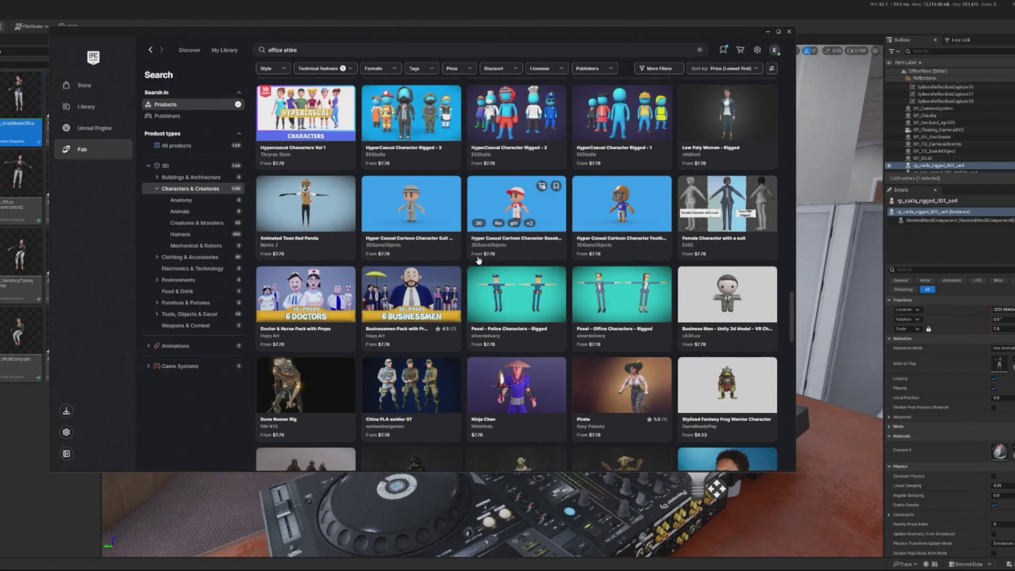
scroll(410, 266, "down", 4)
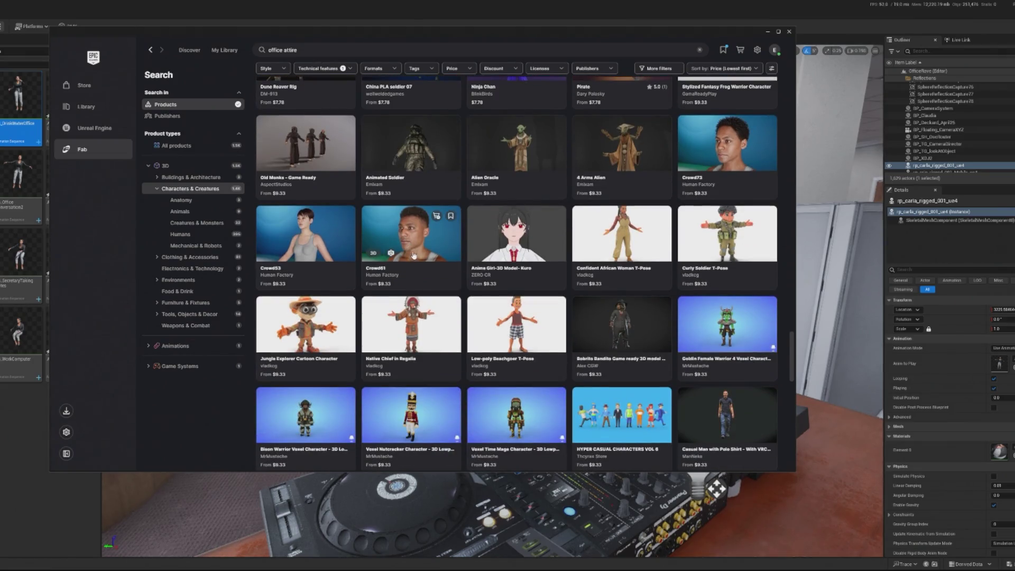
scroll(417, 256, "down", 6)
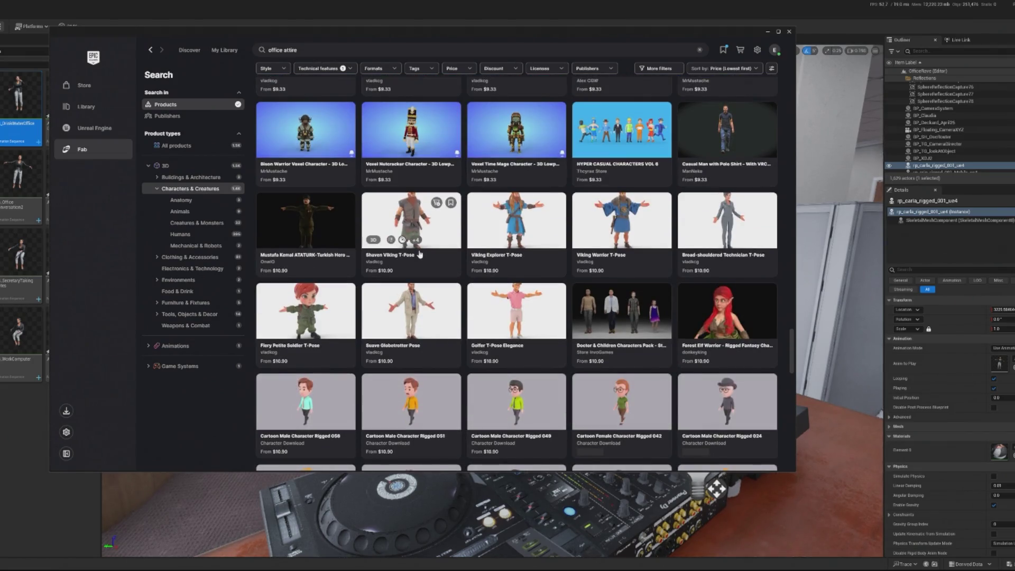
scroll(420, 254, "down", 12)
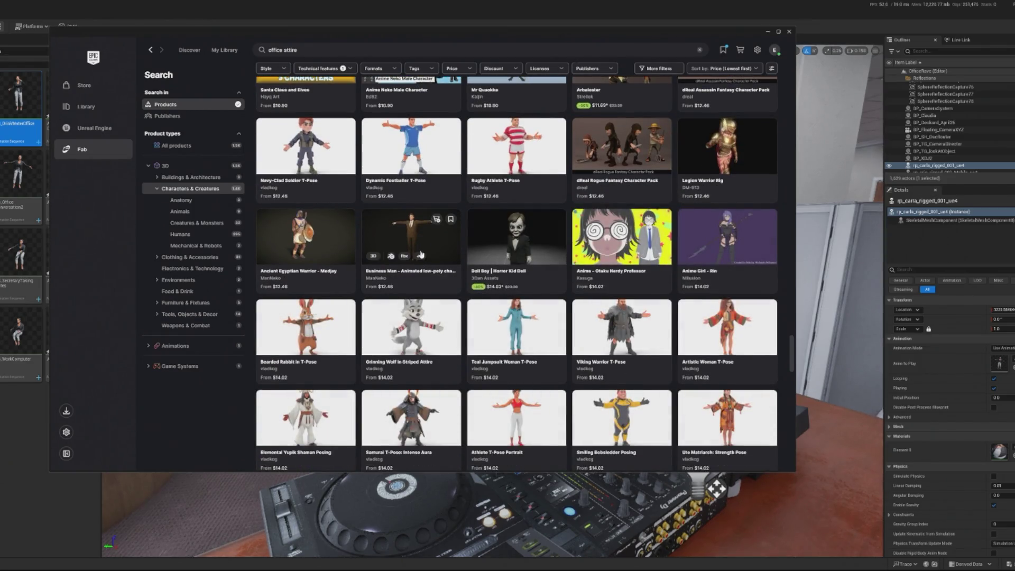
scroll(421, 255, "down", 3)
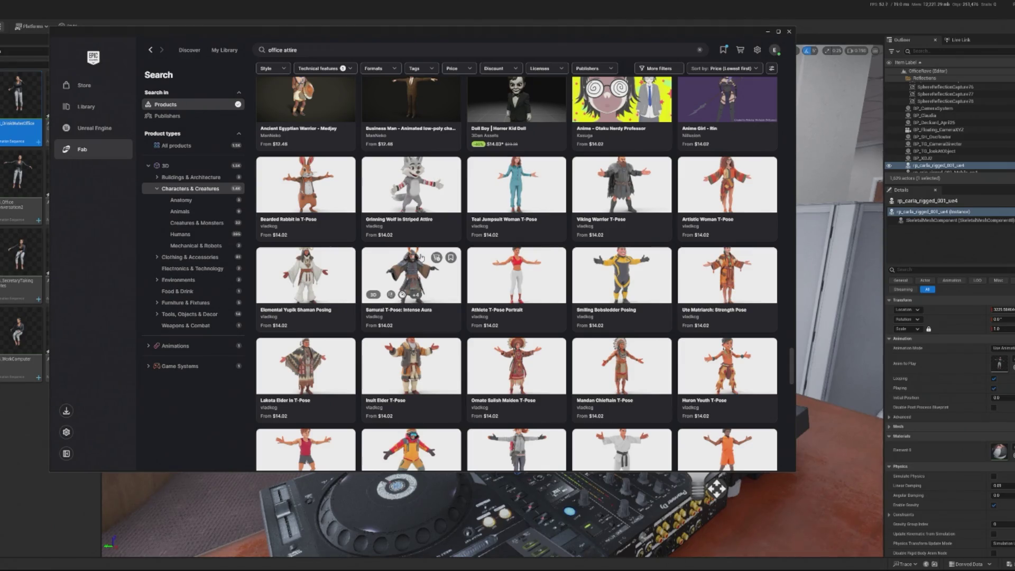
scroll(420, 257, "down", 10)
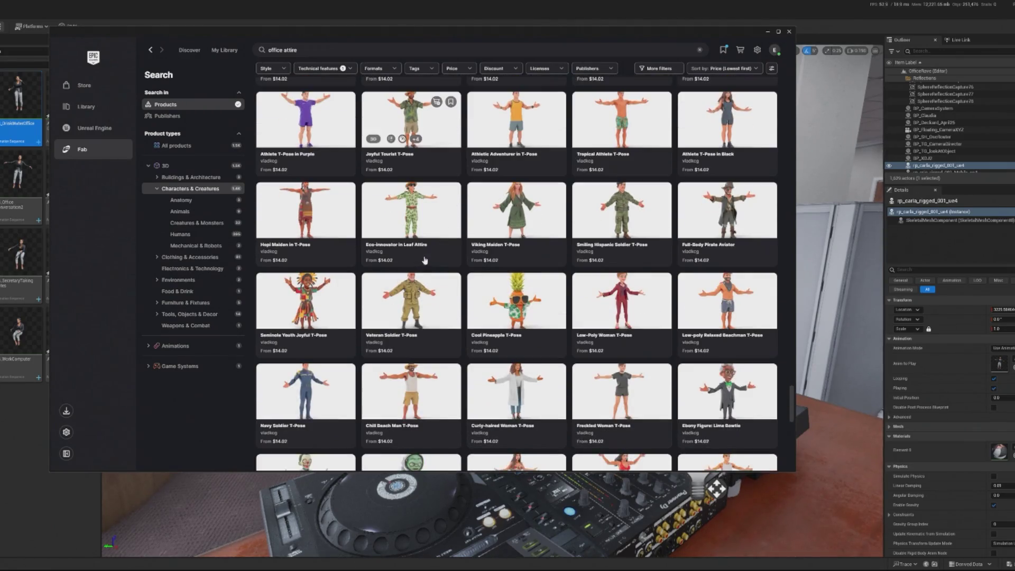
scroll(425, 260, "down", 6)
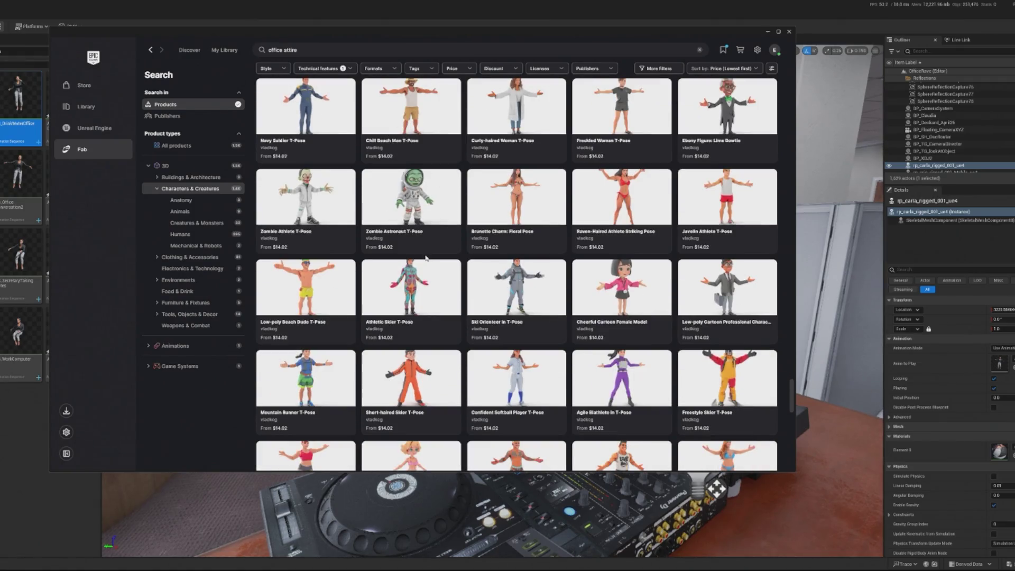
scroll(426, 258, "down", 10)
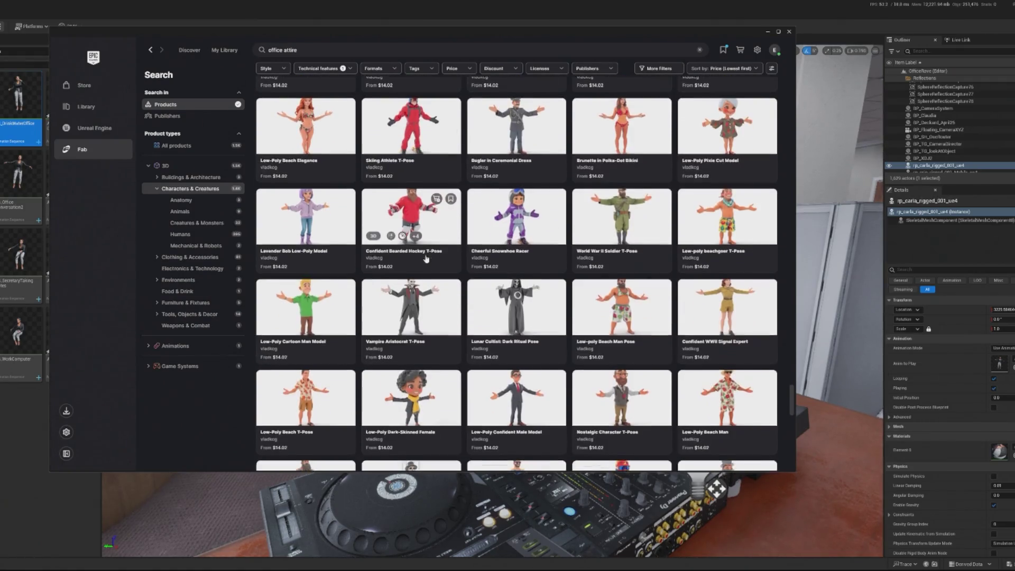
scroll(425, 258, "down", 6)
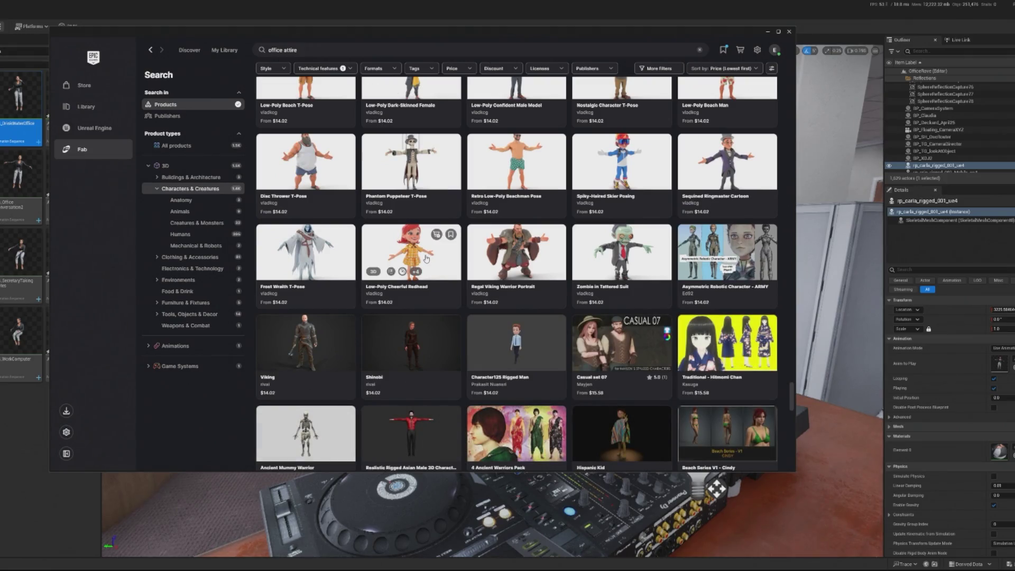
scroll(426, 258, "down", 6)
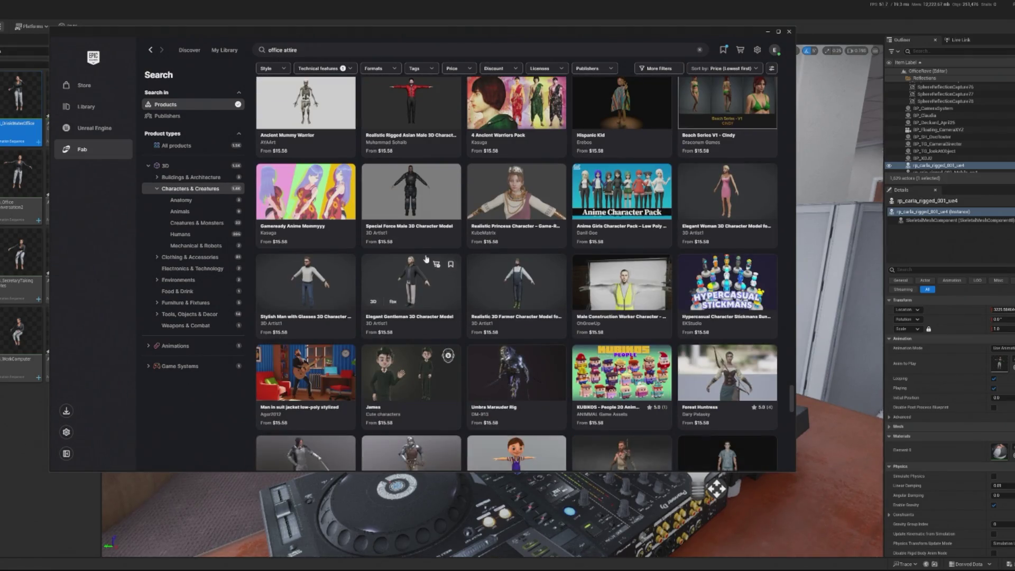
Step: Glance at the Elegant Gentleman 3D Character Model details, then keep scrolling
left_click(401, 280)
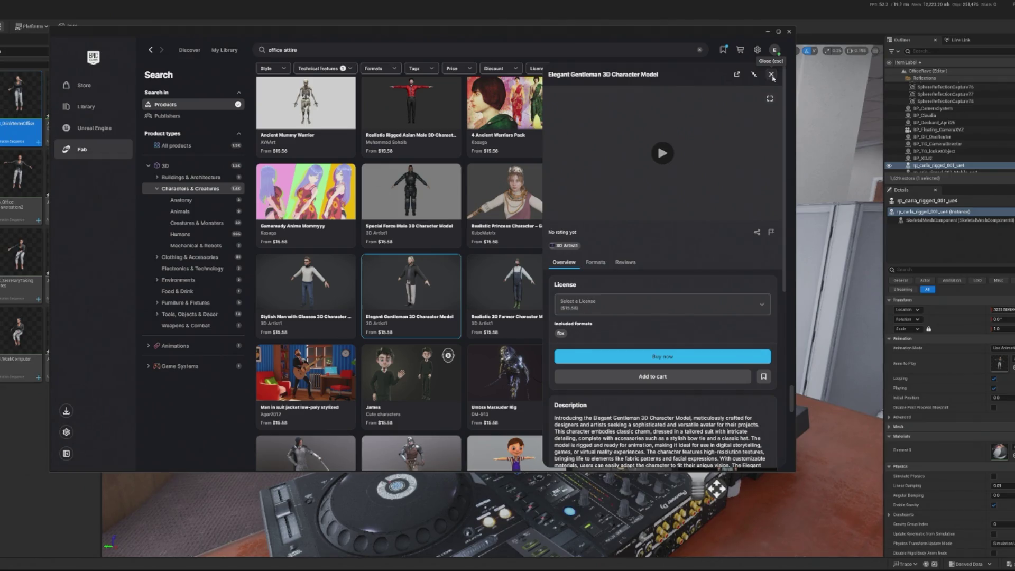
left_click(773, 77)
scroll(591, 194, "down", 10)
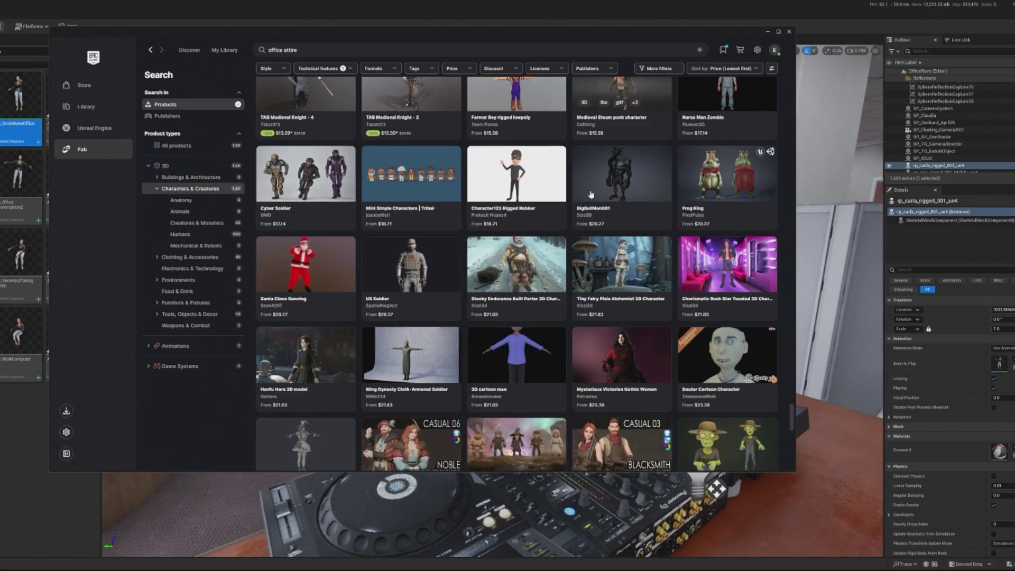
scroll(589, 192, "down", 5)
scroll(588, 211, "down", 2)
Step: Cycle the Businessmen stylized pack previews, including the businesswoman and waving businessman images
scroll(452, 211, "down", 6)
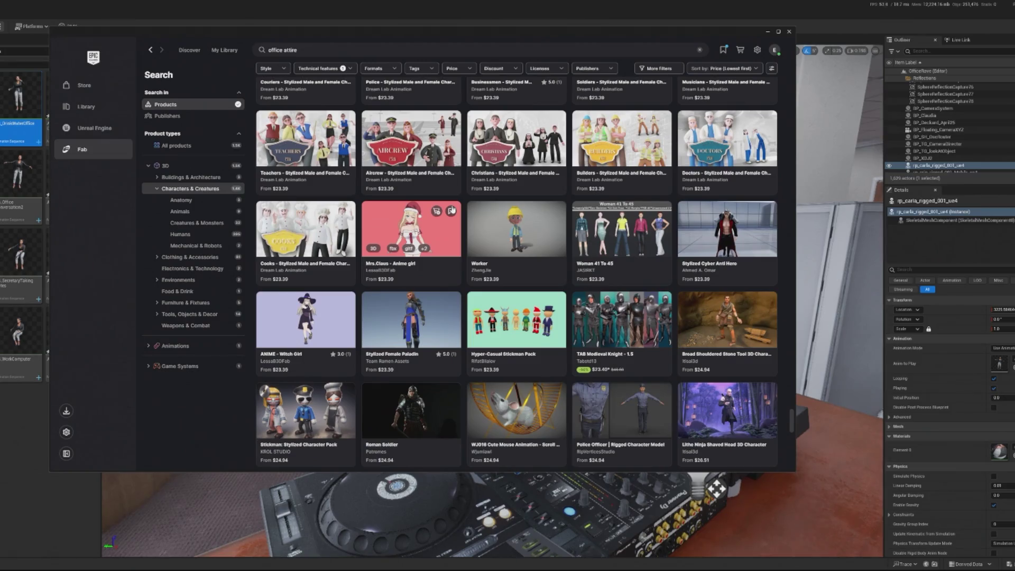
scroll(452, 209, "up", 2)
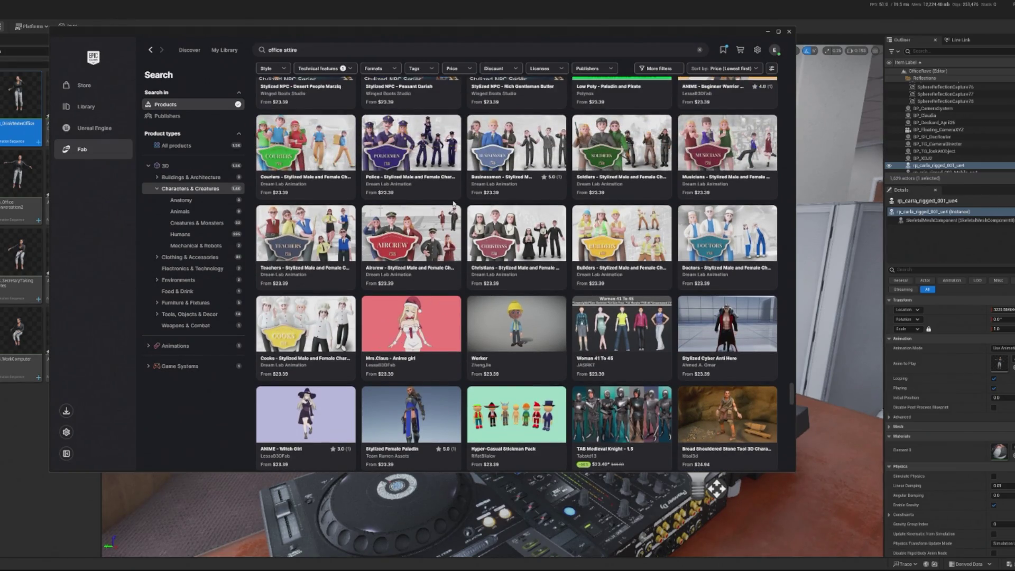
left_click(541, 127)
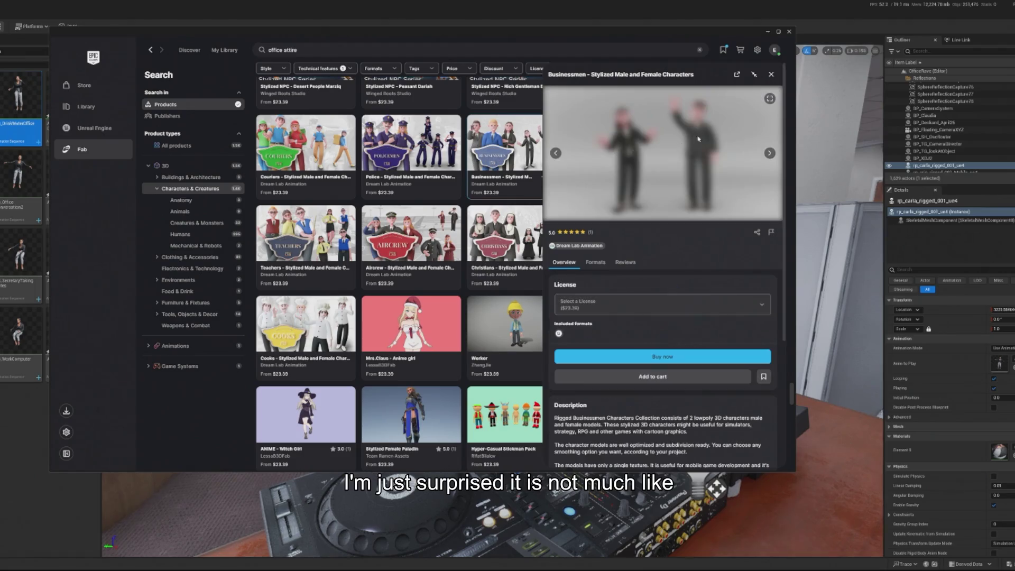
left_click(769, 153)
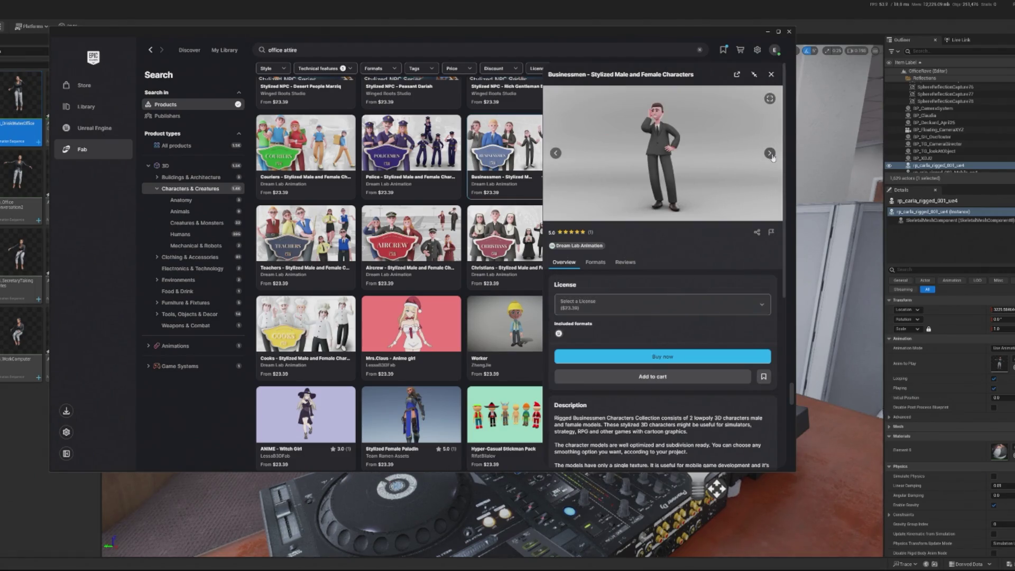
left_click(770, 153)
left_click(770, 154)
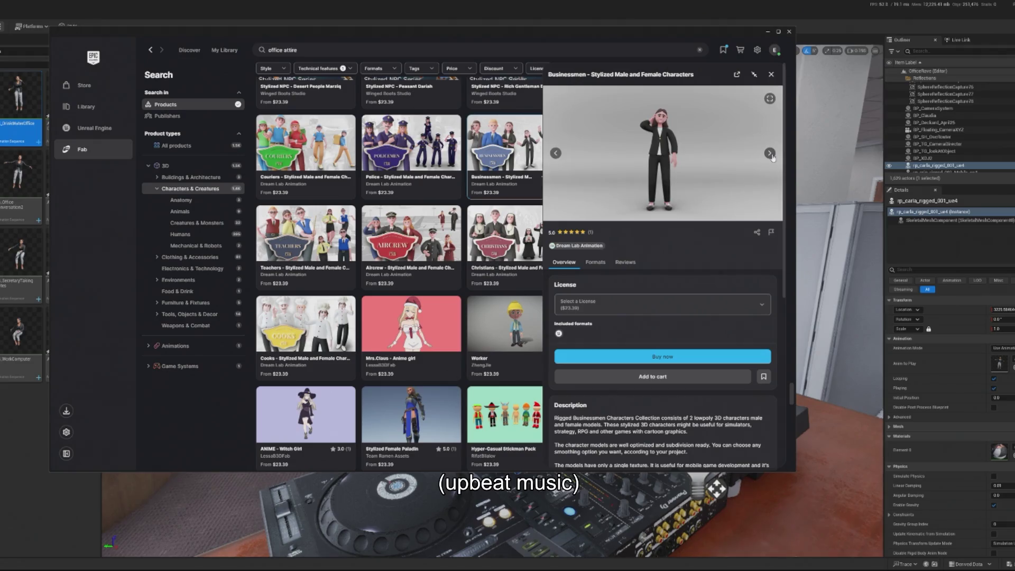
left_click(769, 153)
scroll(668, 261, "down", 3)
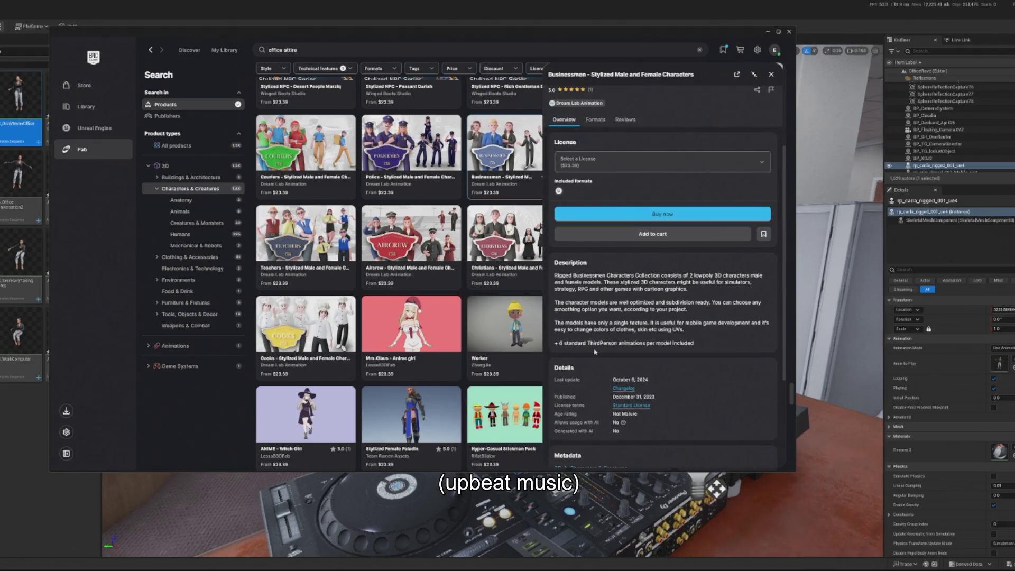
scroll(609, 353, "up", 3)
left_click(769, 154)
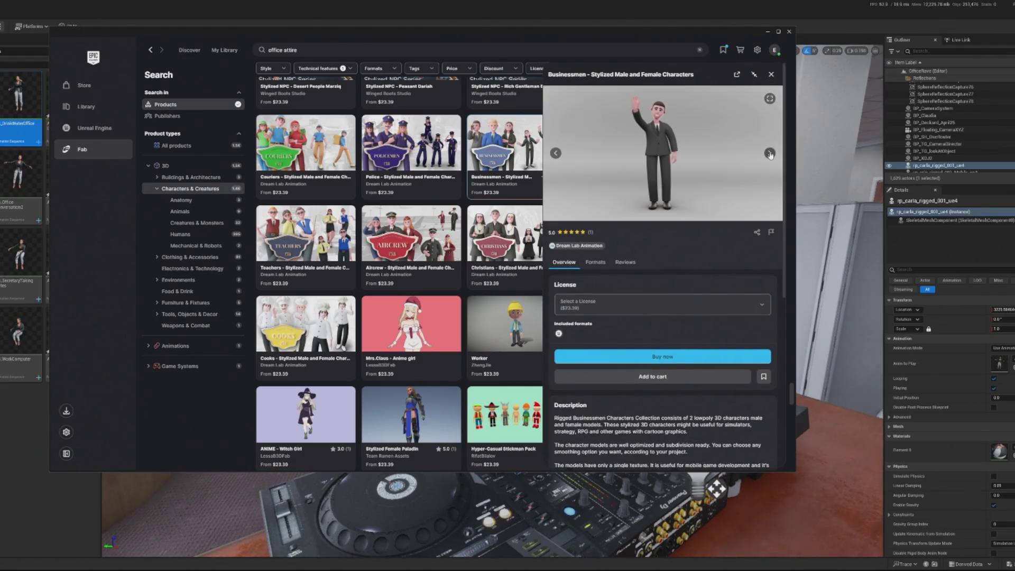
left_click(771, 155)
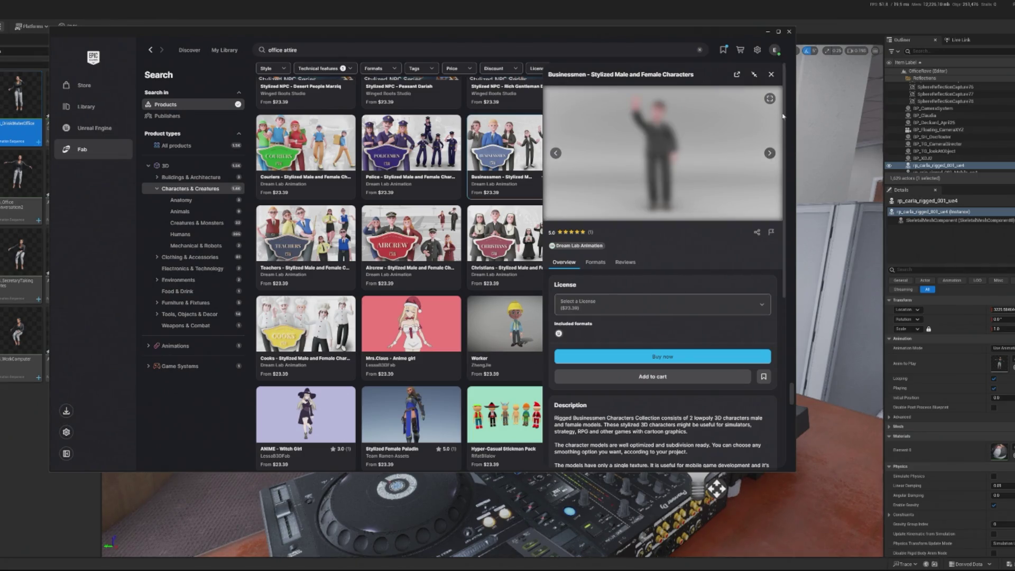
left_click(771, 74)
scroll(515, 186, "down", 2)
scroll(476, 180, "down", 7)
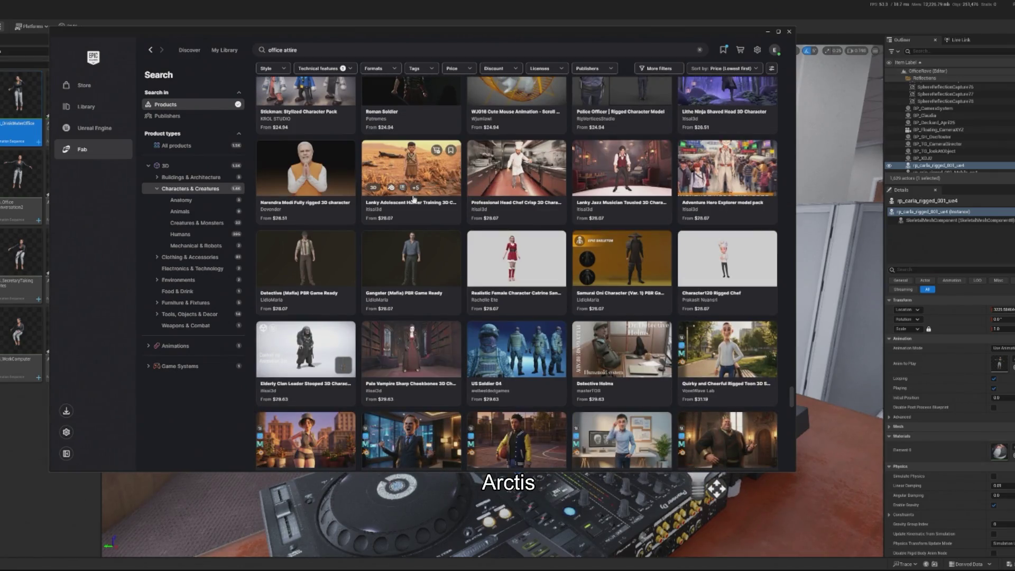
Step: Scroll toward the Business Woman 01 card and narrow results to Humans
scroll(421, 238, "down", 3)
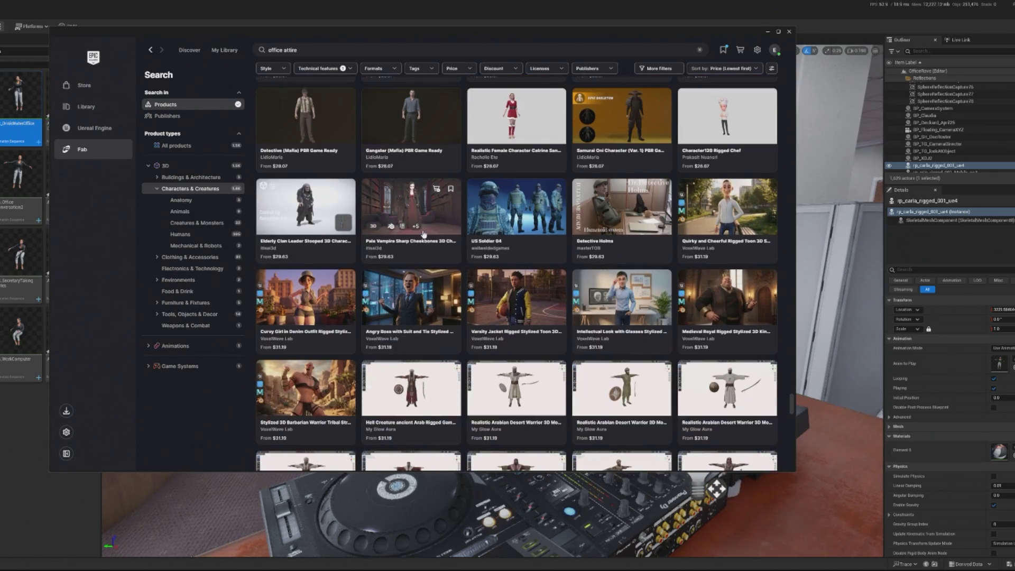
scroll(421, 237, "down", 6)
scroll(427, 226, "down", 5)
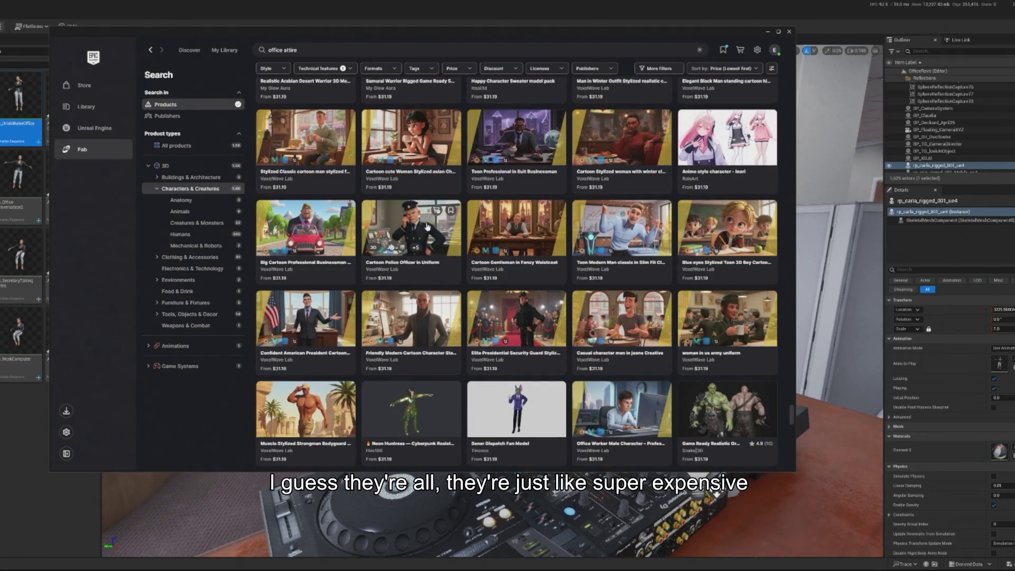
scroll(428, 227, "down", 3)
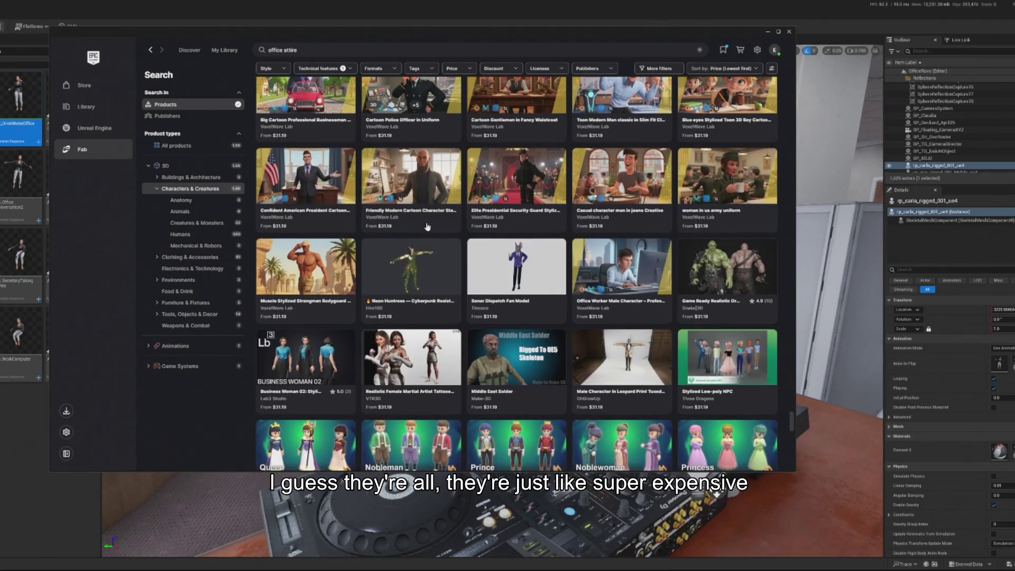
scroll(427, 226, "down", 8)
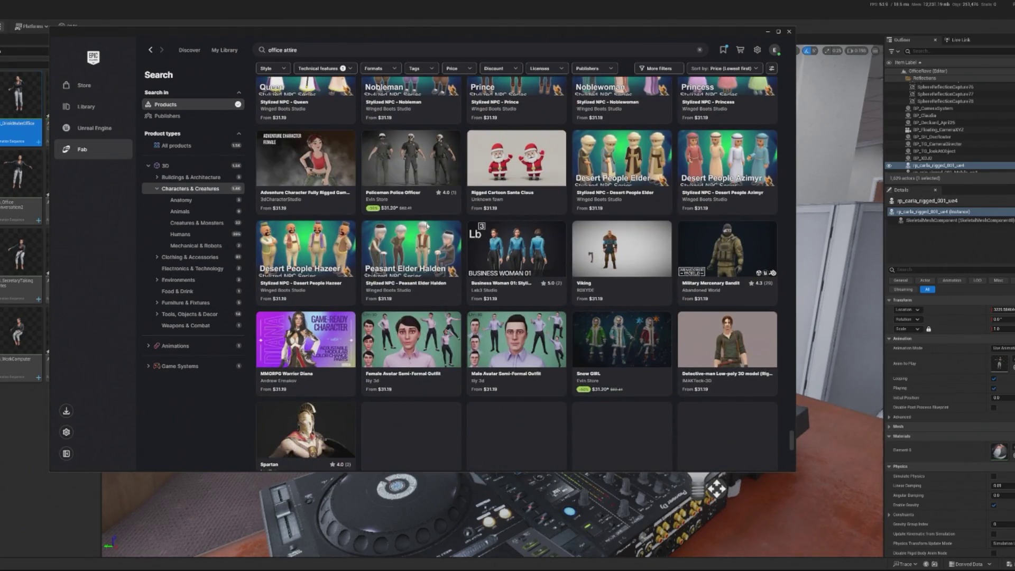
scroll(428, 226, "up", 10)
left_click(212, 234)
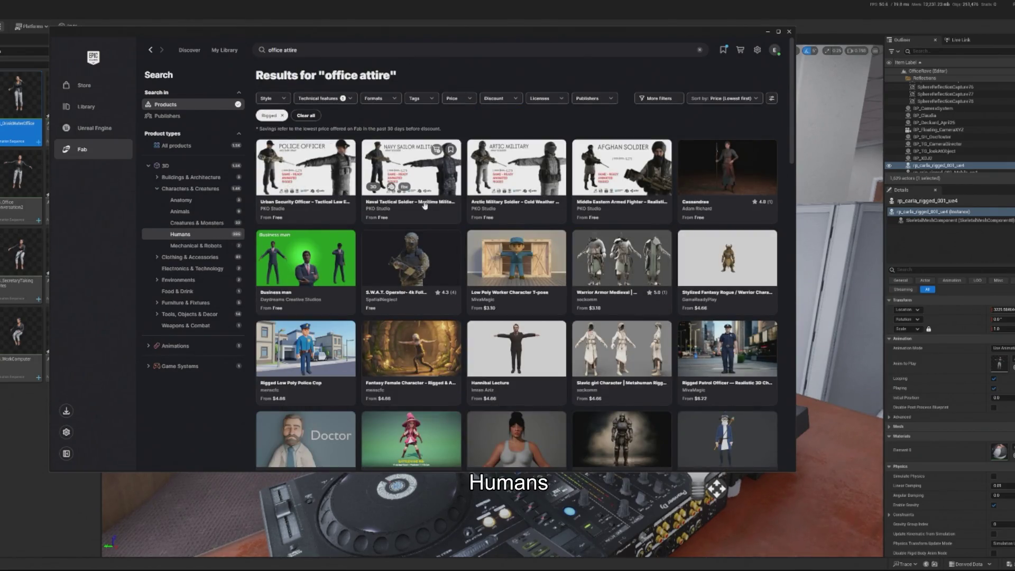
Step: Scroll to the $31.19 listings and check Intellectual Look with Glasses Stylized Professional Male
scroll(403, 176, "down", 2)
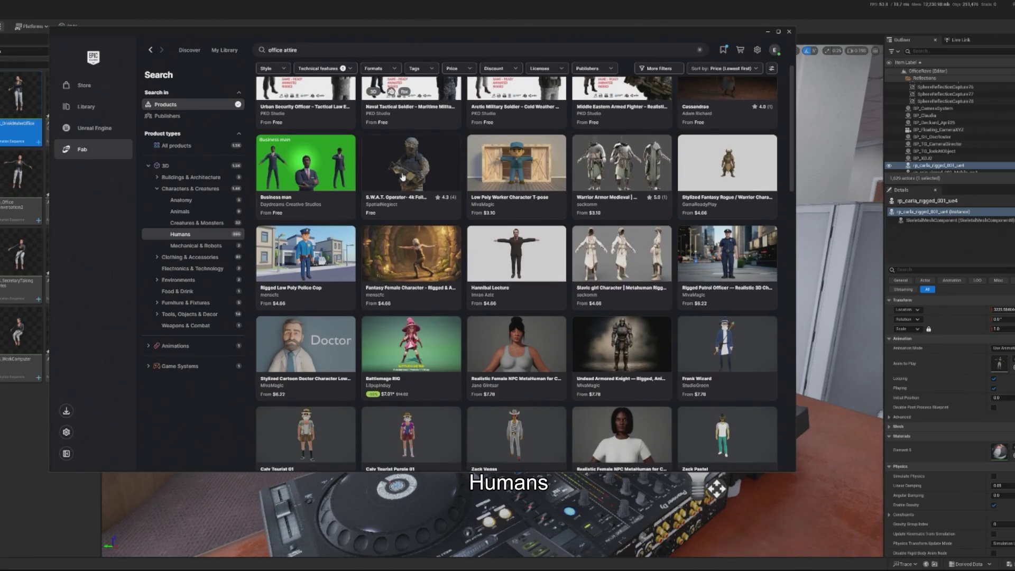
scroll(403, 177, "down", 4)
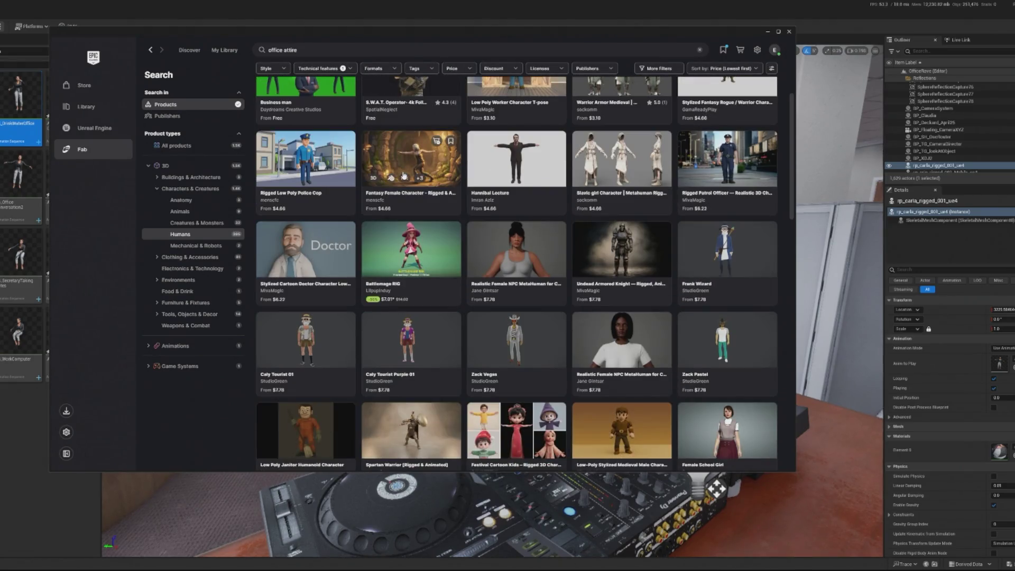
scroll(403, 174, "down", 6)
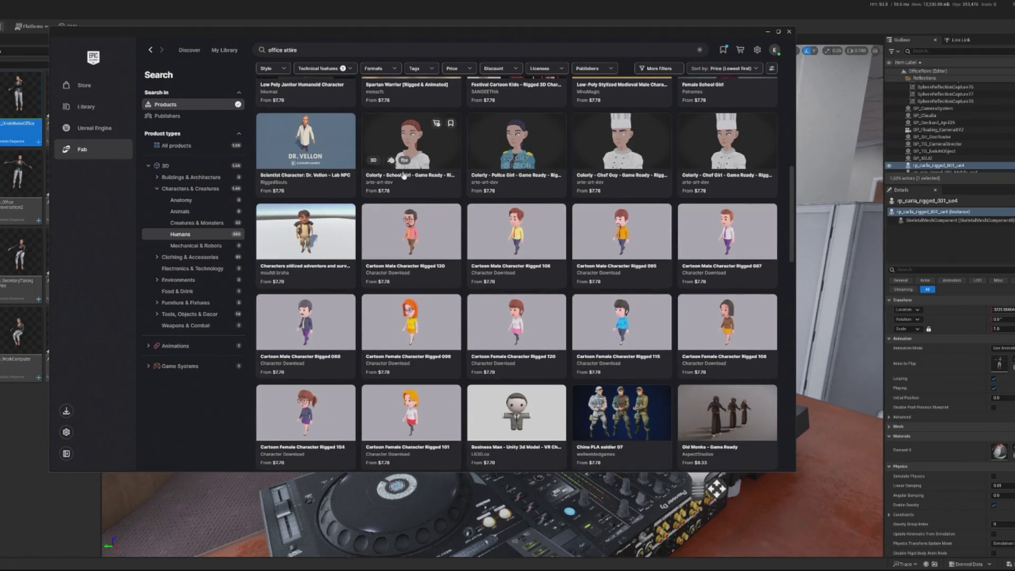
scroll(403, 175, "up", 5)
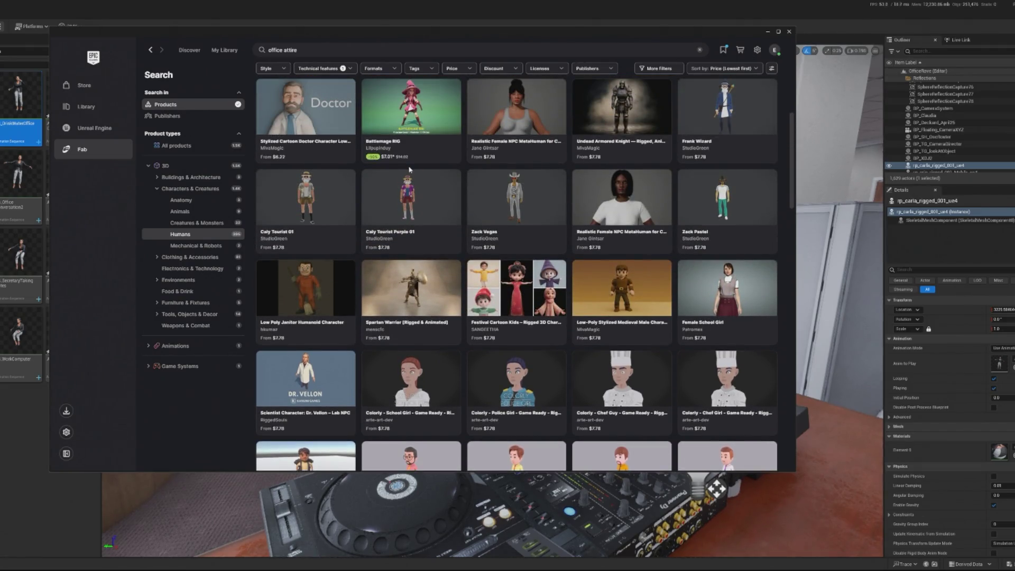
scroll(410, 169, "down", 9)
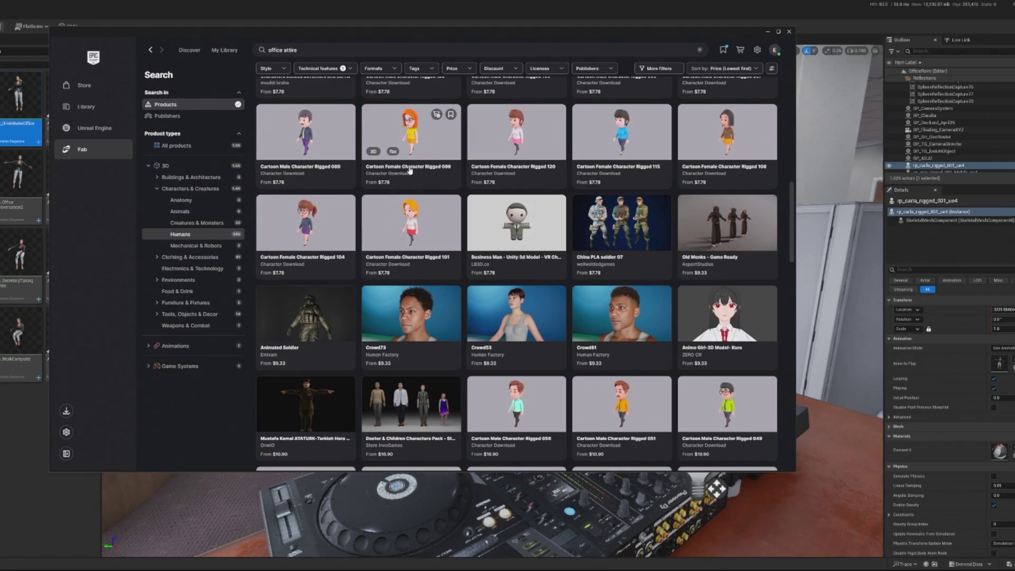
scroll(410, 169, "down", 2)
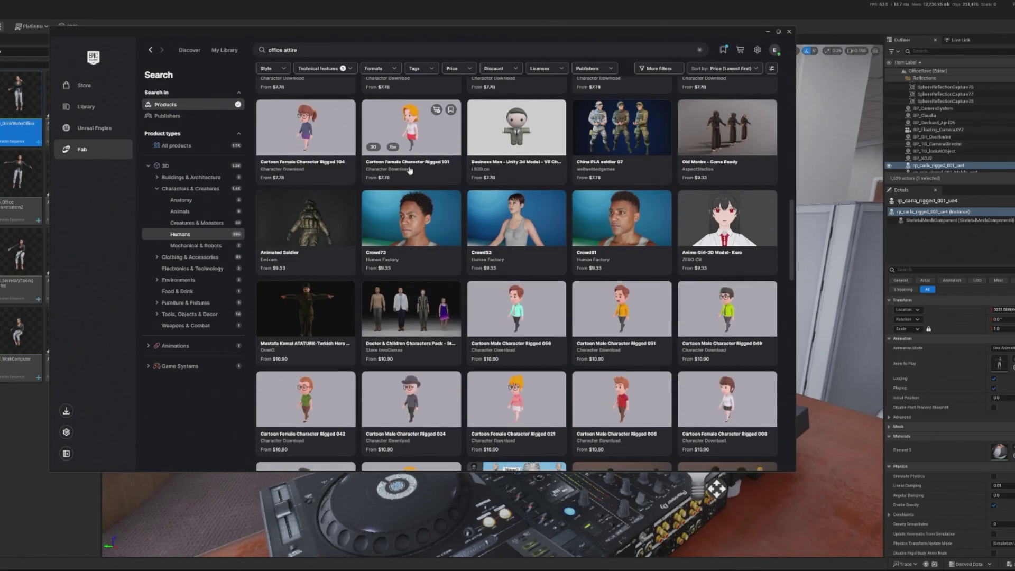
scroll(410, 170, "down", 5)
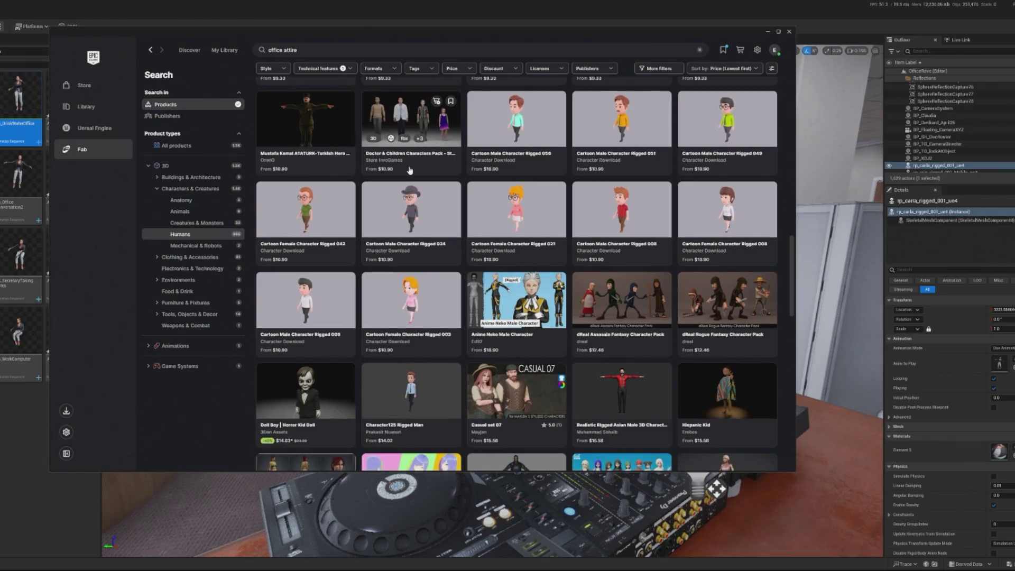
scroll(410, 170, "down", 1)
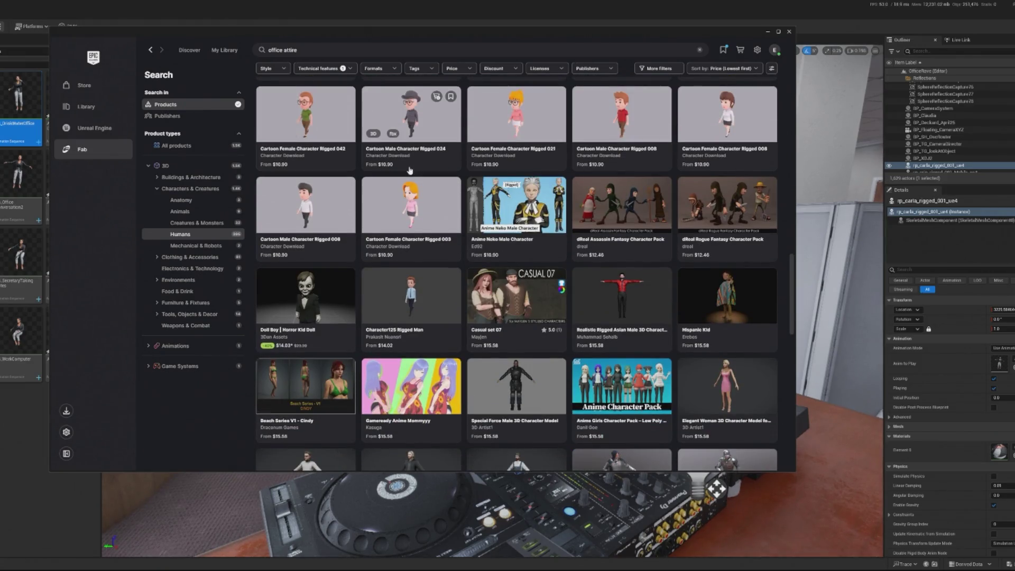
scroll(410, 170, "down", 2)
scroll(410, 170, "down", 4)
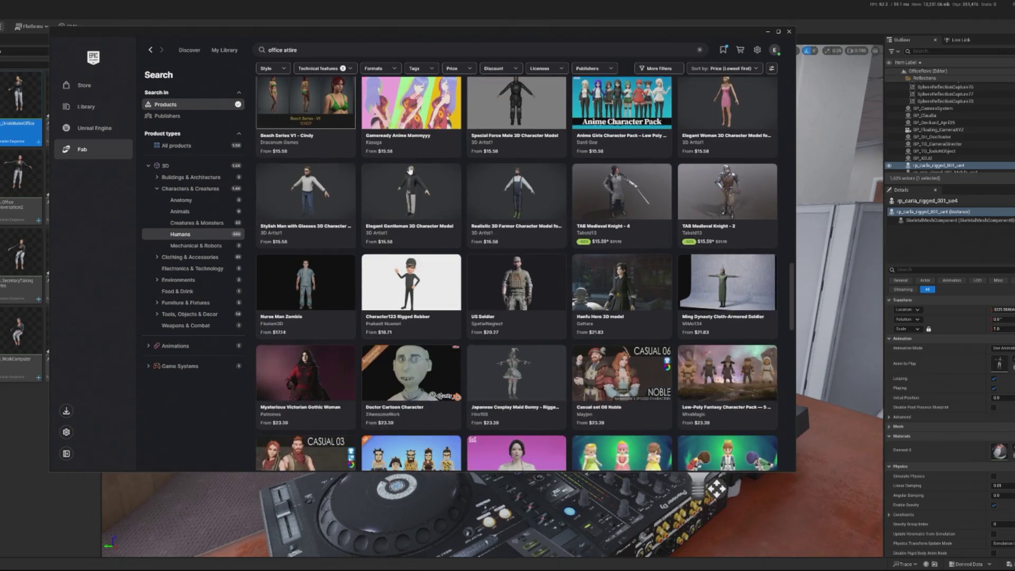
scroll(410, 171, "down", 4)
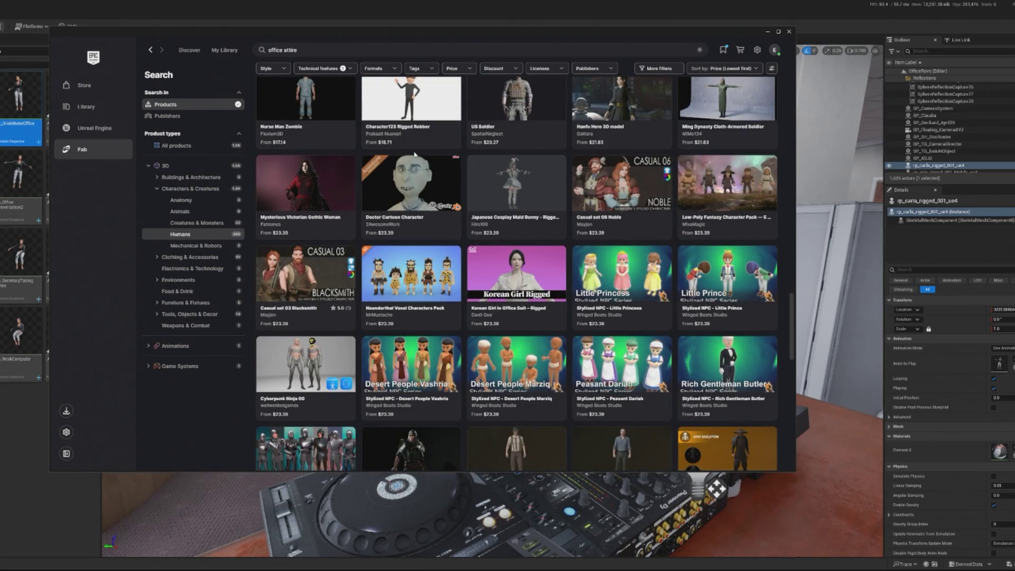
scroll(414, 157, "down", 5)
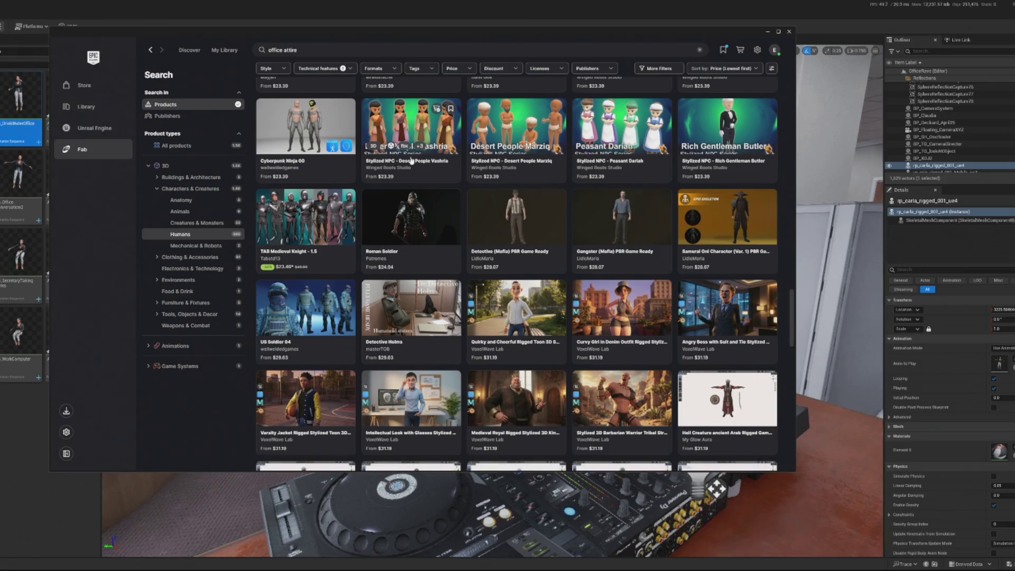
left_click(411, 318)
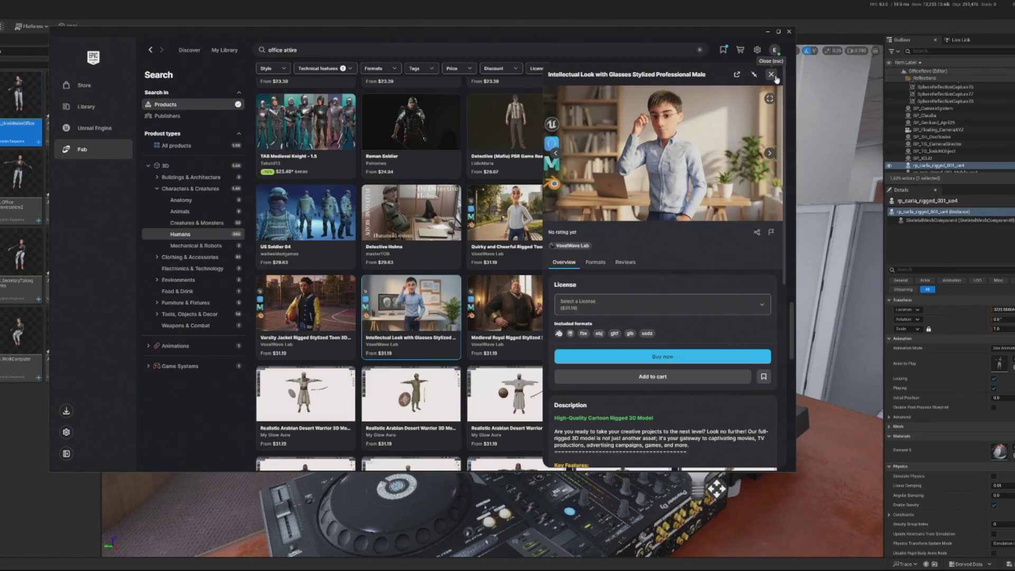
left_click(775, 78)
Step: Filter to Unreal Engine format, clear 'office attire', and open Anima's details
left_click(385, 72)
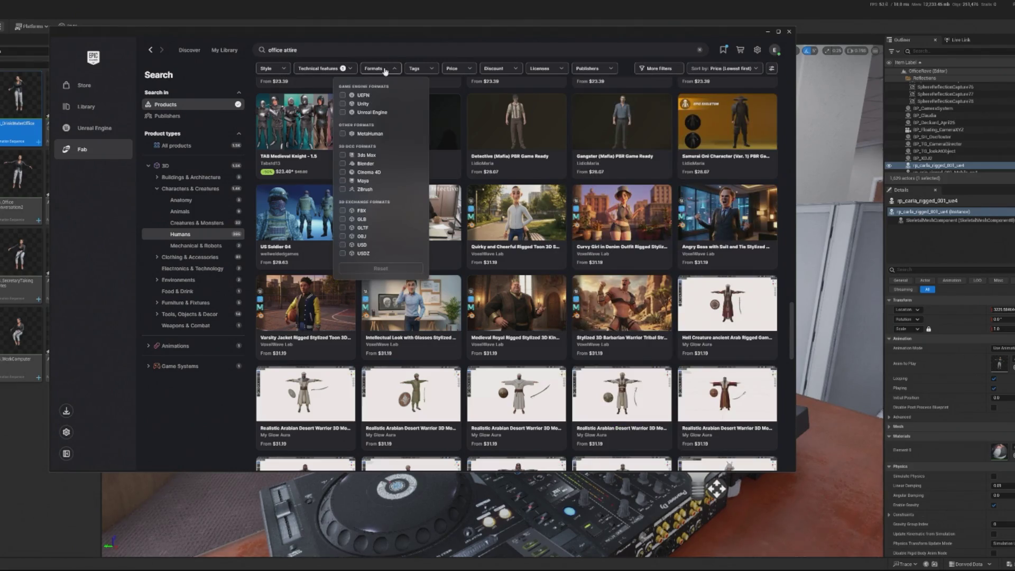
left_click(362, 112)
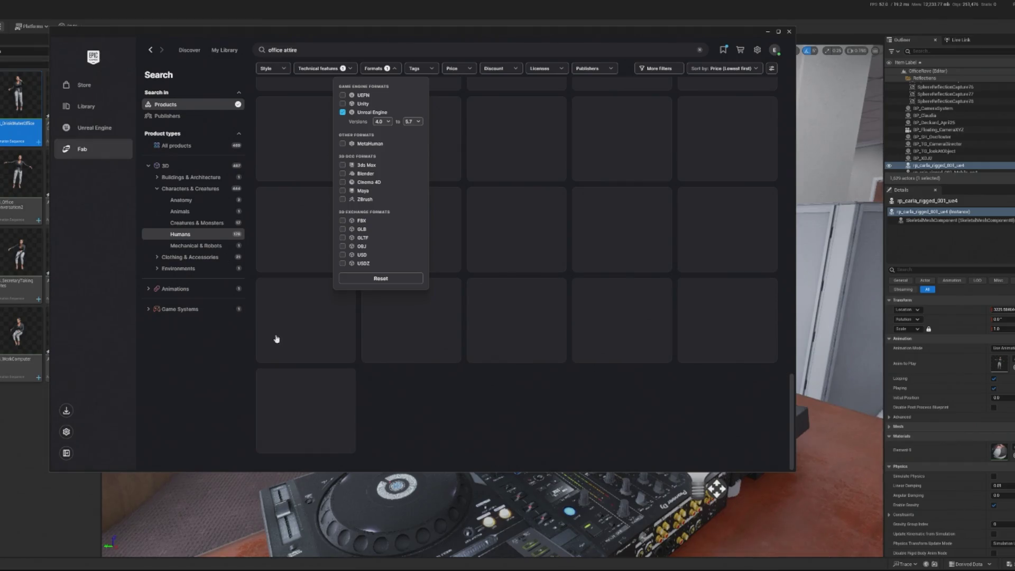
left_click(206, 367)
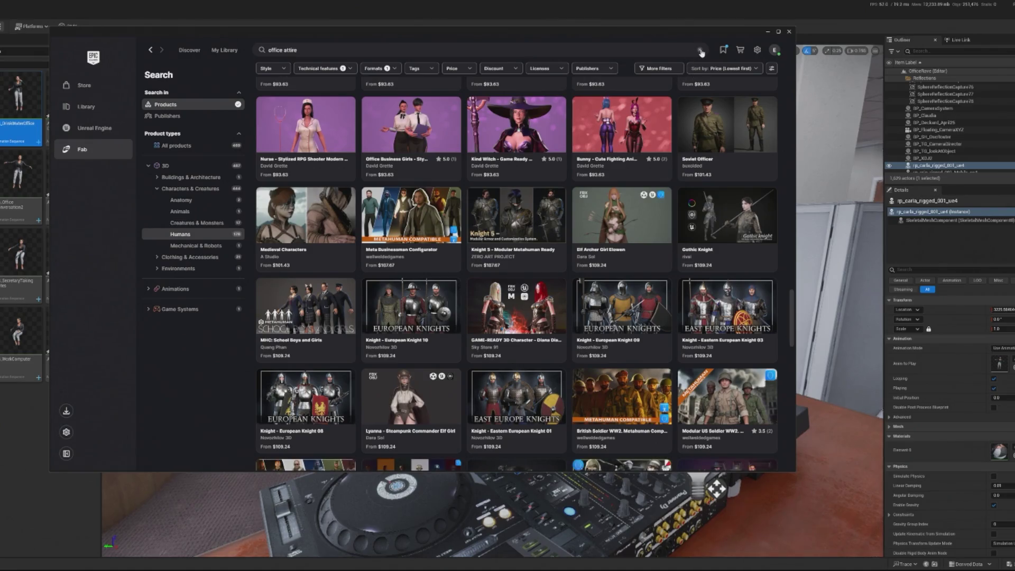
left_click(701, 51)
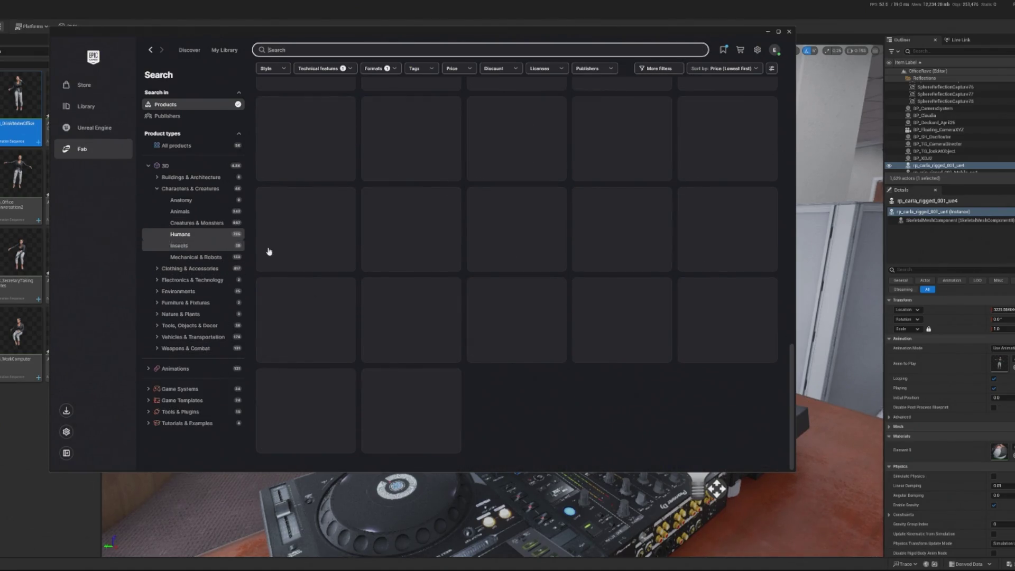
scroll(400, 252, "up", 15)
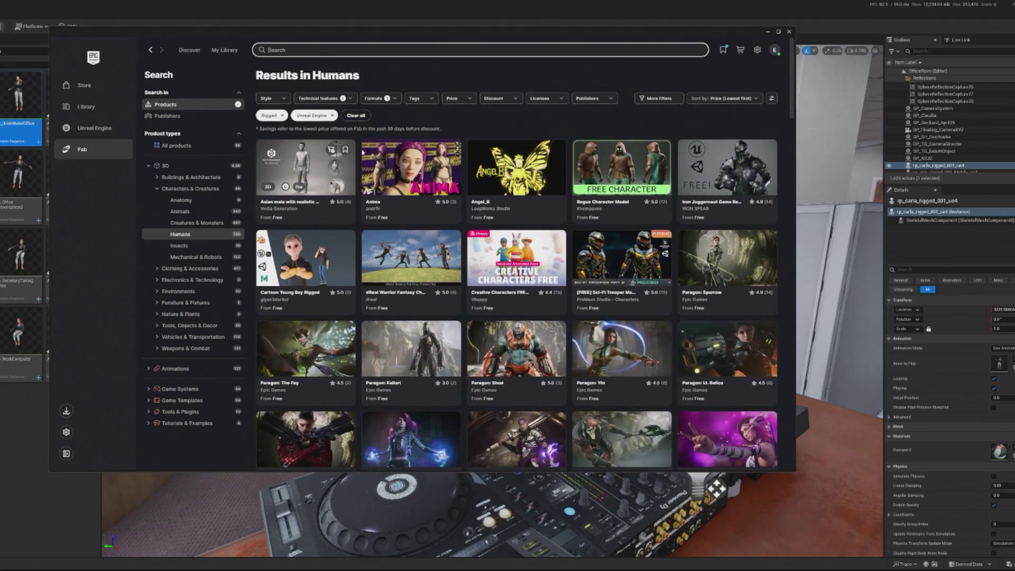
left_click(426, 177)
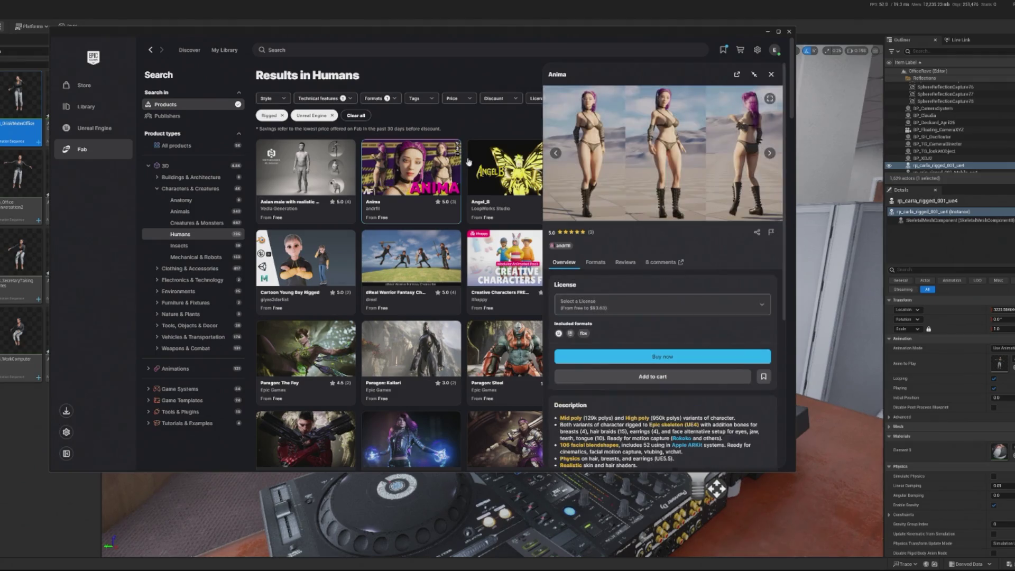
Step: Close Anima and briefly check the Walter Collier stylized character details
left_click(771, 75)
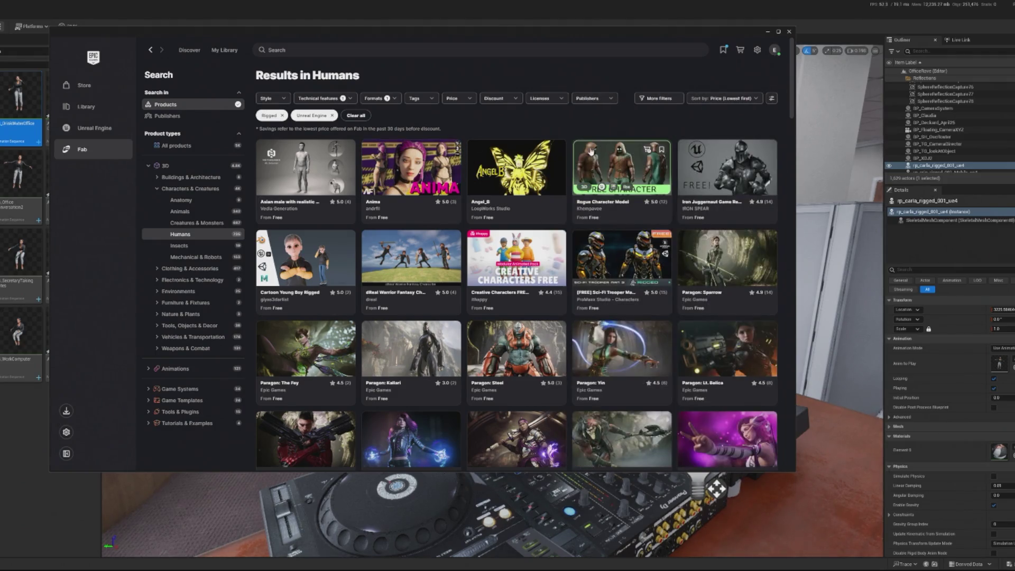
scroll(593, 170, "down", 2)
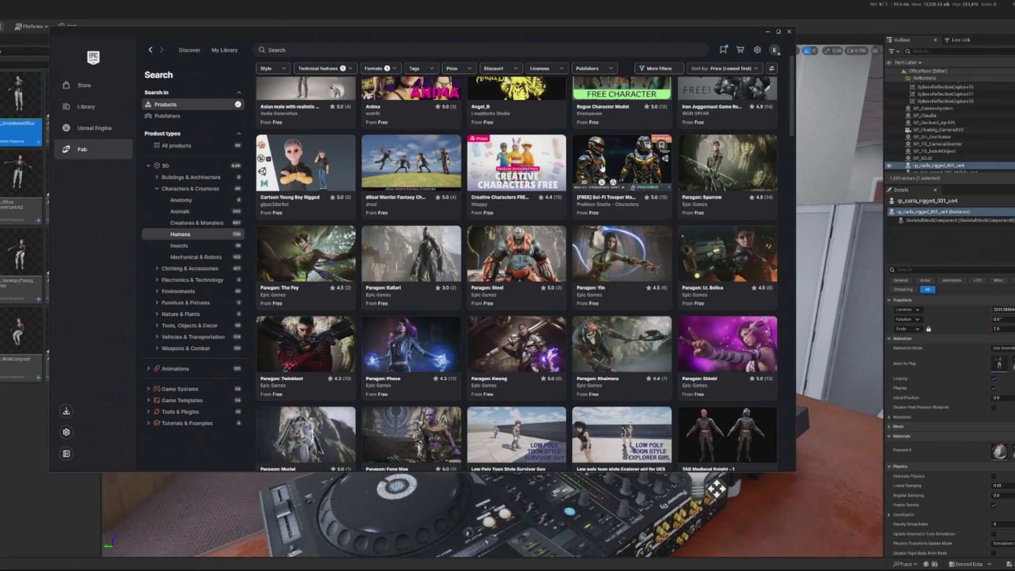
scroll(602, 168, "down", 4)
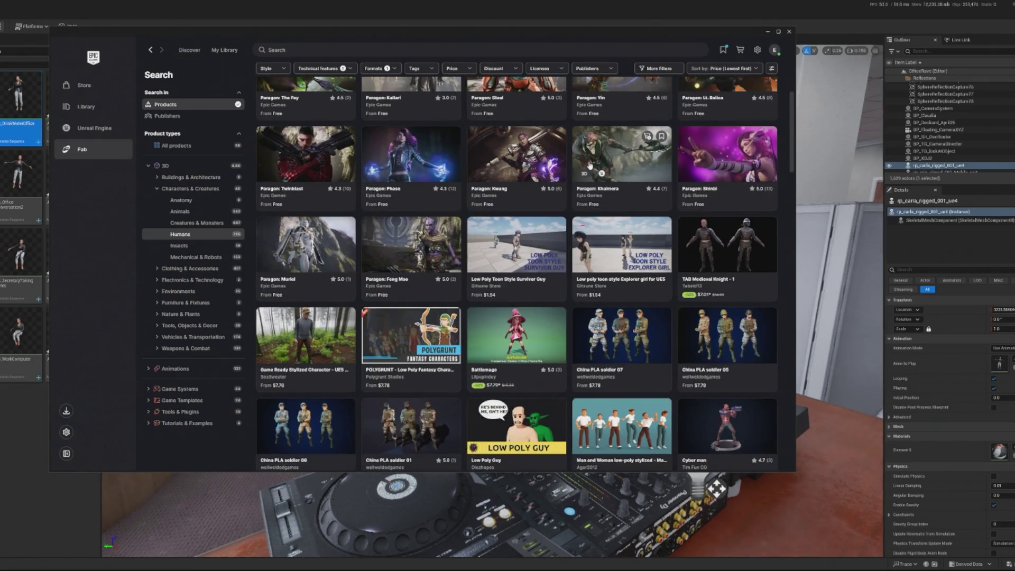
scroll(590, 165, "down", 4)
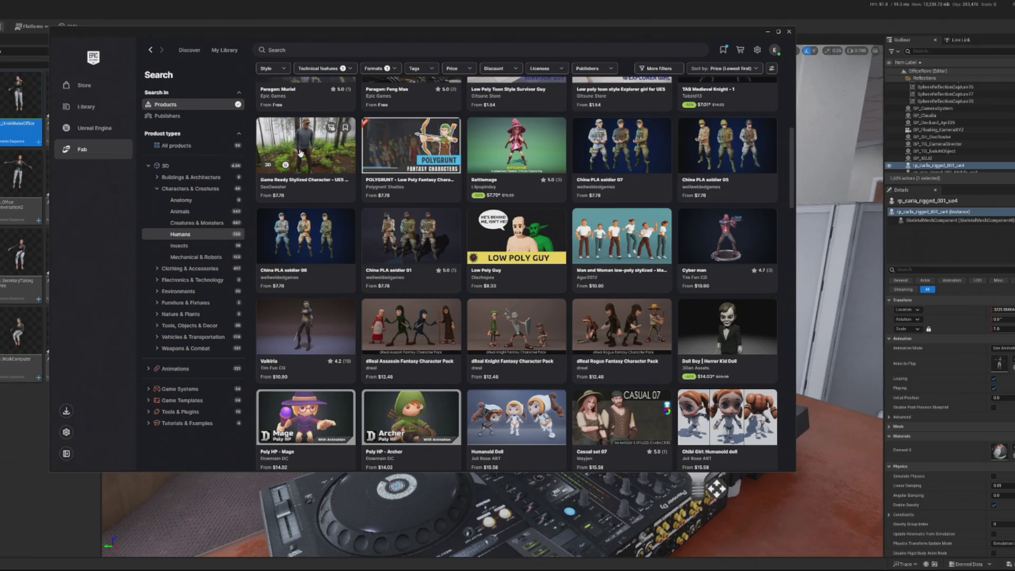
left_click(299, 154)
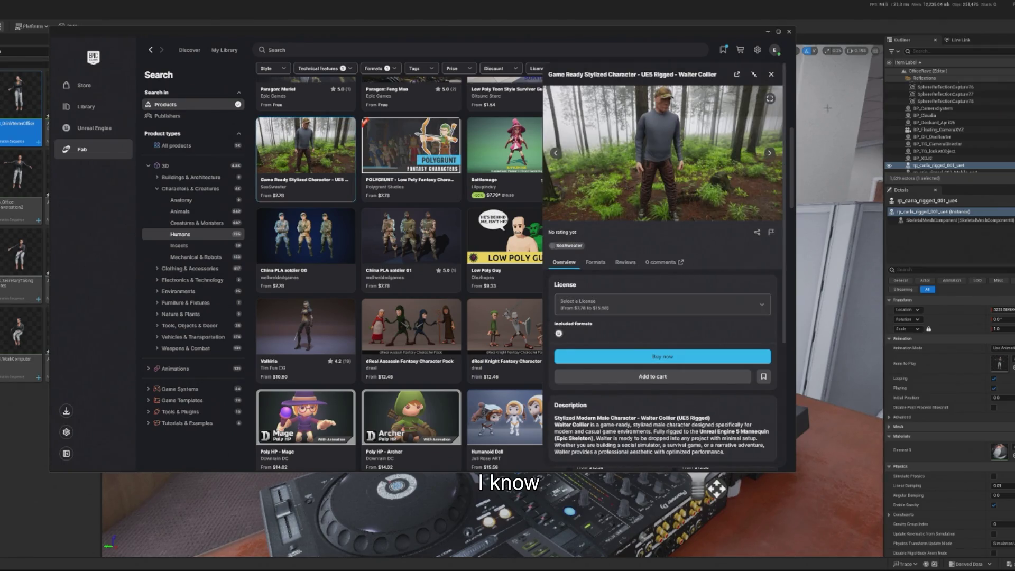
left_click(770, 74)
Step: Scroll down to the $31.19 listings and open Business Woman 01
scroll(542, 128, "down", 3)
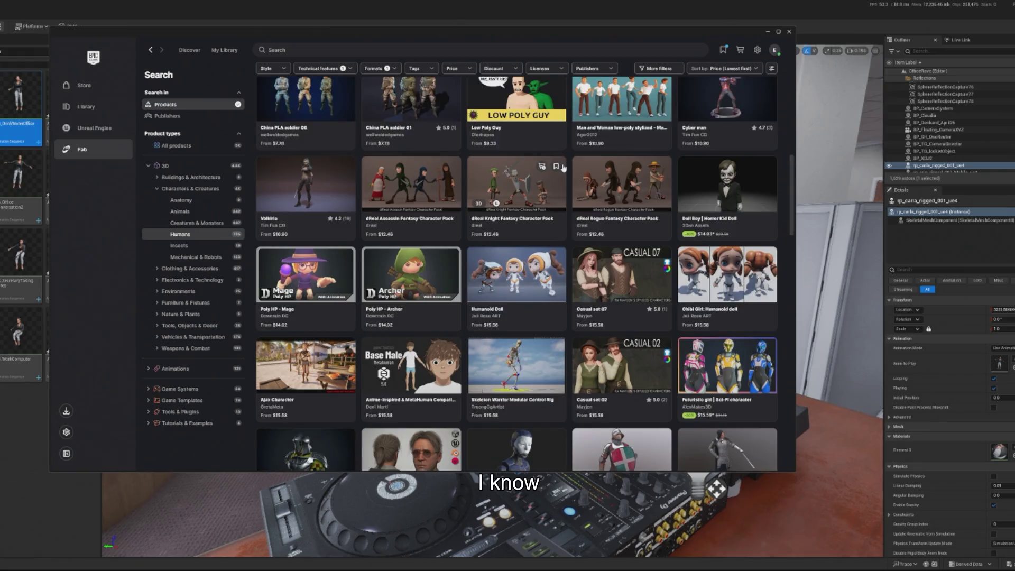
scroll(564, 167, "down", 2)
scroll(564, 165, "down", 2)
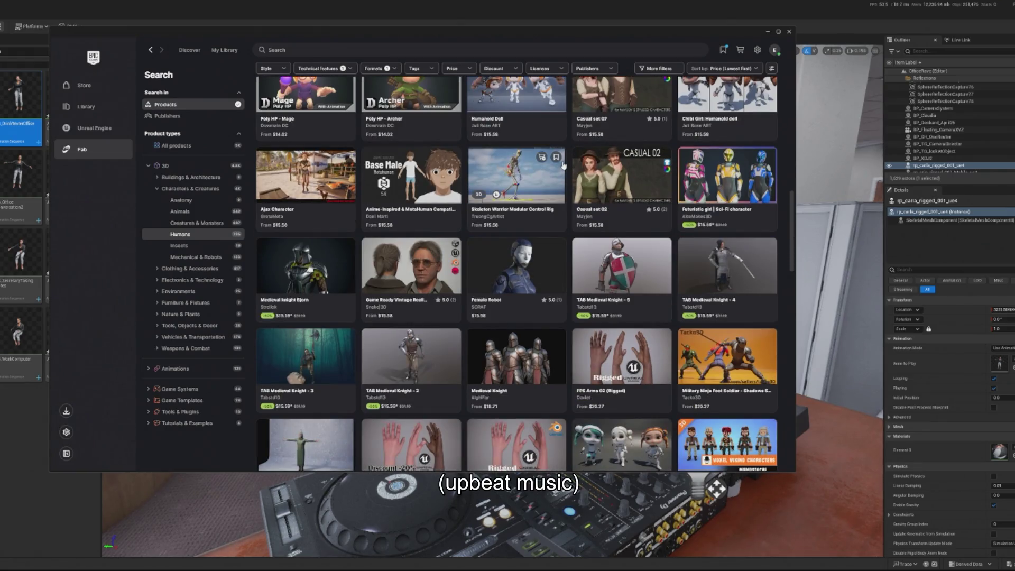
scroll(564, 164, "down", 7)
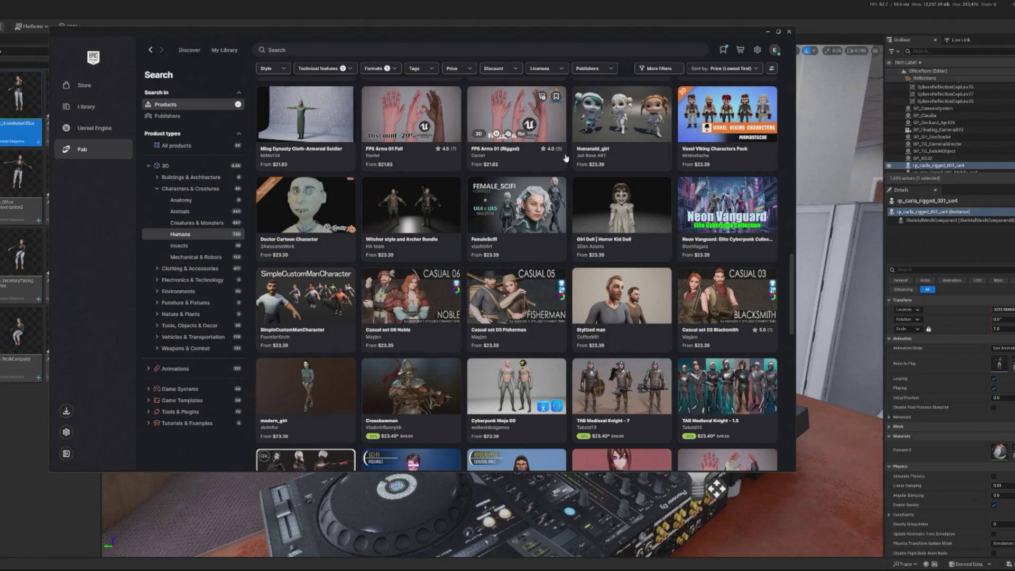
scroll(565, 157, "down", 1)
scroll(566, 158, "down", 4)
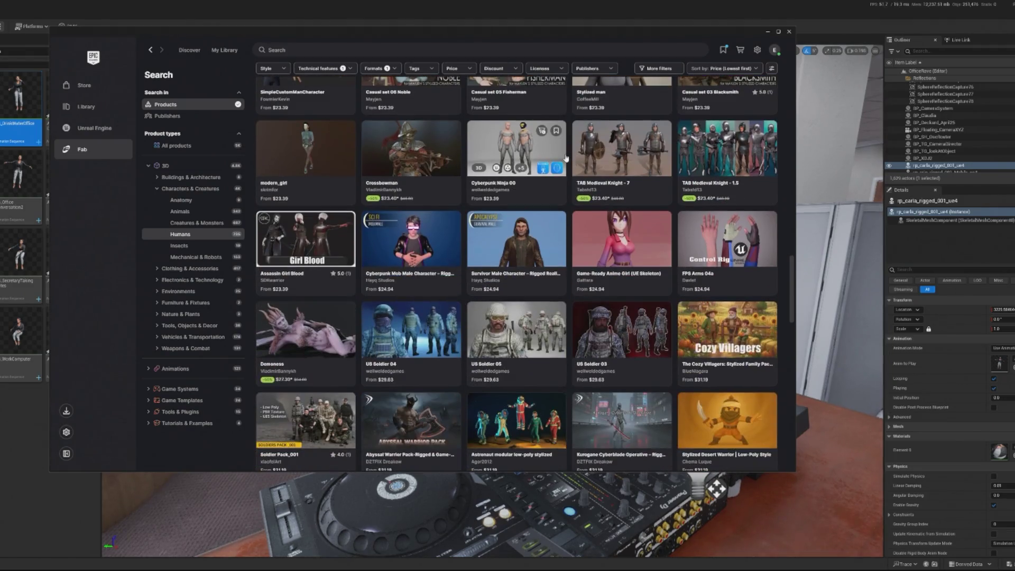
scroll(566, 158, "down", 4)
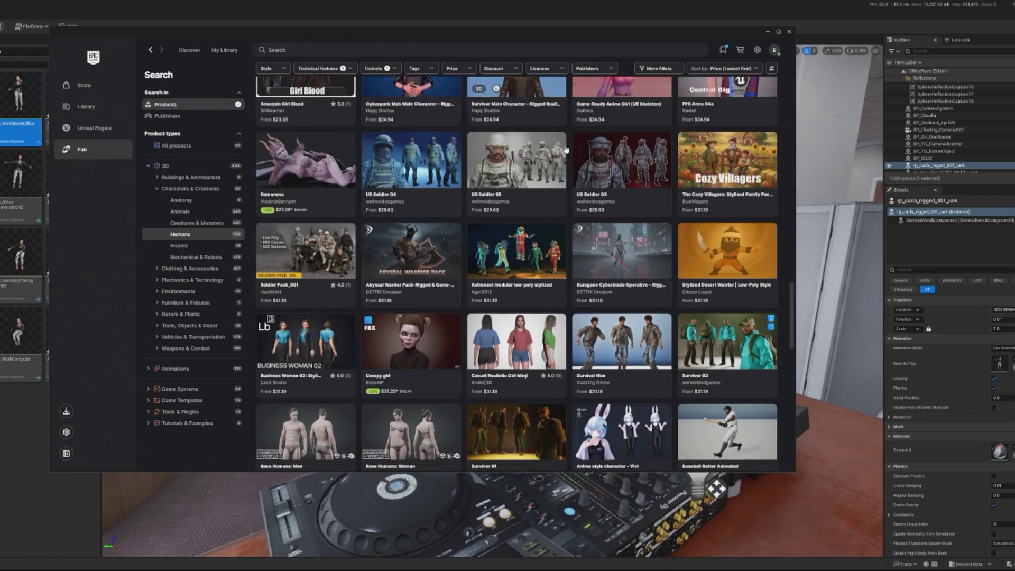
scroll(542, 212, "down", 3)
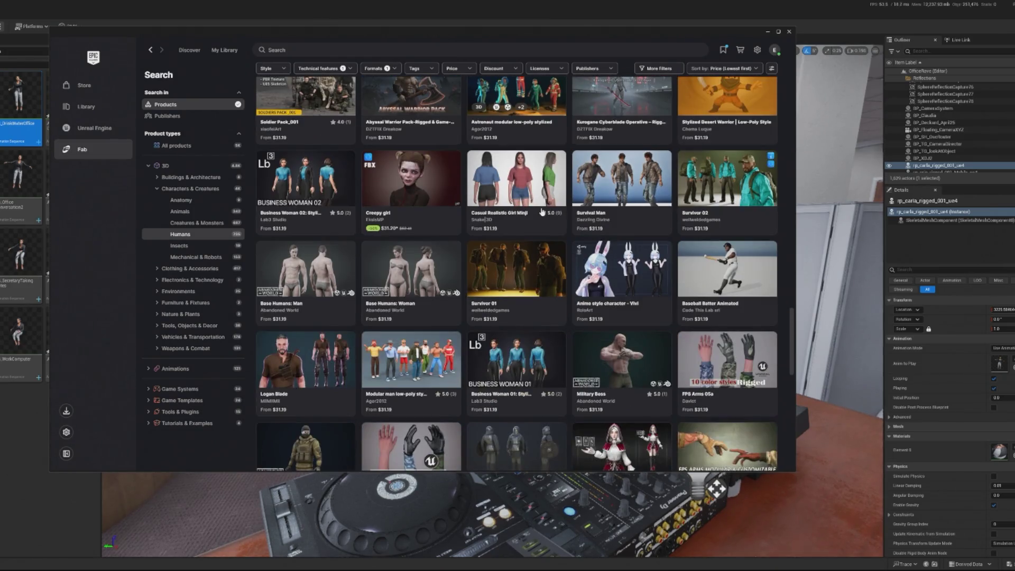
left_click(516, 365)
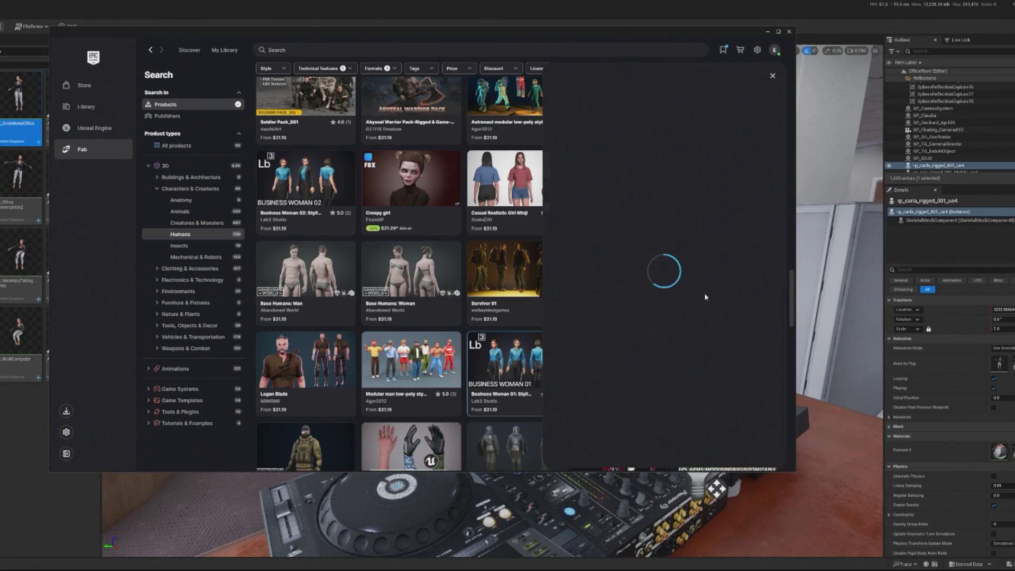
Step: Cycle through eight Business Woman 01 preview images, then open its Demo Video link
left_click(771, 155)
left_click(771, 154)
left_click(771, 154)
left_click(770, 154)
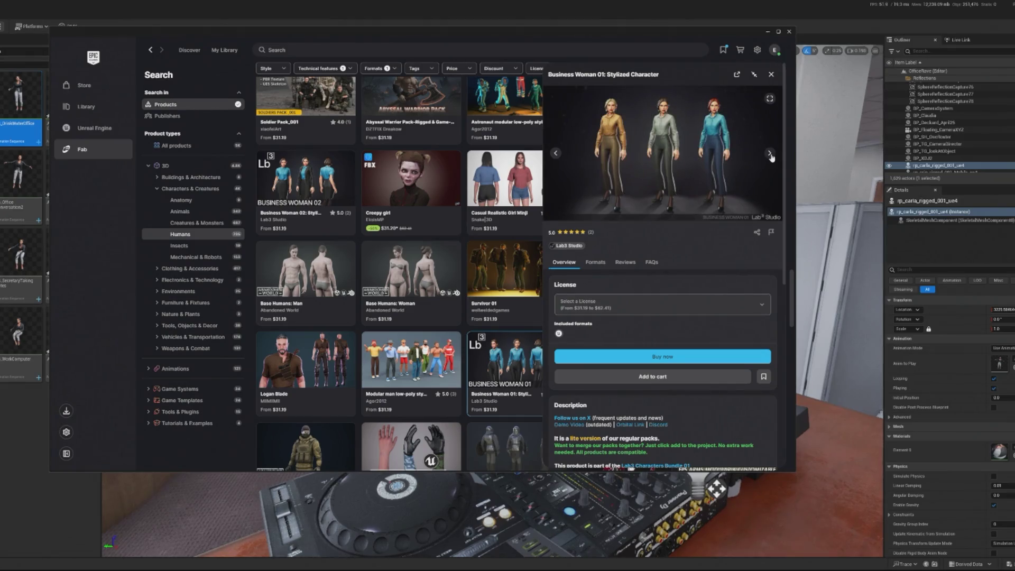
left_click(770, 154)
left_click(770, 155)
left_click(770, 155)
left_click(770, 154)
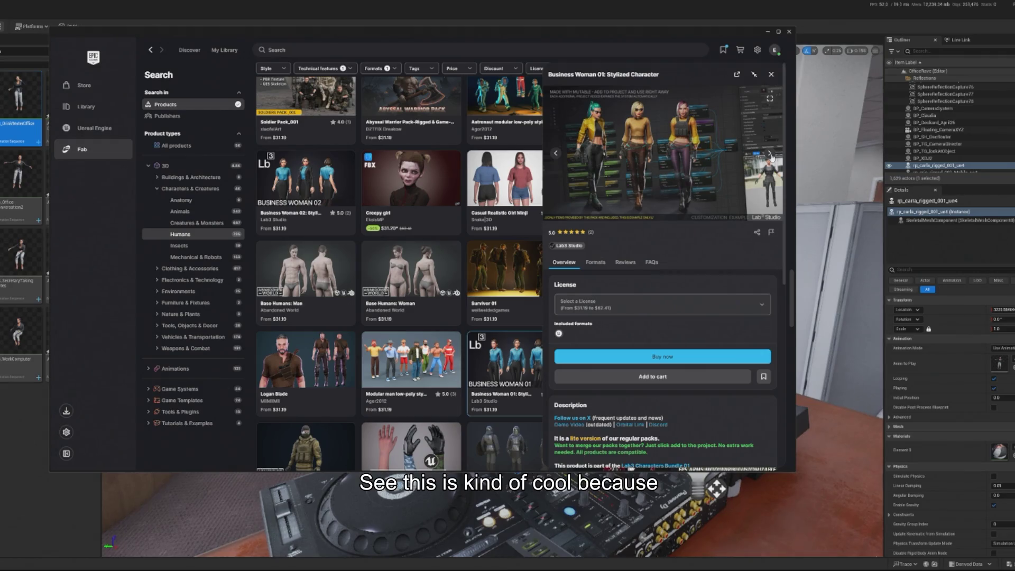
scroll(599, 330, "down", 3)
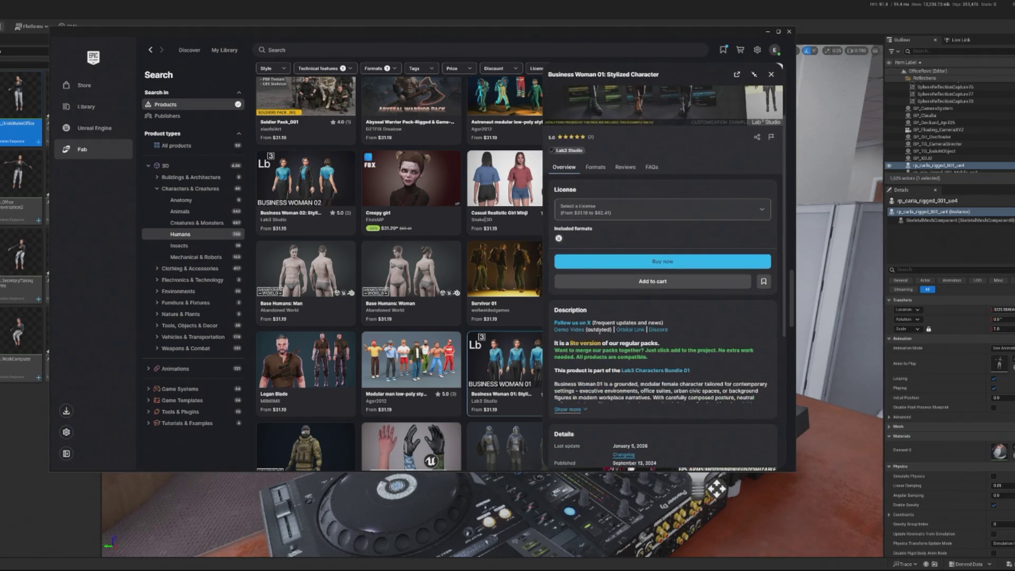
left_click(569, 329)
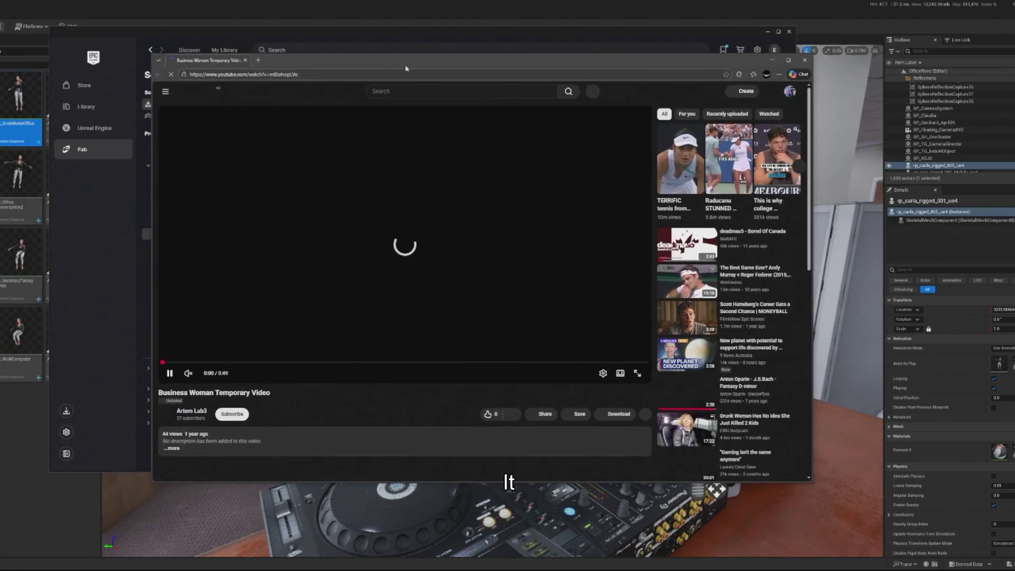
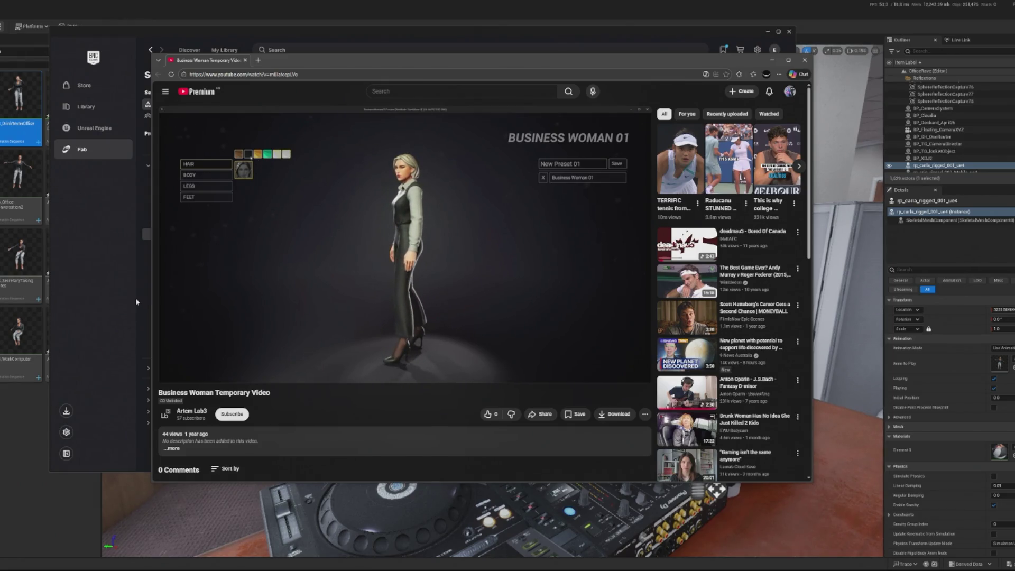
Step: Skip ahead in the Business Woman demo video, then return to the Business Woman 01 Fab listing
left_click(435, 363)
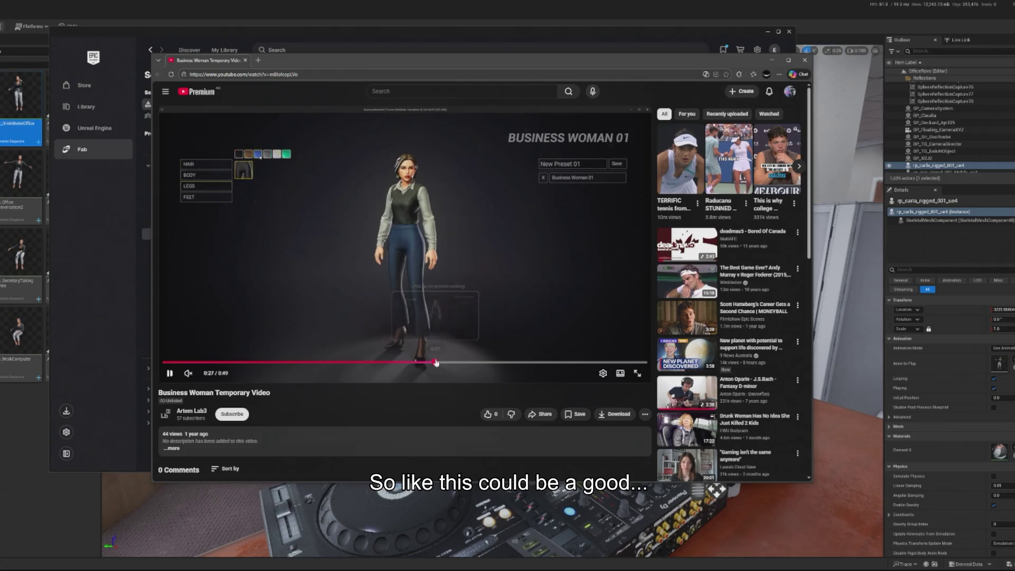
left_click(773, 59)
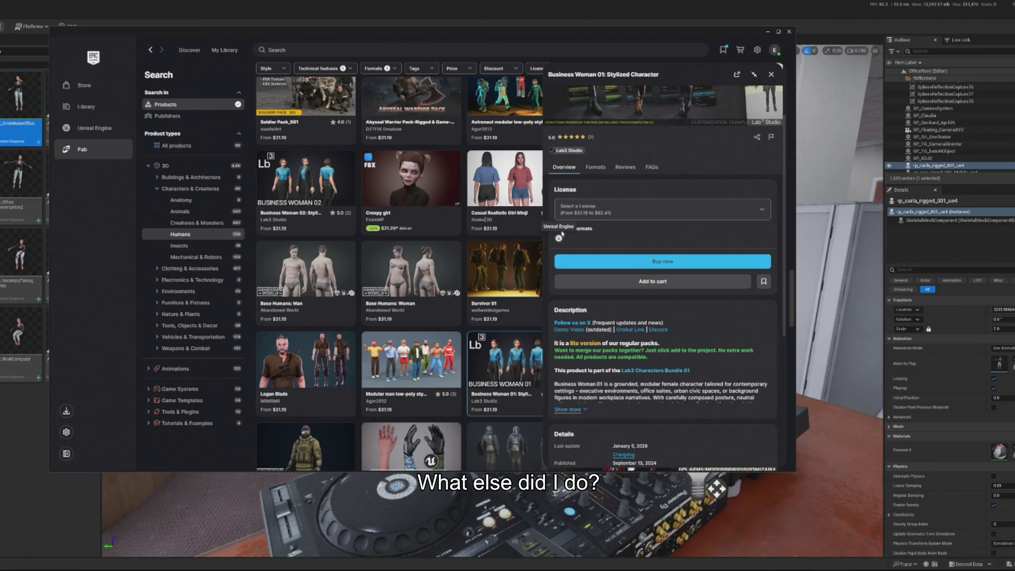
Step: Check the supported formats of Business Woman 01, then go back to its overview
left_click(596, 171)
left_click(565, 169)
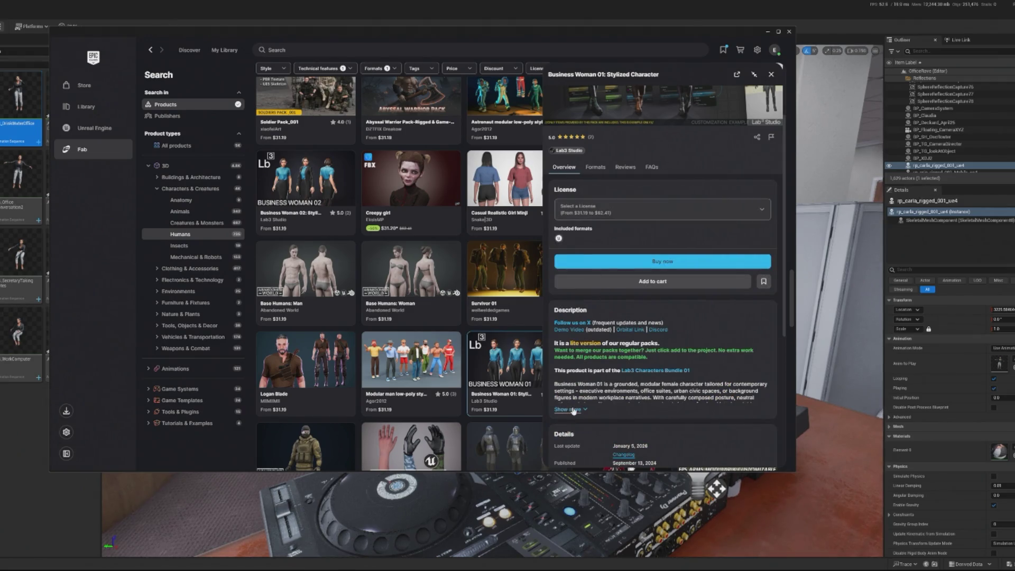
scroll(580, 369, "down", 1)
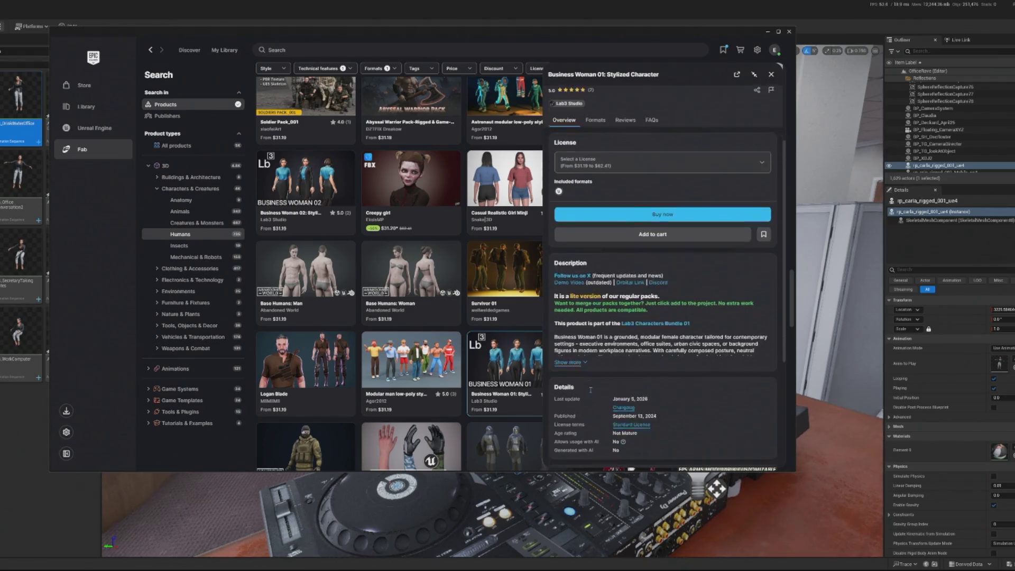
Step: Open the Lab3 Studio publisher page and the Lab3 Business Essentials Bundle 01 listing
left_click(568, 104)
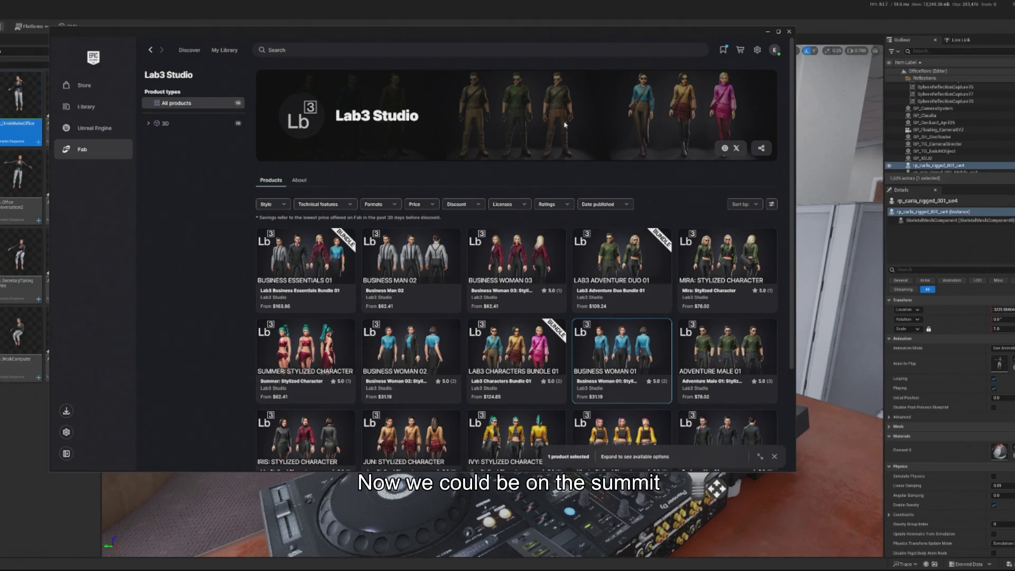
scroll(655, 336, "down", 1)
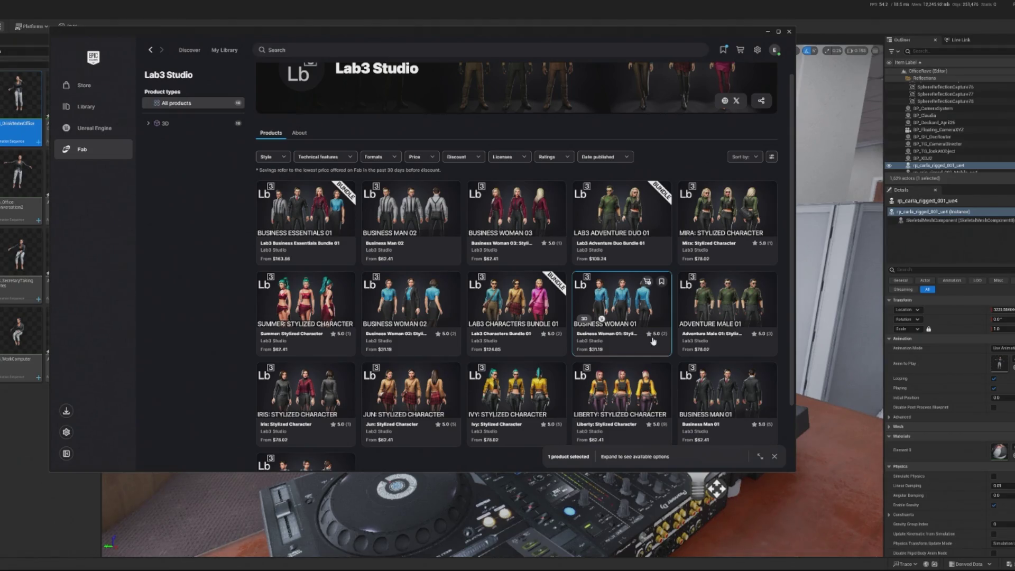
left_click(311, 215)
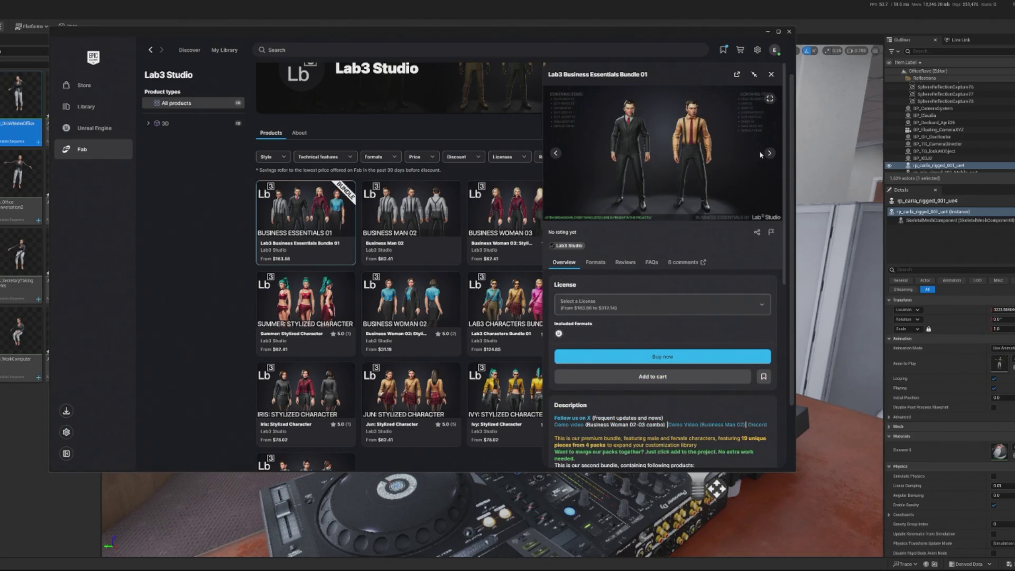
Step: Page through the Business Essentials Bundle 01 preview images
left_click(769, 155)
left_click(769, 155)
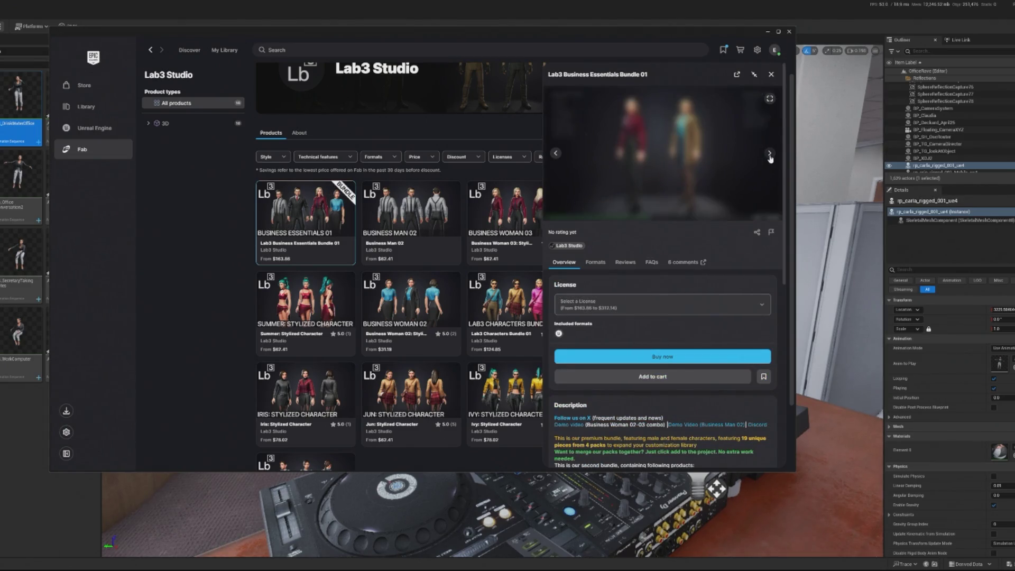
left_click(769, 154)
left_click(770, 154)
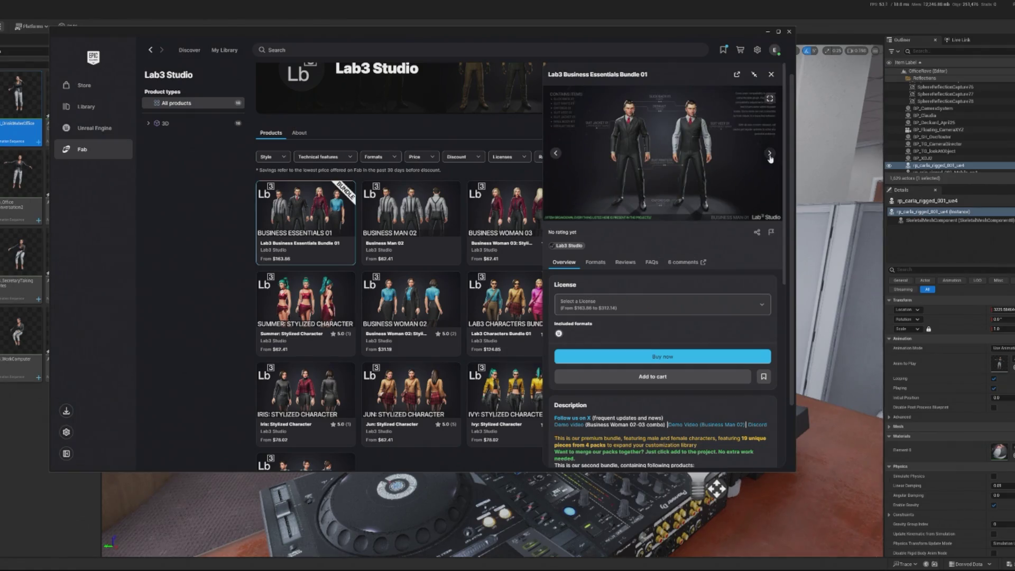
left_click(770, 155)
left_click(770, 155)
left_click(769, 154)
left_click(770, 155)
left_click(769, 154)
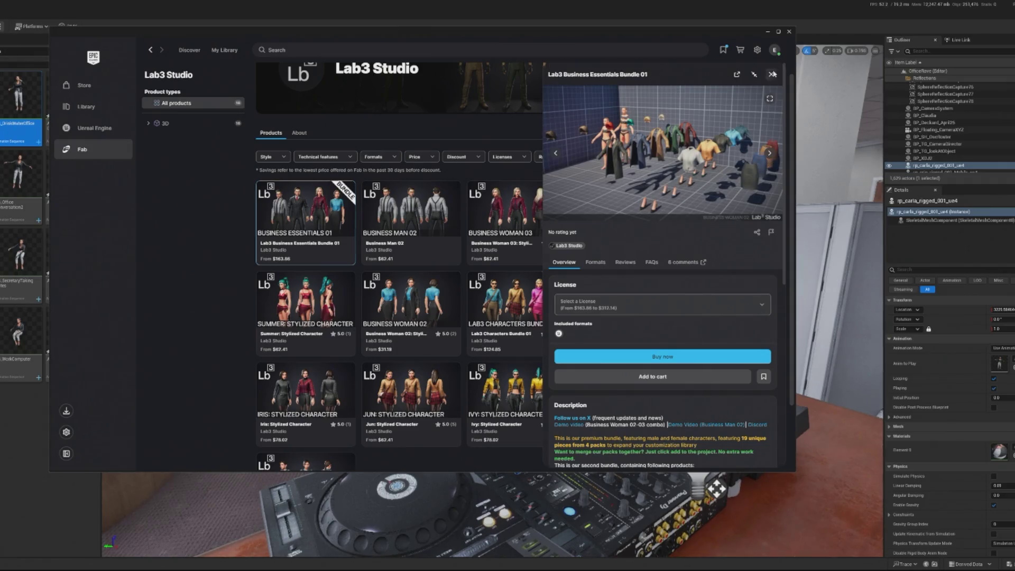
Step: Close and reopen the bundle details, then page through all its preview images again
left_click(773, 74)
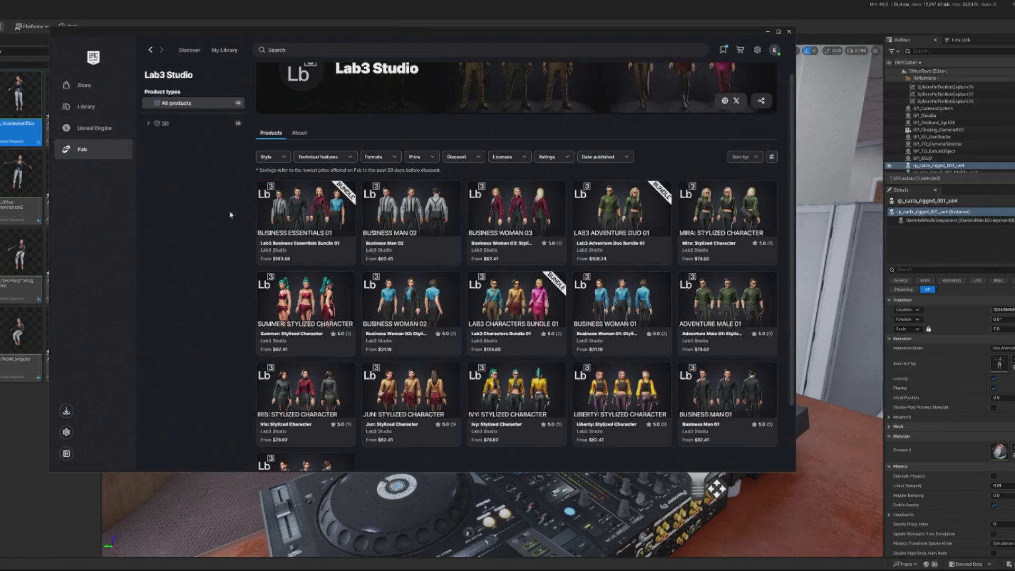
scroll(174, 237, "down", 2)
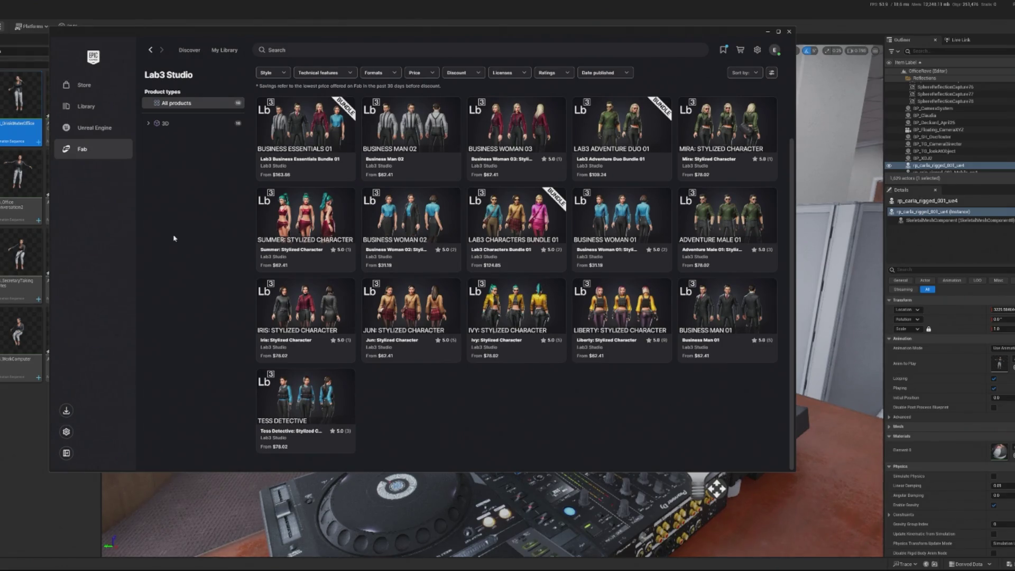
left_click(306, 132)
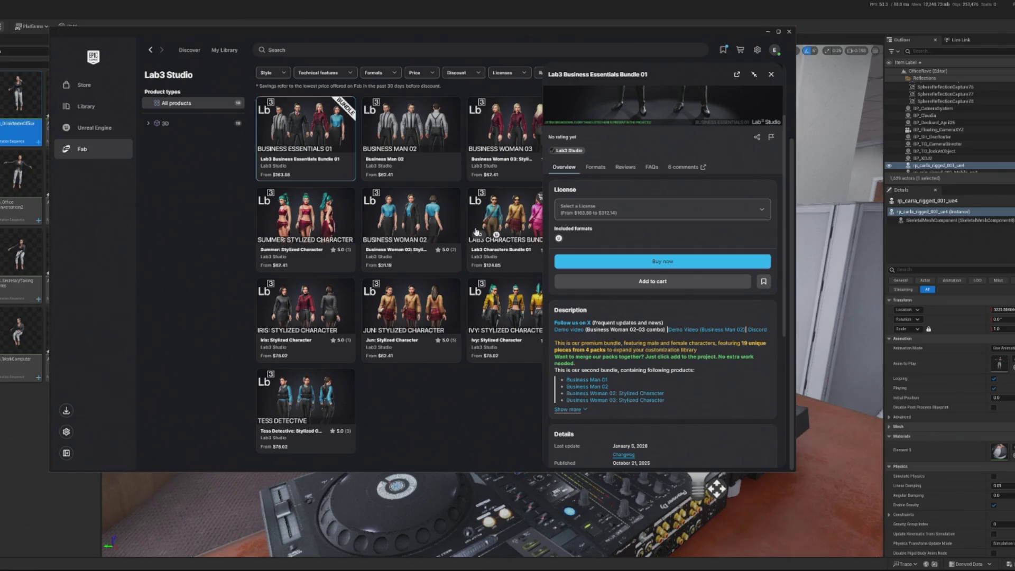
scroll(583, 279, "up", 5)
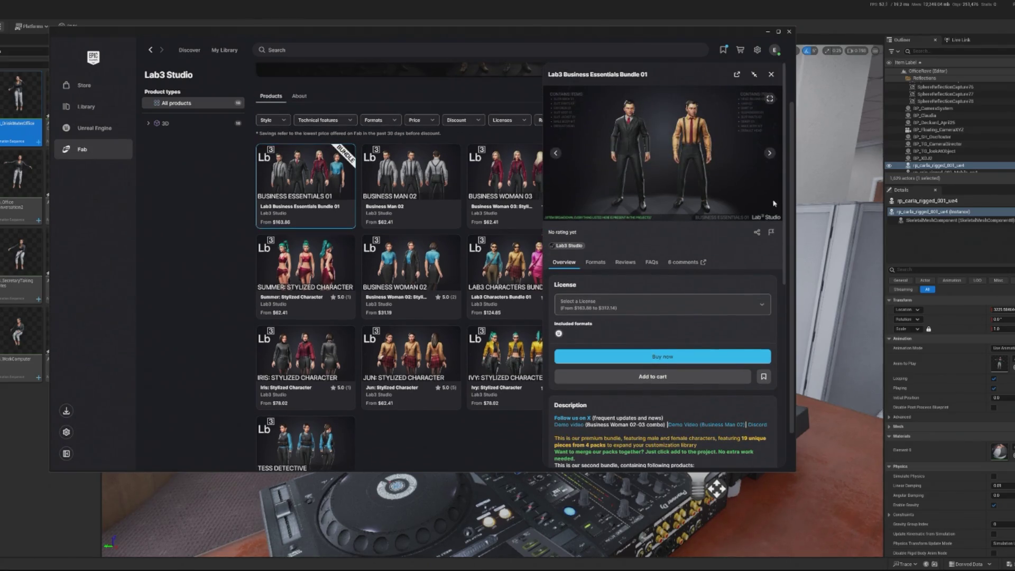
left_click(771, 153)
left_click(771, 153)
left_click(771, 153)
left_click(771, 154)
left_click(770, 153)
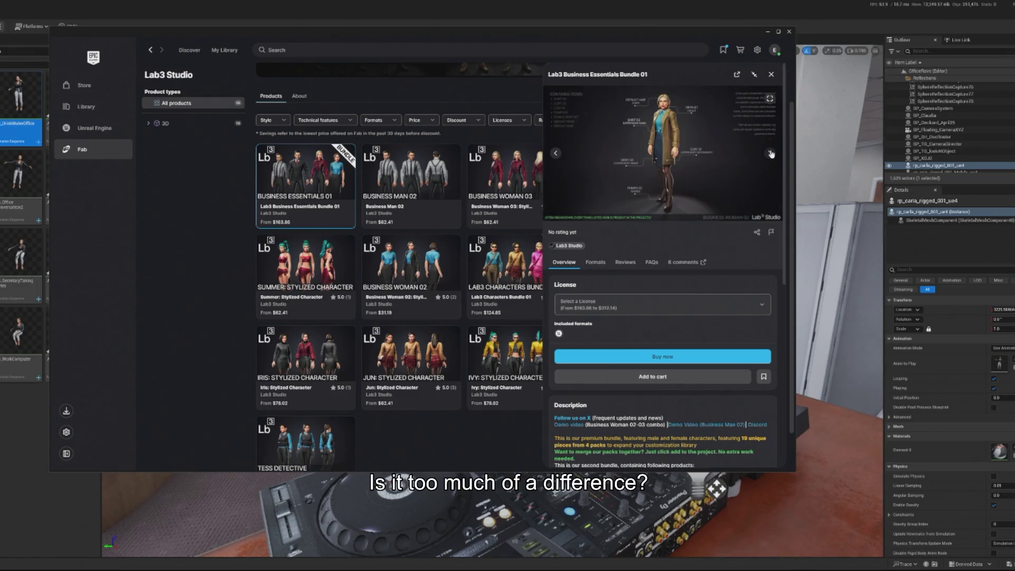
left_click(771, 154)
left_click(771, 154)
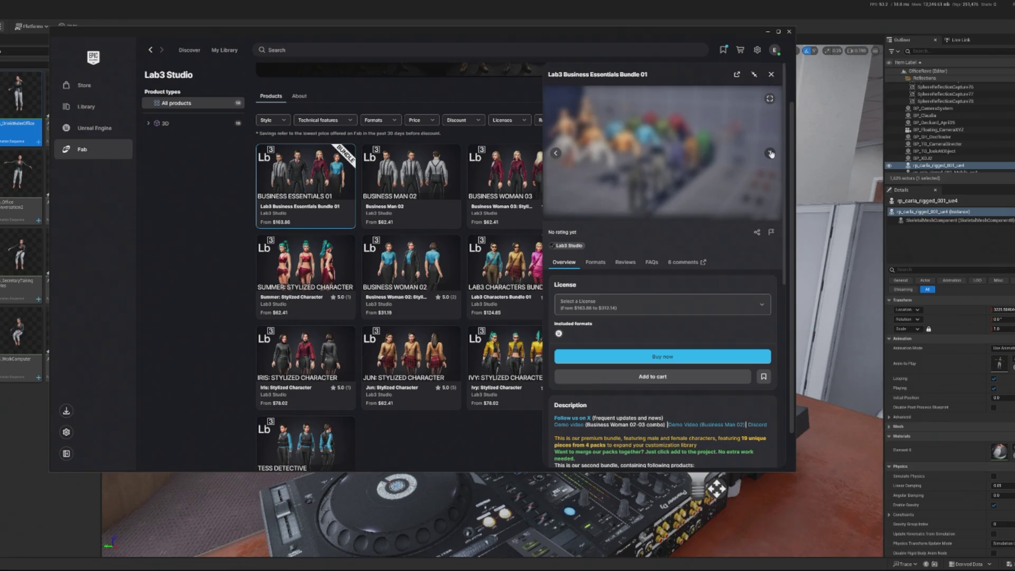
left_click(771, 154)
left_click(770, 153)
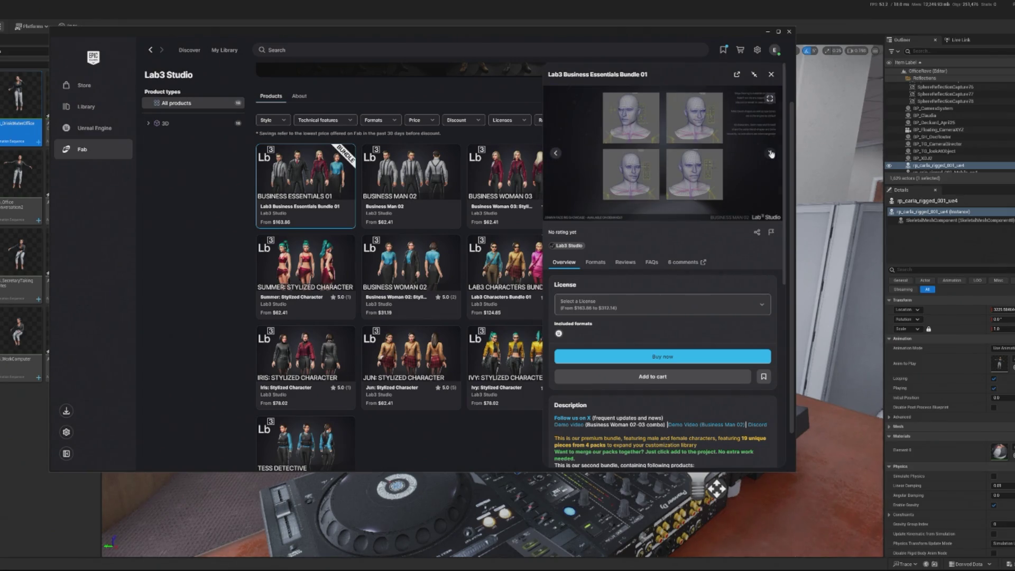
left_click(771, 153)
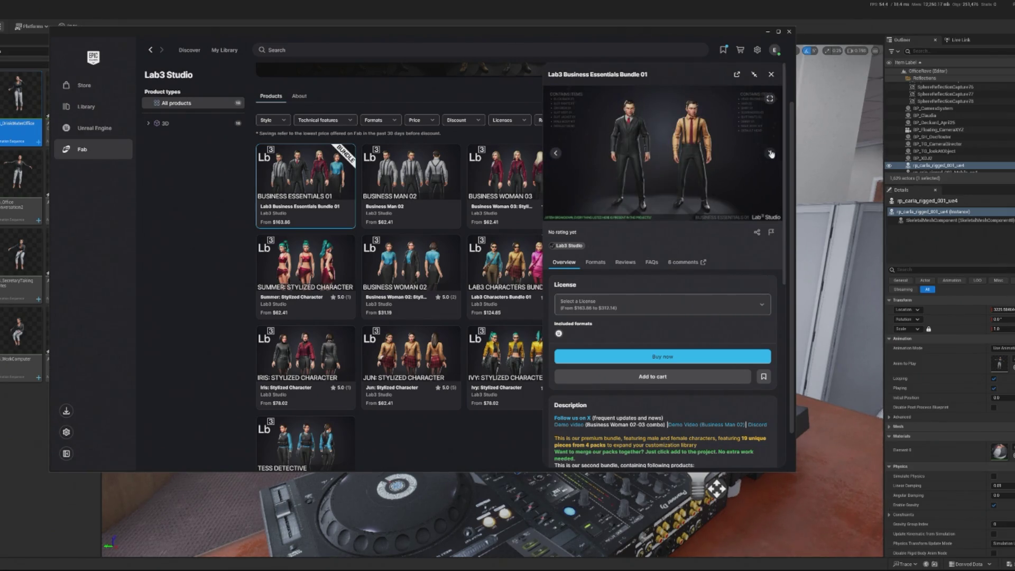
Step: Expand the bundle's full description of the included character packs
scroll(680, 247, "down", 3)
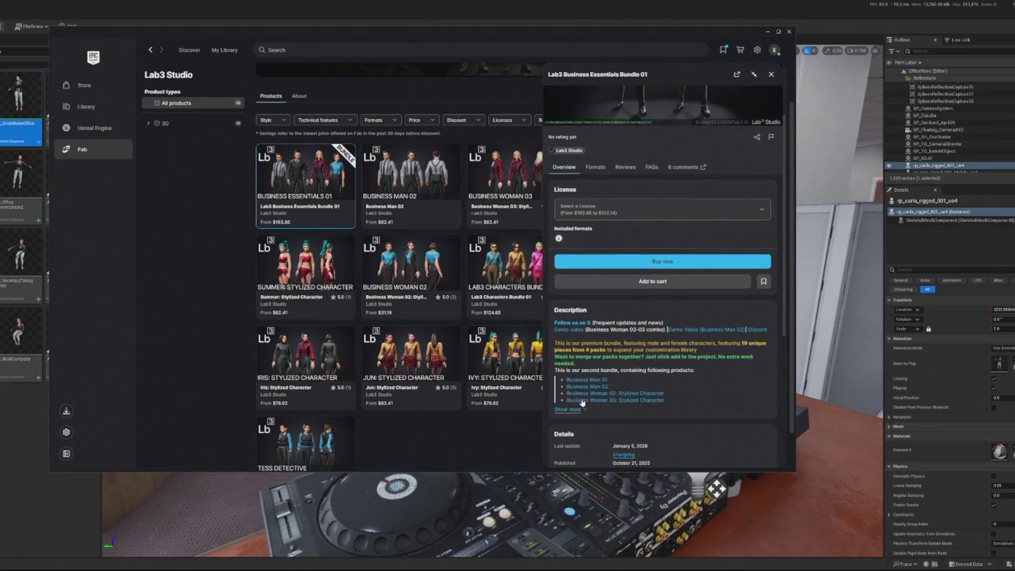
left_click(567, 409)
scroll(577, 225, "down", 3)
Step: Watch the Business Woman 02 and 03 Mutable demo in theater mode, then switch back to Fab
left_click(574, 237)
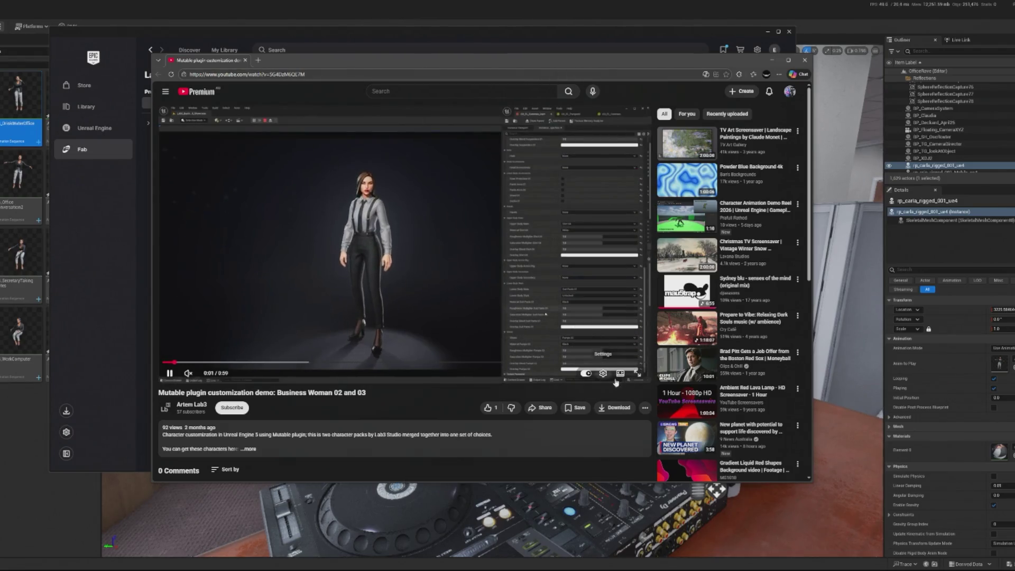
left_click(620, 374)
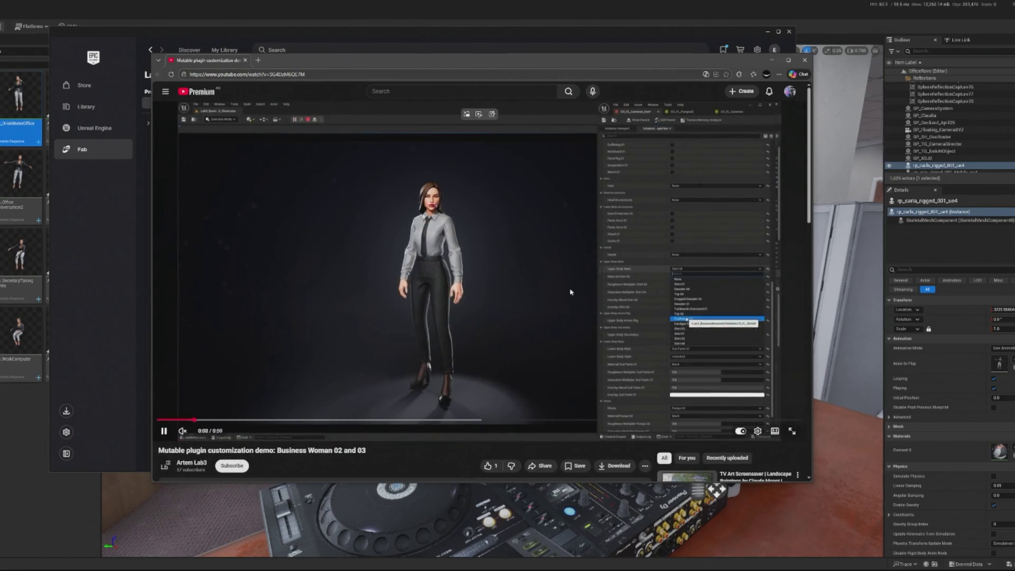
key("alt+Tab")
scroll(513, 176, "down", 1)
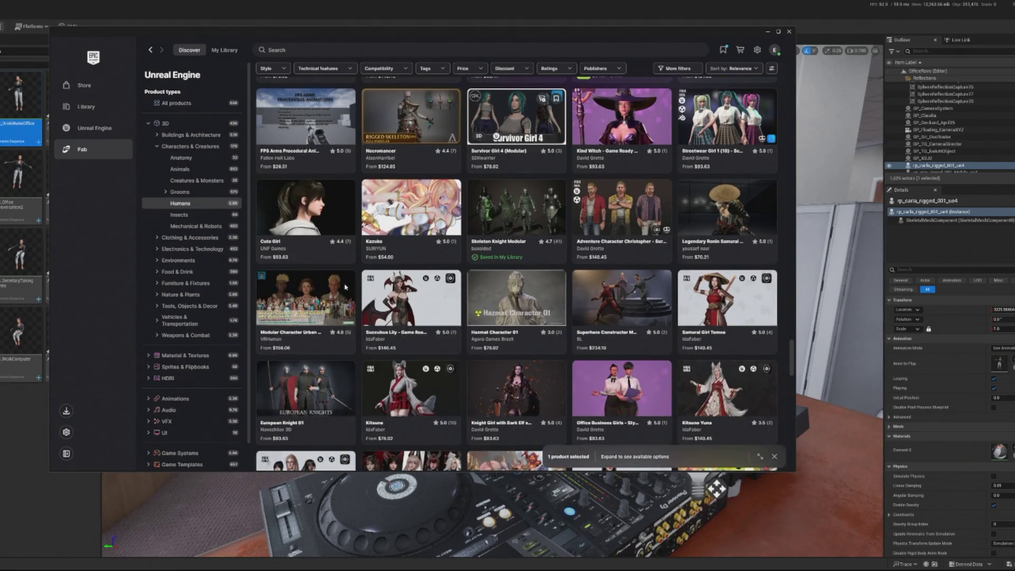
left_click(324, 299)
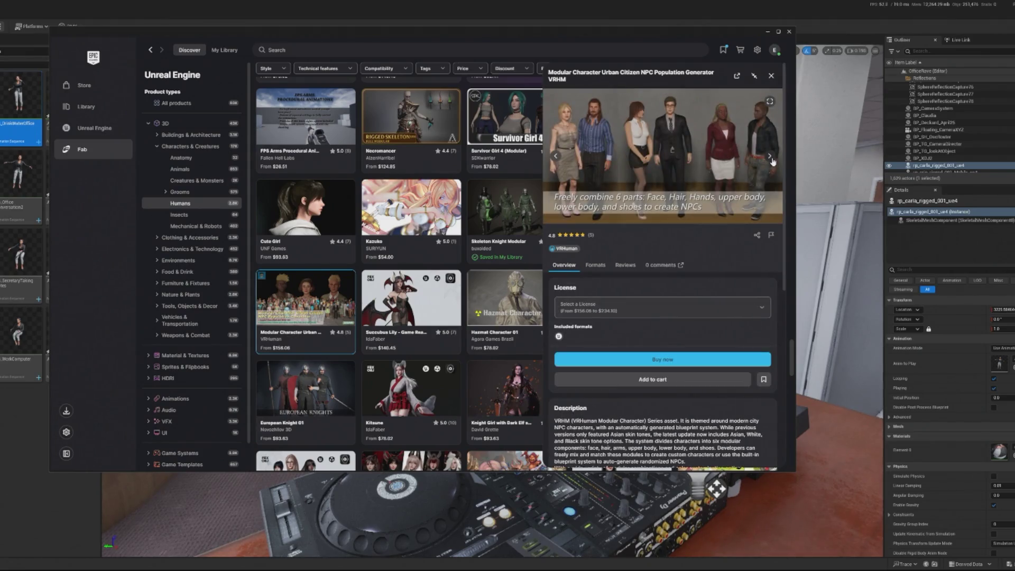
left_click(771, 157)
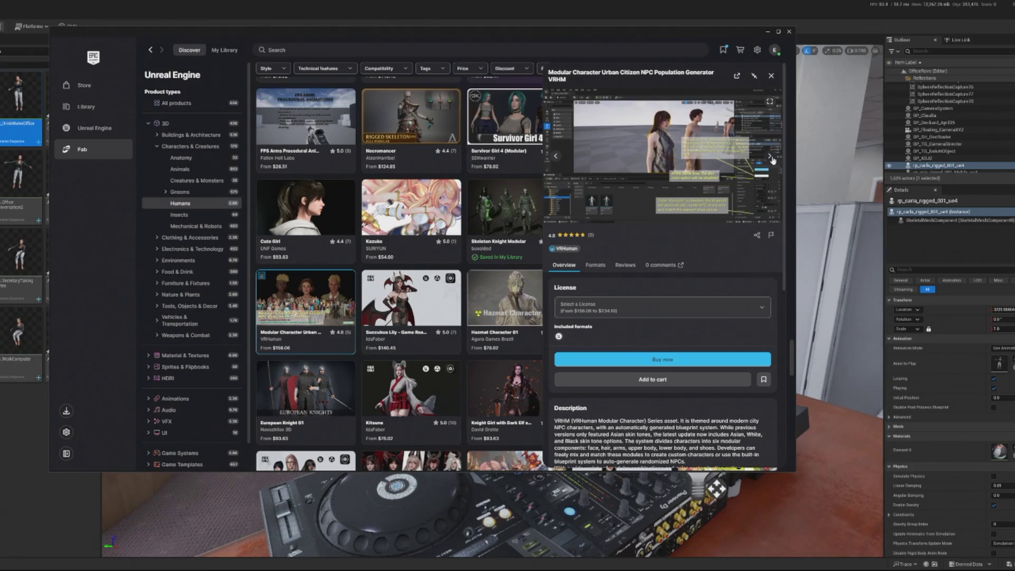
left_click(770, 156)
left_click(769, 157)
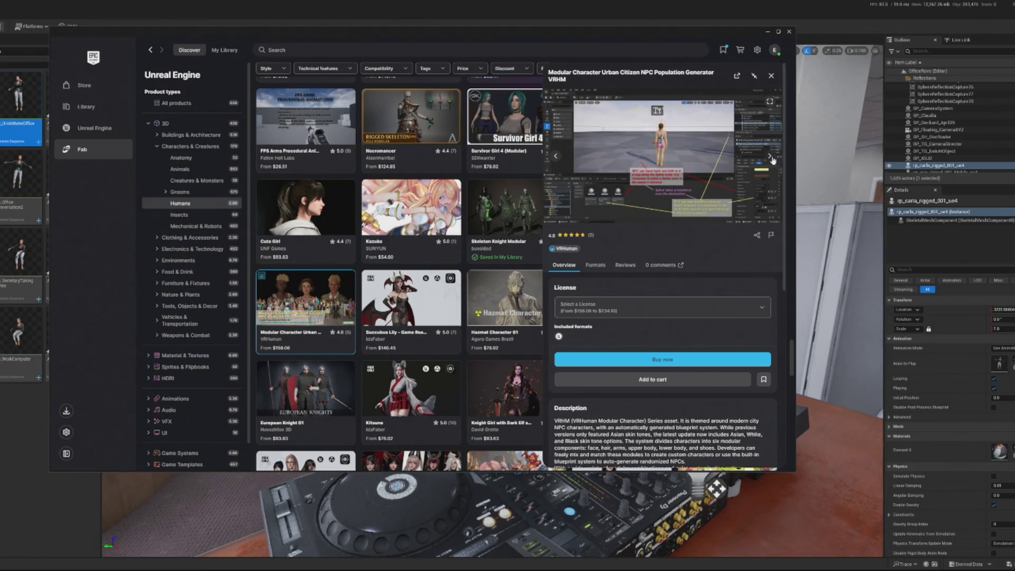
left_click(770, 157)
left_click(770, 157)
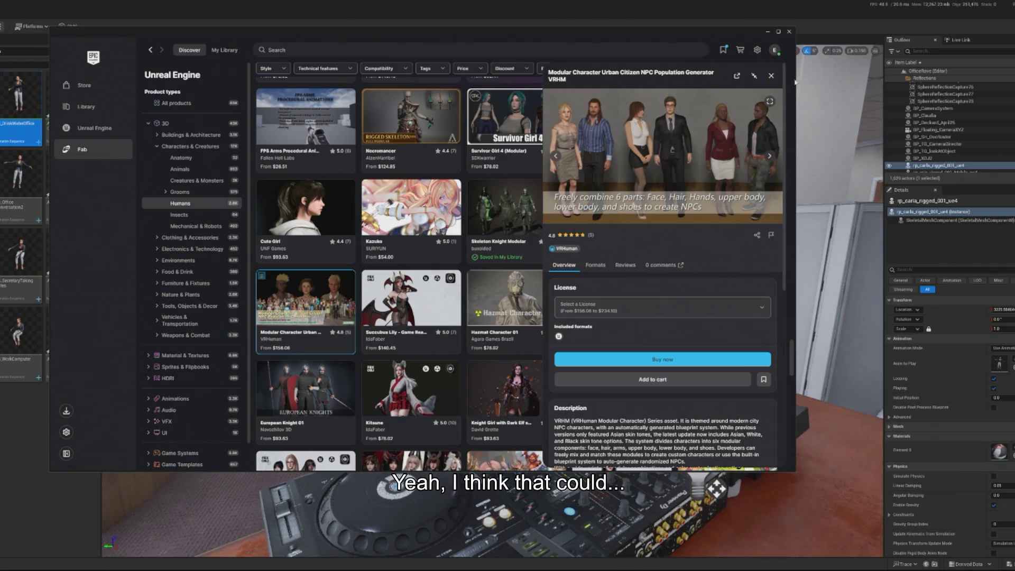
left_click(772, 76)
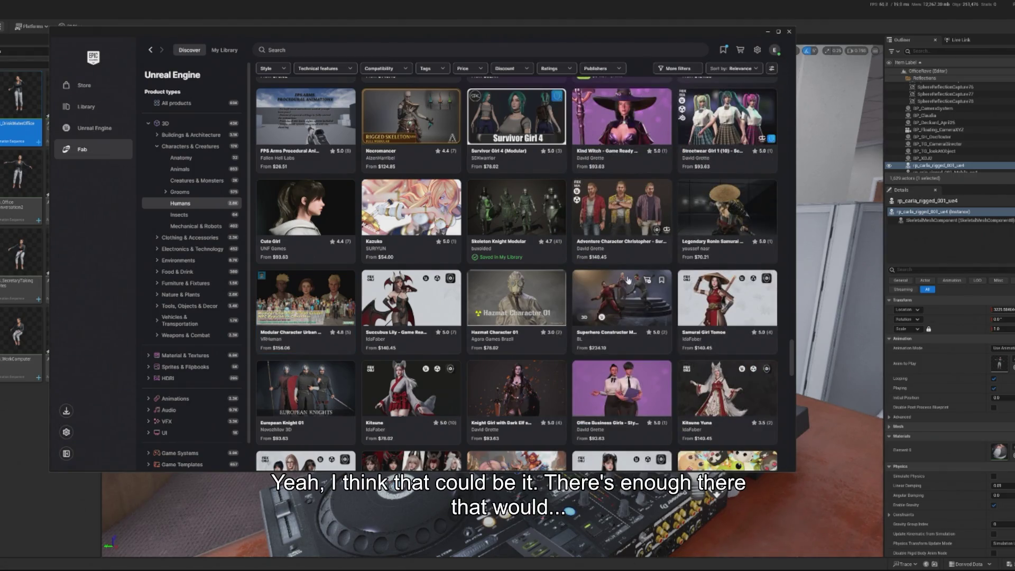
scroll(655, 291, "down", 2)
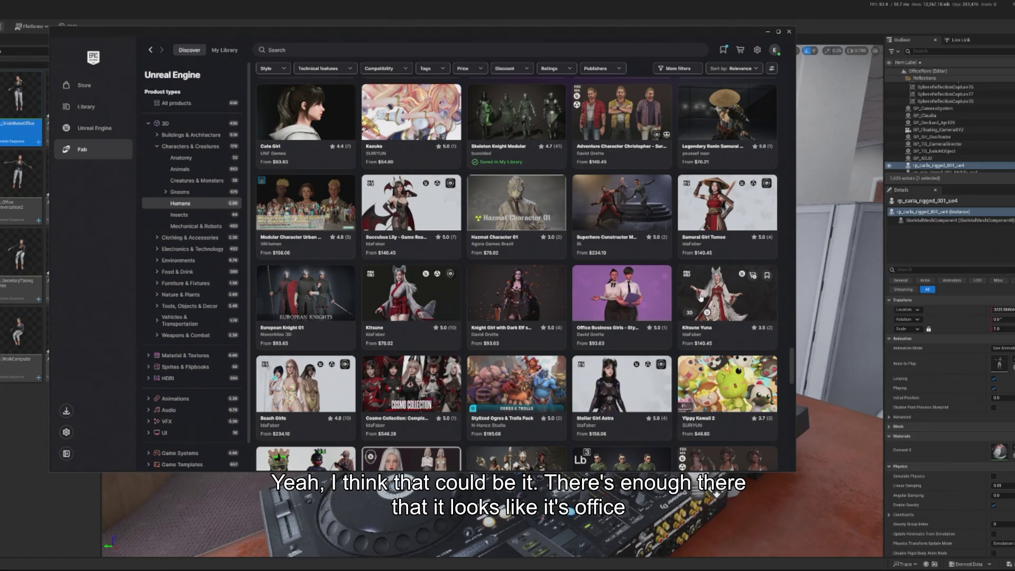
scroll(585, 317, "down", 2)
scroll(340, 237, "up", 2)
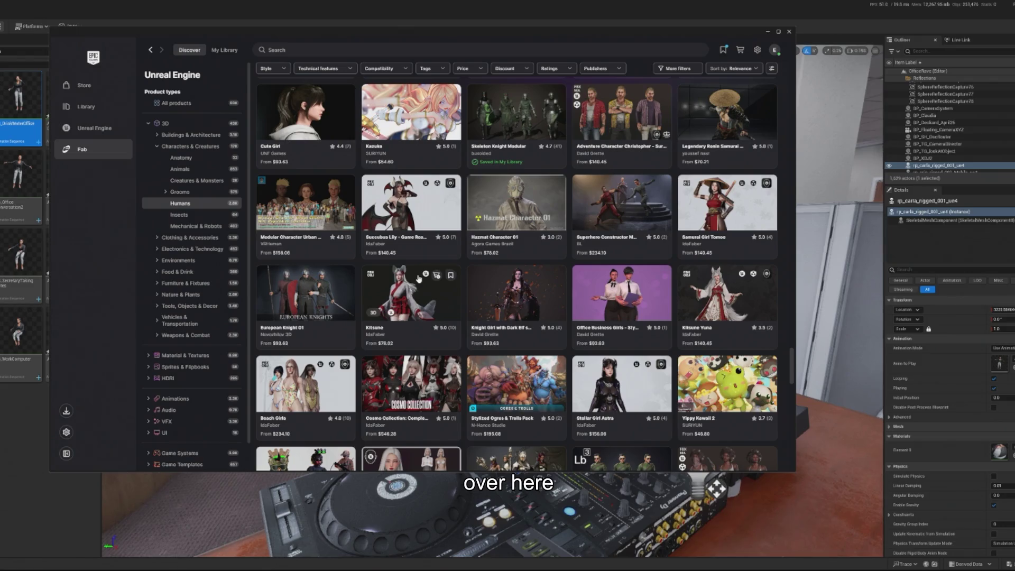
scroll(470, 270, "down", 5)
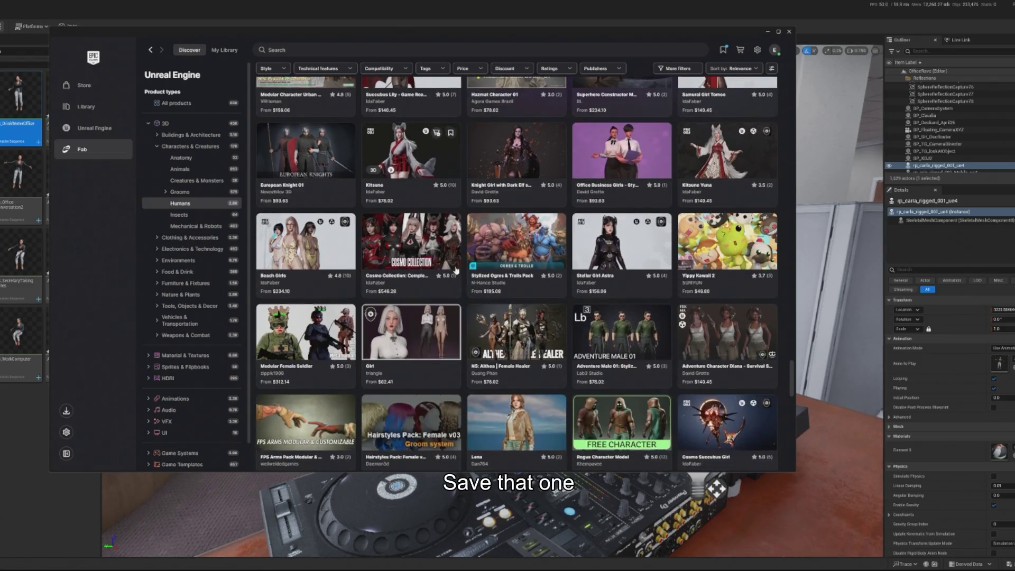
scroll(456, 269, "down", 6)
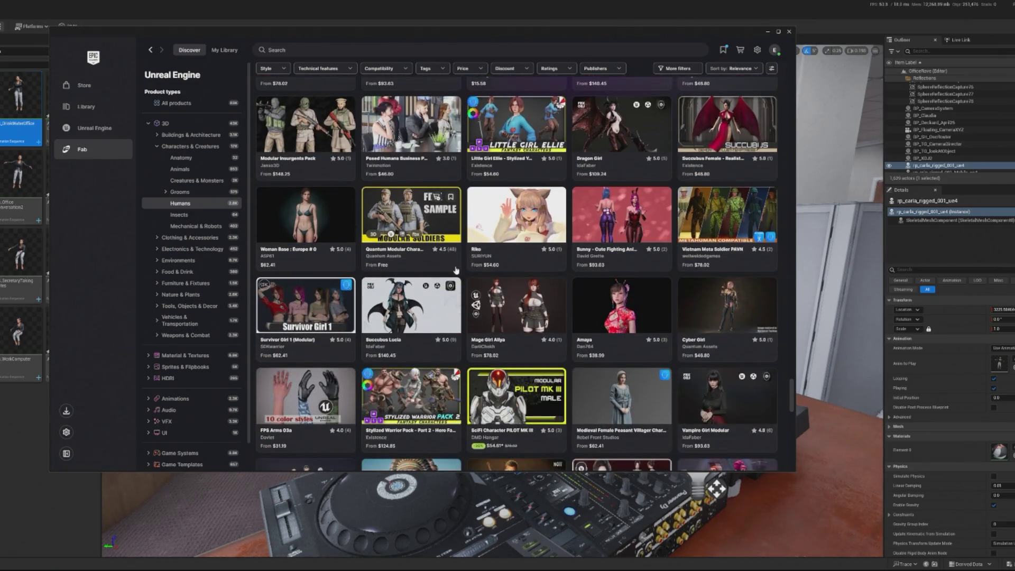
scroll(456, 270, "down", 4)
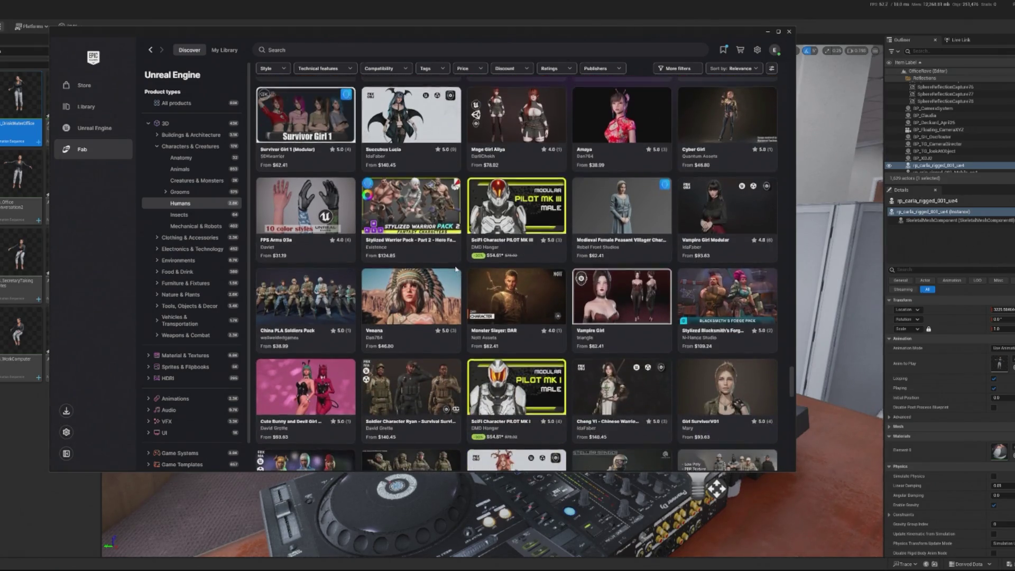
scroll(455, 270, "down", 3)
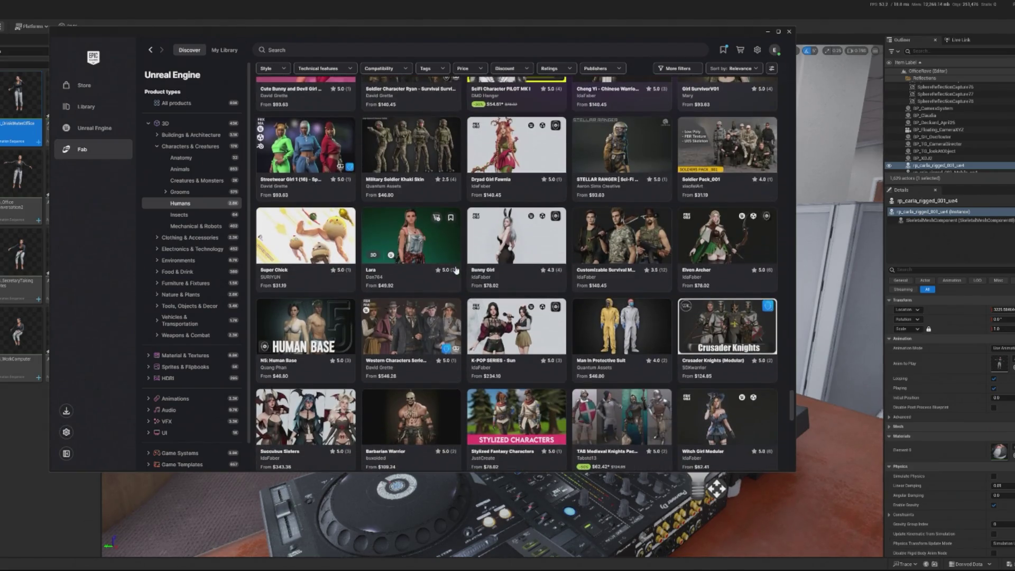
scroll(456, 269, "down", 5)
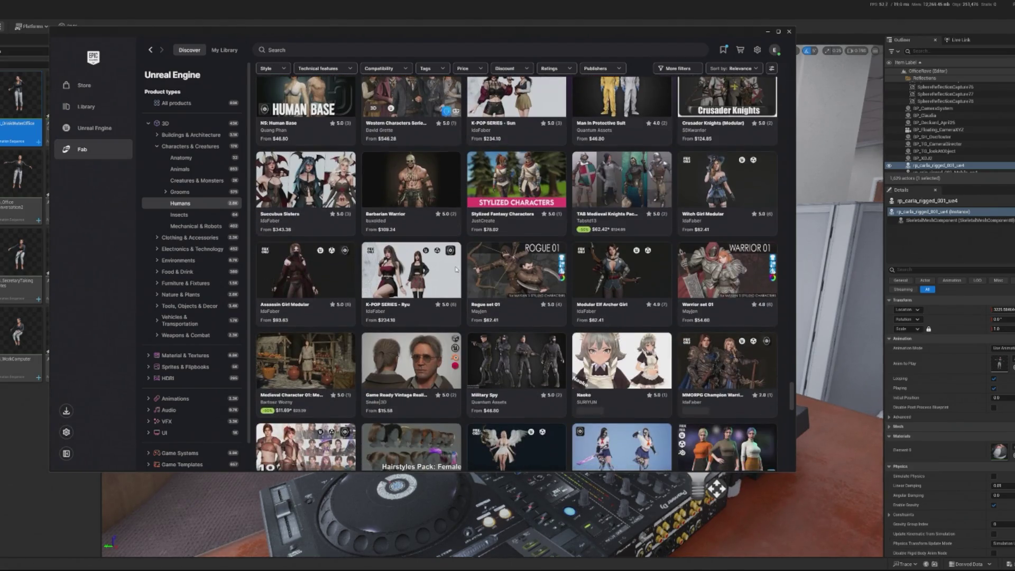
scroll(455, 270, "down", 3)
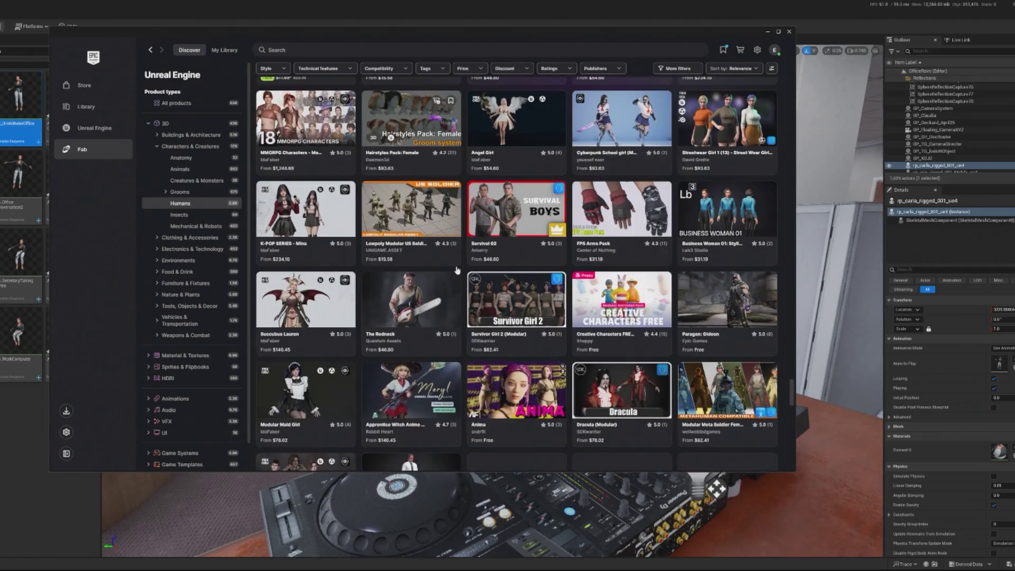
scroll(457, 269, "down", 4)
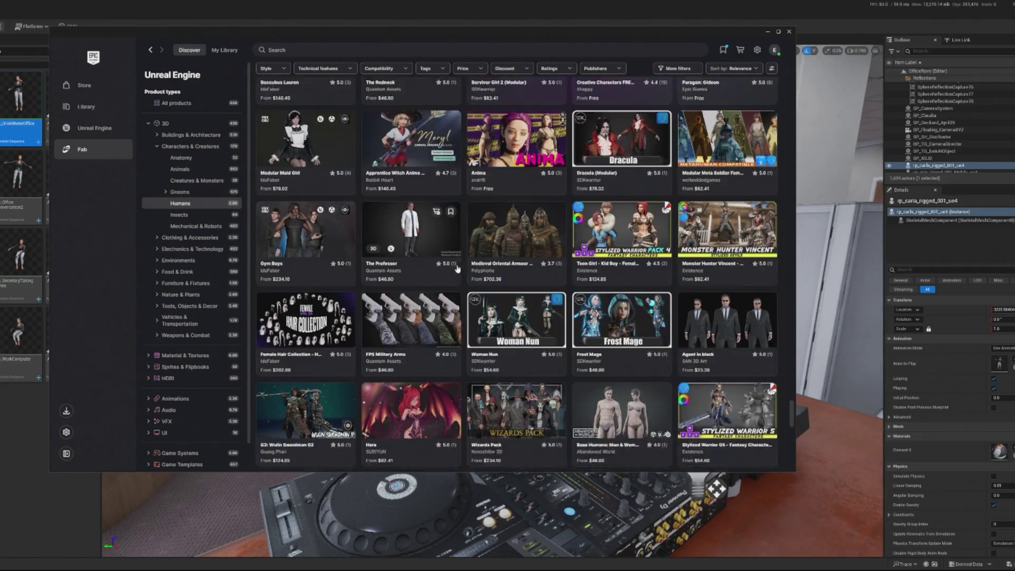
scroll(455, 270, "down", 3)
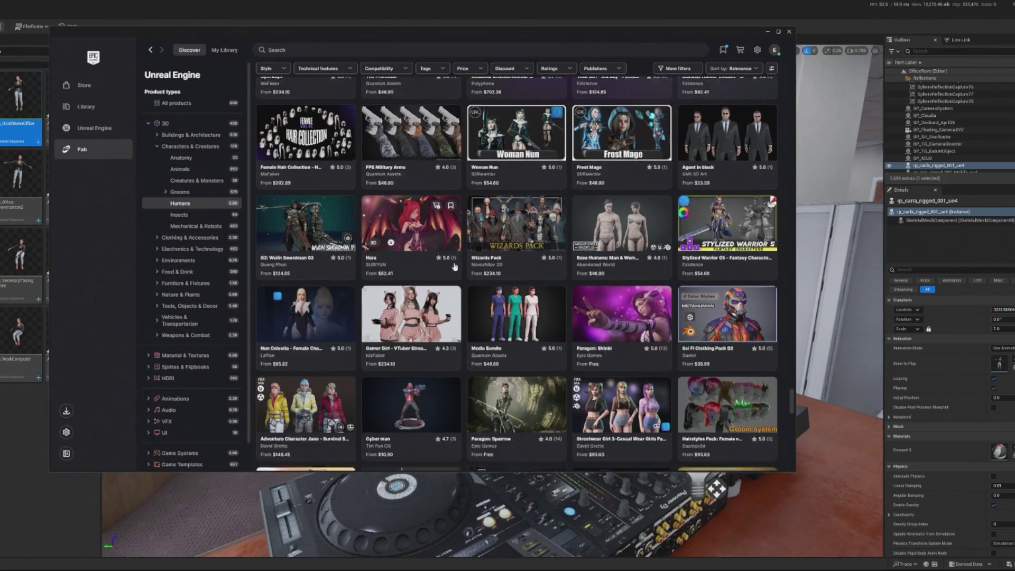
scroll(454, 264, "down", 3)
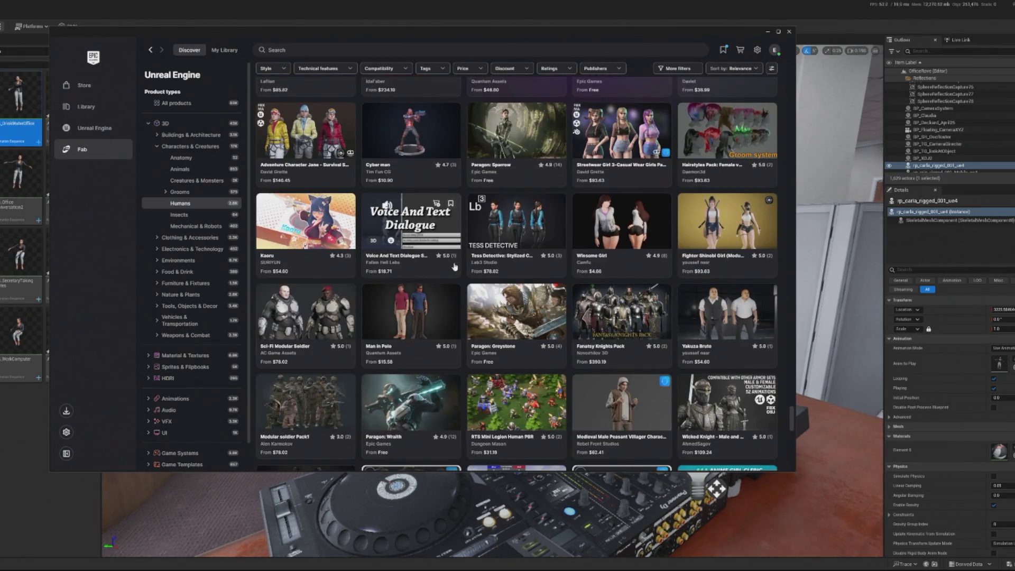
scroll(454, 267, "down", 4)
scroll(454, 266, "down", 2)
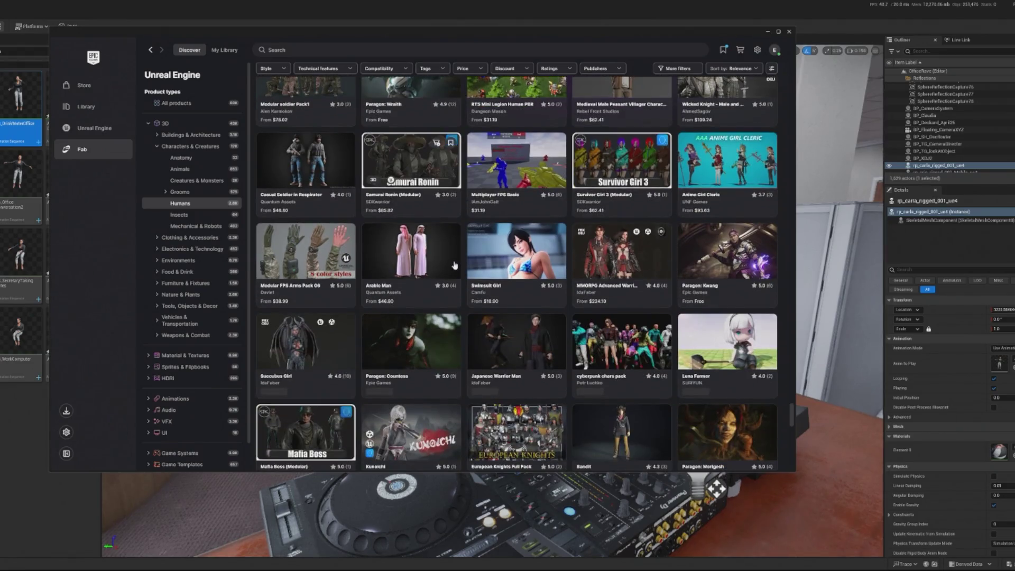
scroll(454, 265, "down", 6)
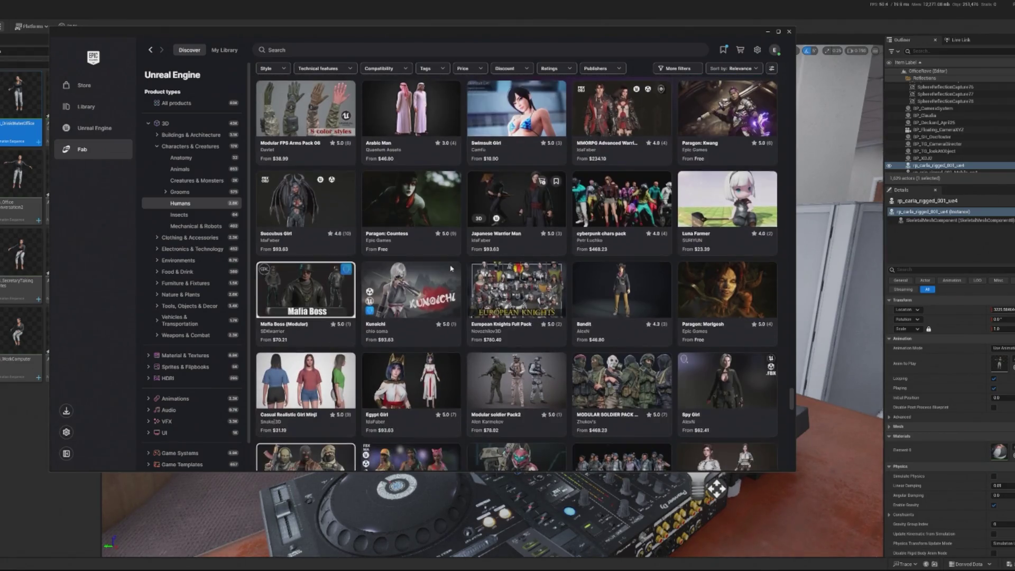
scroll(458, 259, "down", 4)
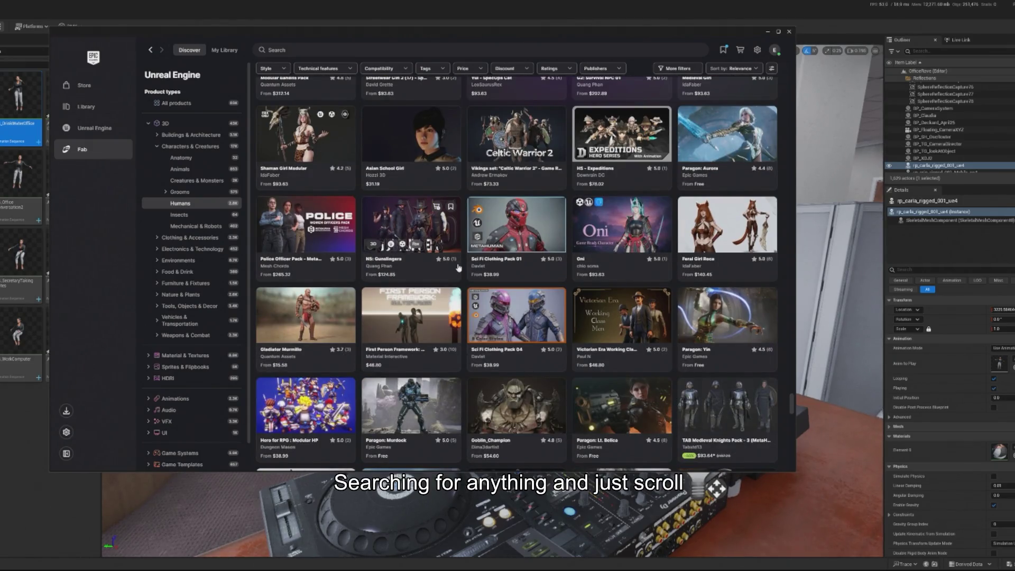
scroll(458, 268, "down", 5)
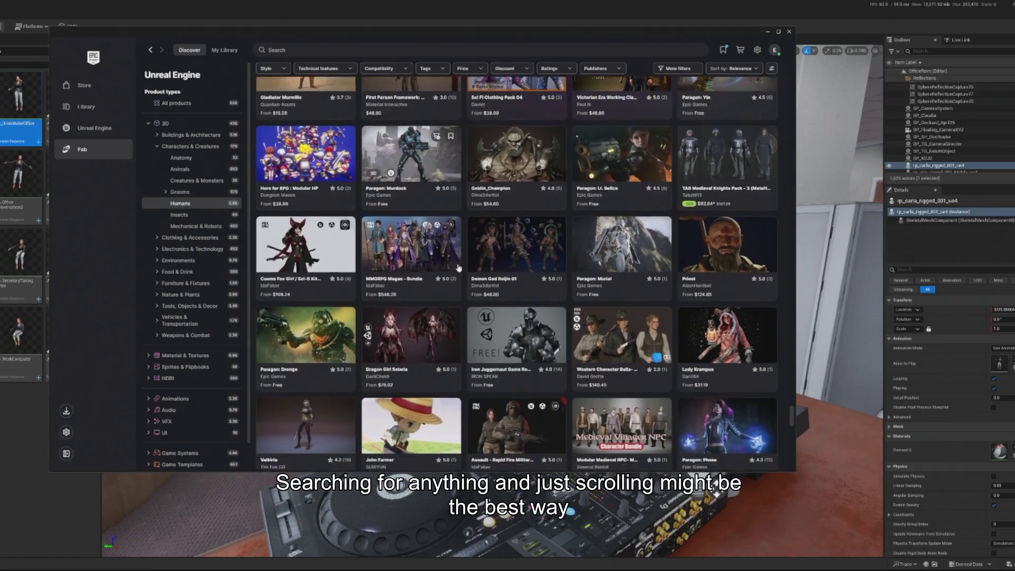
scroll(459, 268, "down", 10)
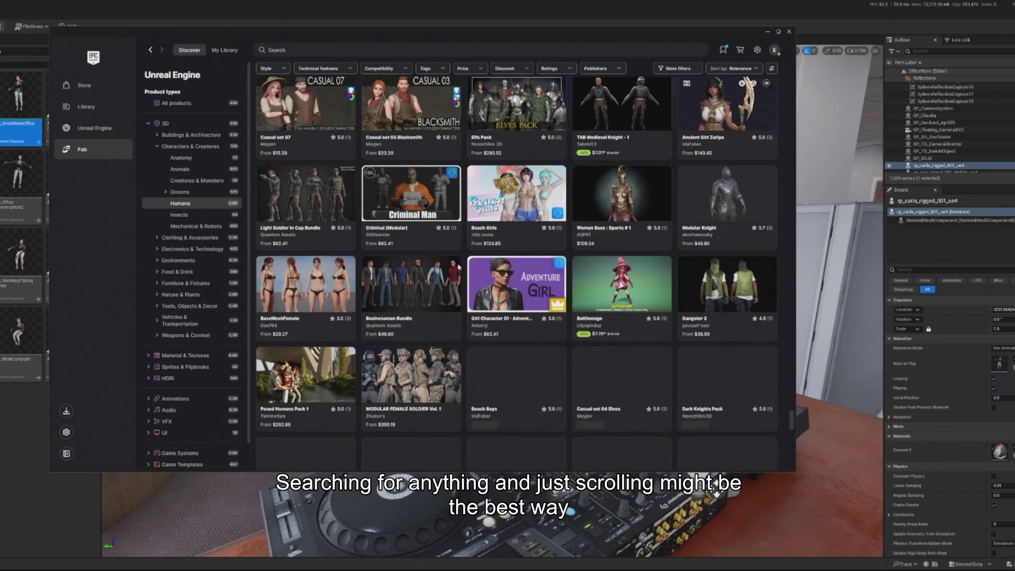
Step: Open the Businessman Bundle listing and page through its office character preview images
left_click(408, 288)
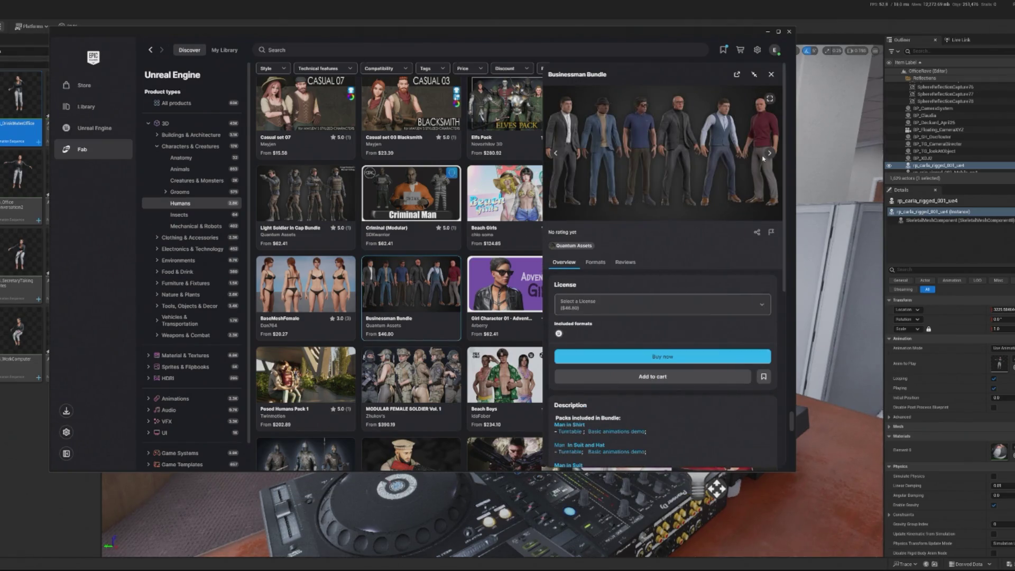
left_click(770, 154)
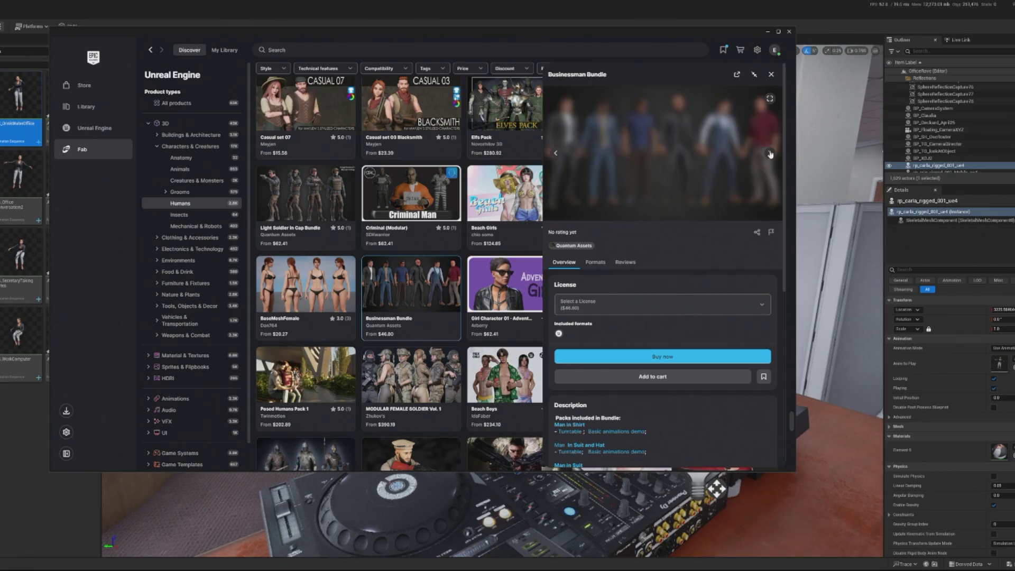
left_click(771, 155)
left_click(771, 154)
left_click(771, 154)
left_click(771, 154)
left_click(771, 154)
left_click(770, 155)
left_click(771, 154)
left_click(771, 154)
left_click(771, 155)
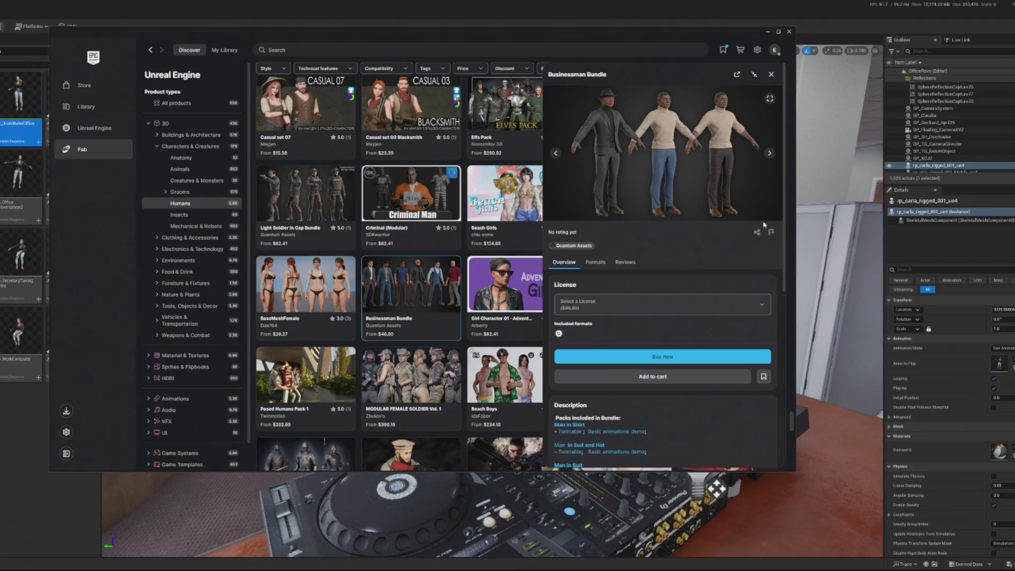
Step: Close the accidentally opened report page and go to the Quantum Assets seller page
left_click(769, 233)
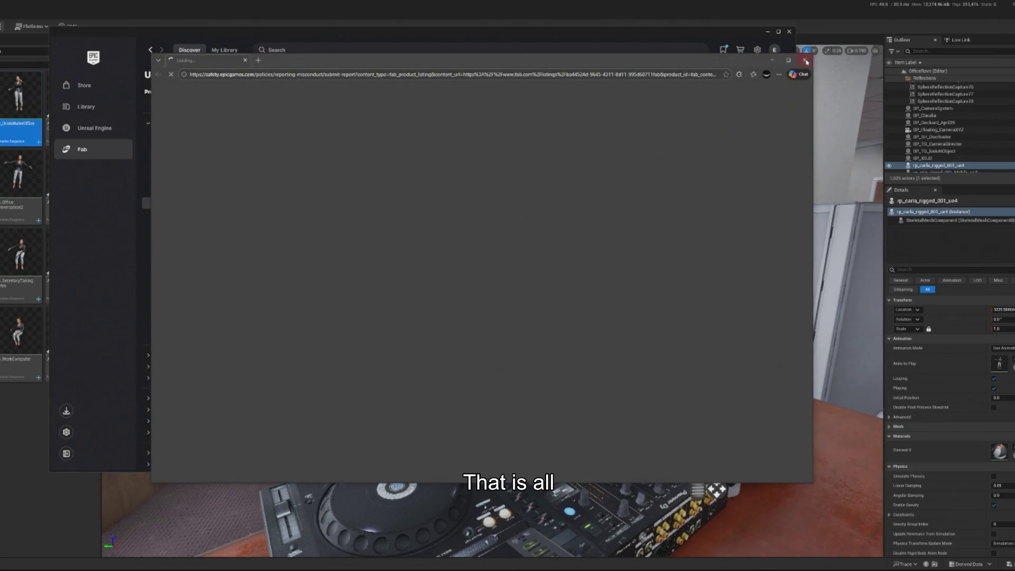
left_click(806, 61)
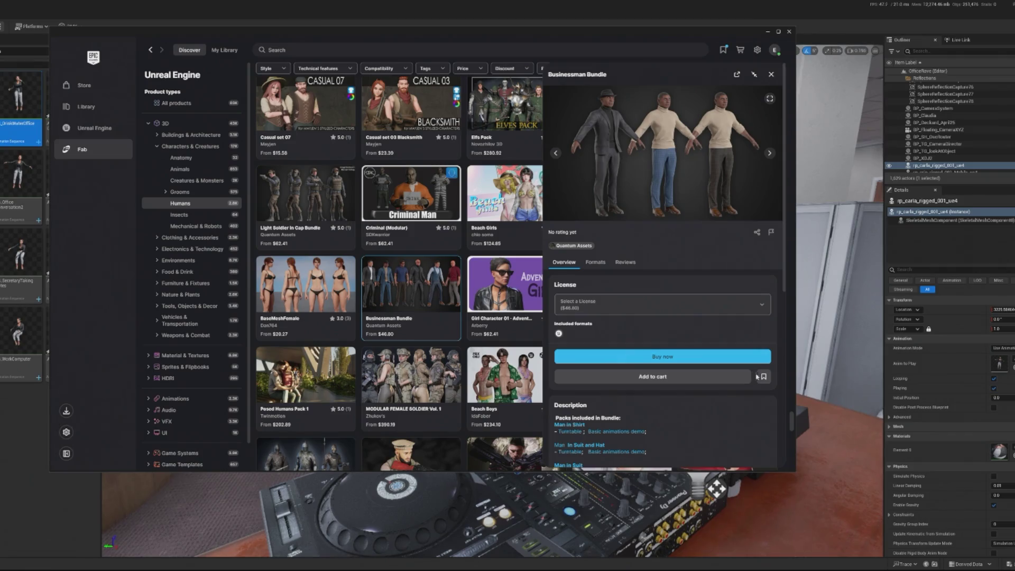
left_click(567, 246)
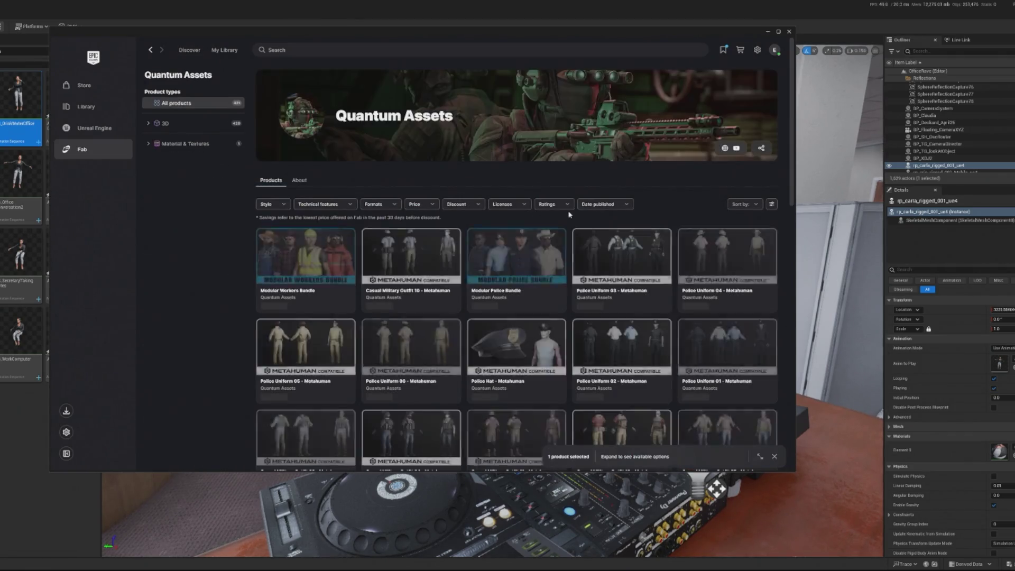
Step: Scroll the Quantum Assets catalogue down to the Casual Military Soldier packs and Zombie outfits
scroll(481, 219, "down", 7)
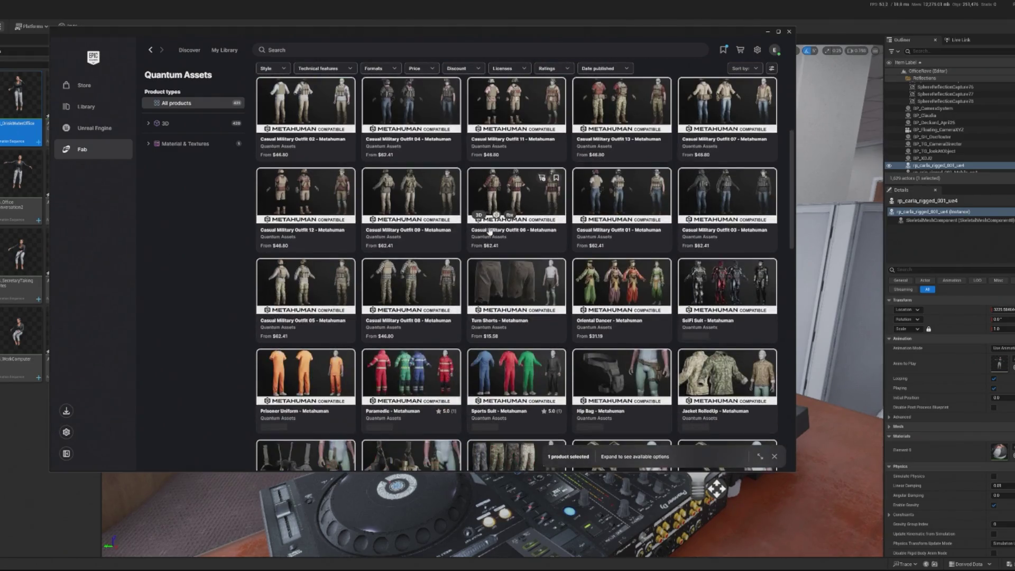
scroll(496, 231, "down", 10)
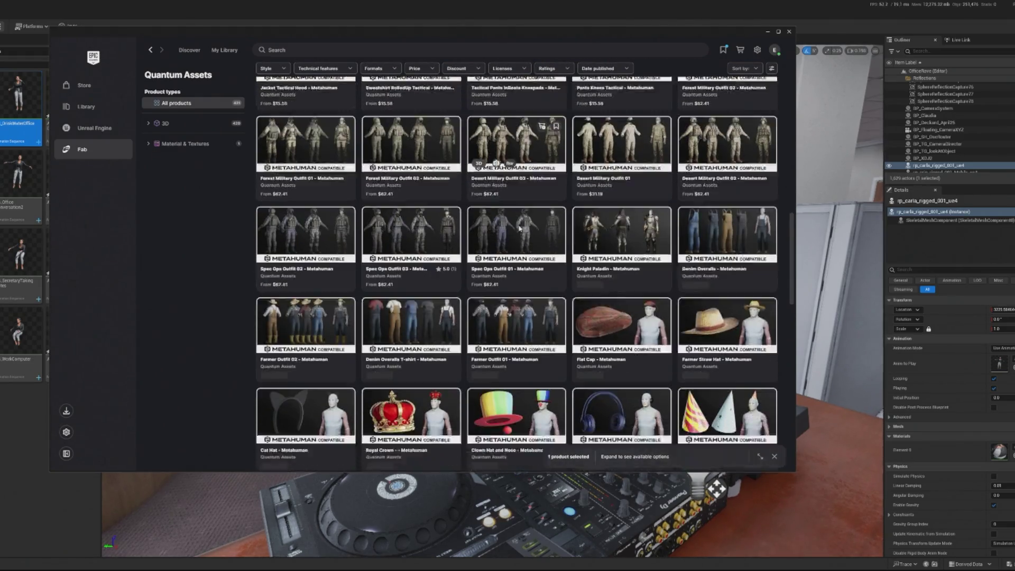
scroll(521, 231, "down", 3)
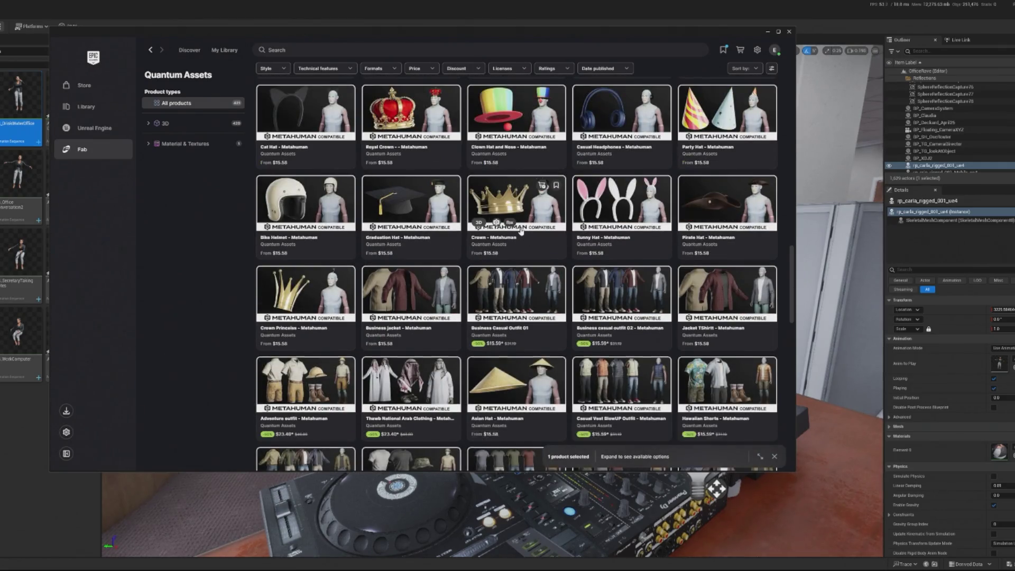
scroll(520, 231, "down", 3)
scroll(521, 231, "down", 10)
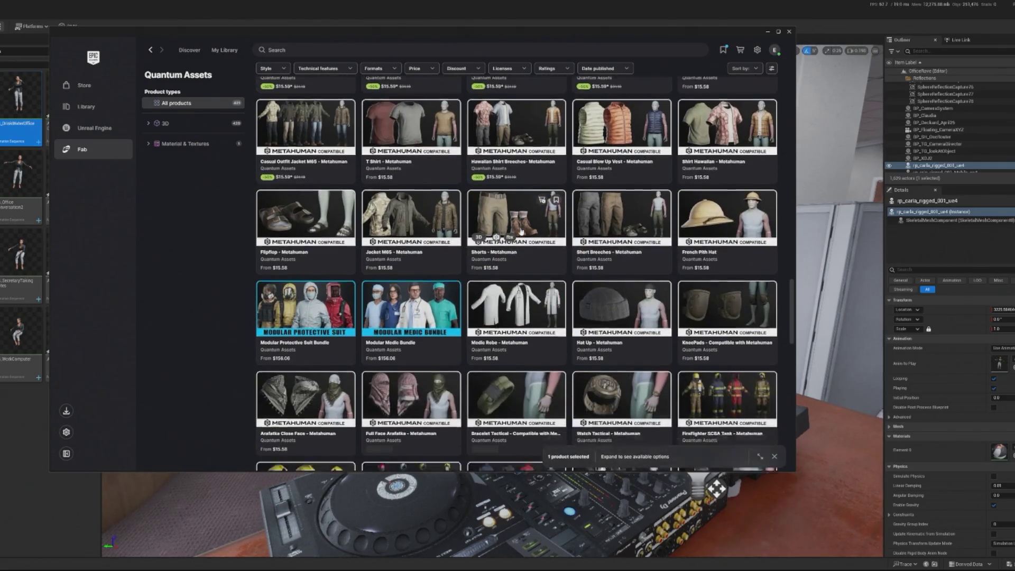
scroll(521, 231, "down", 10)
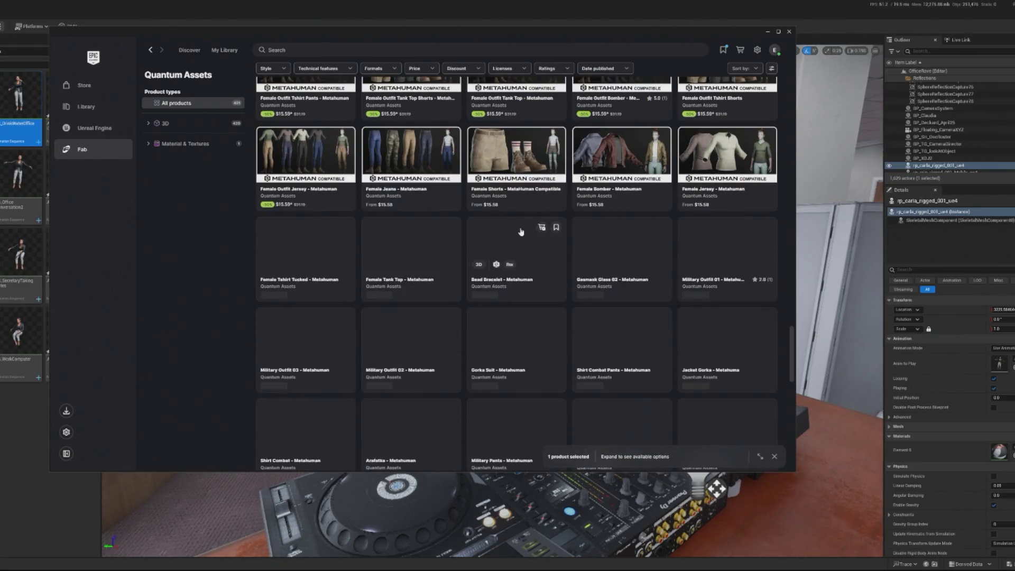
scroll(557, 300, "down", 5)
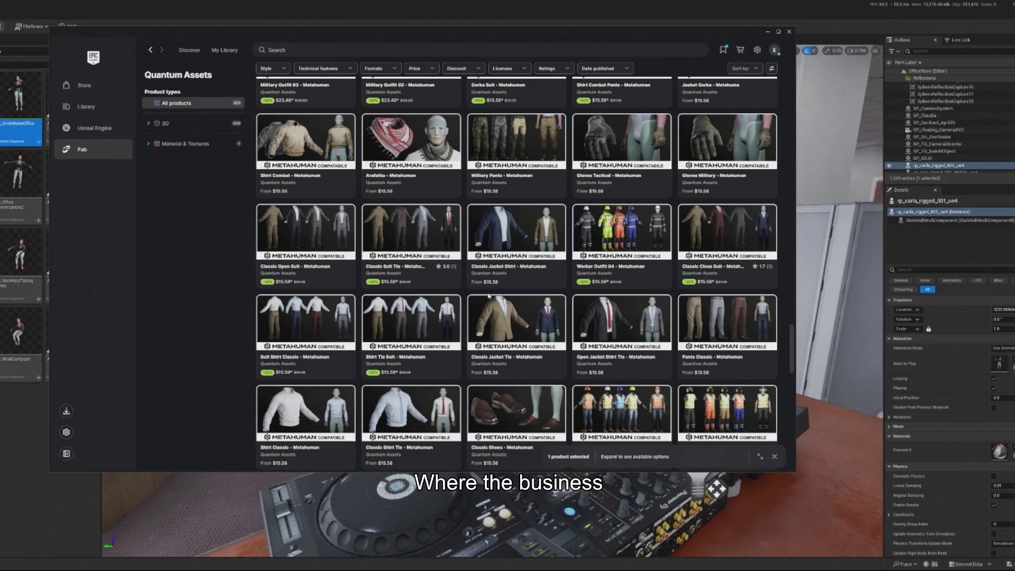
scroll(488, 296, "down", 8)
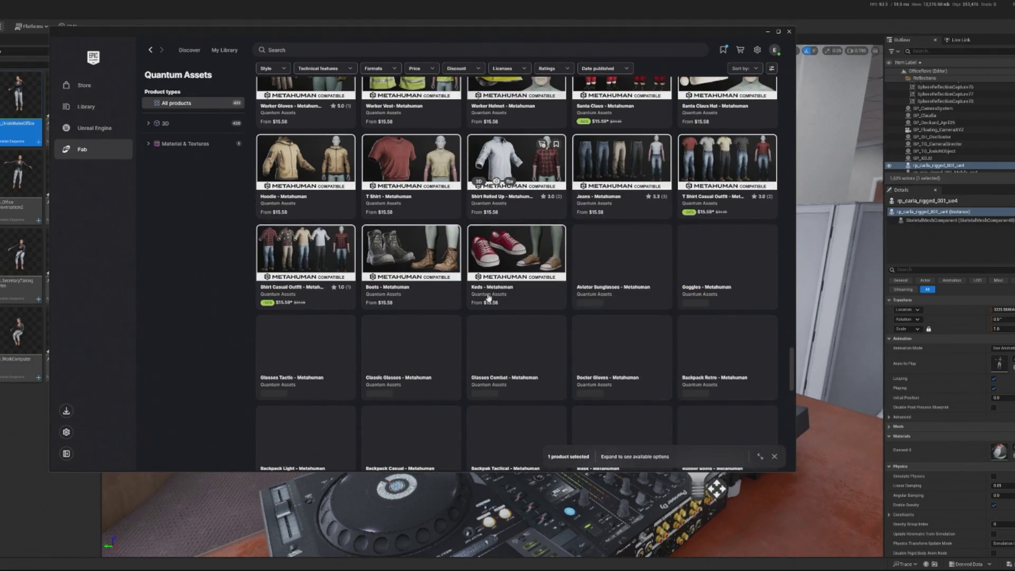
scroll(488, 297, "down", 4)
scroll(489, 297, "down", 3)
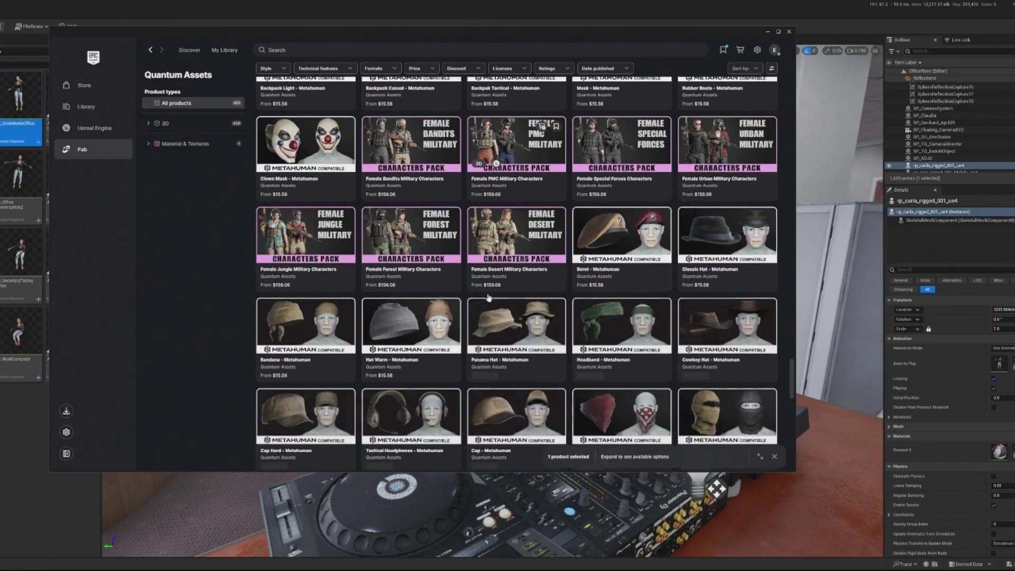
scroll(488, 297, "down", 10)
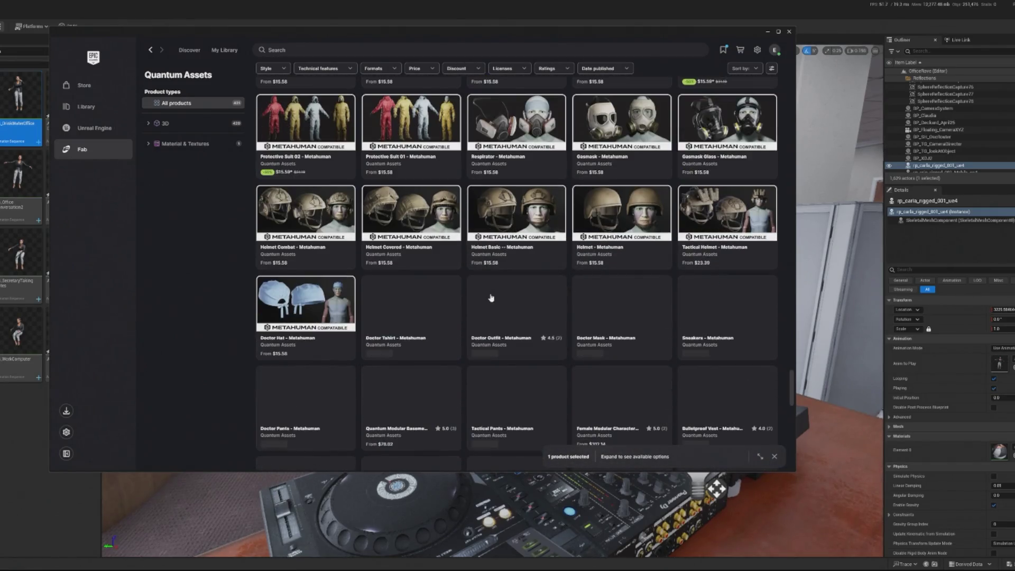
scroll(491, 298, "down", 3)
scroll(497, 297, "down", 3)
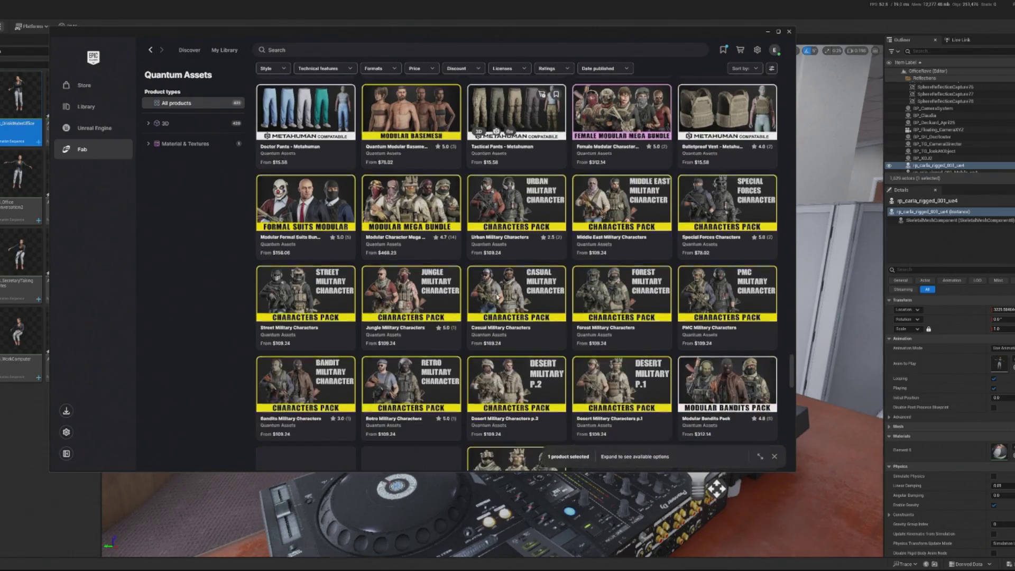
scroll(496, 297, "down", 3)
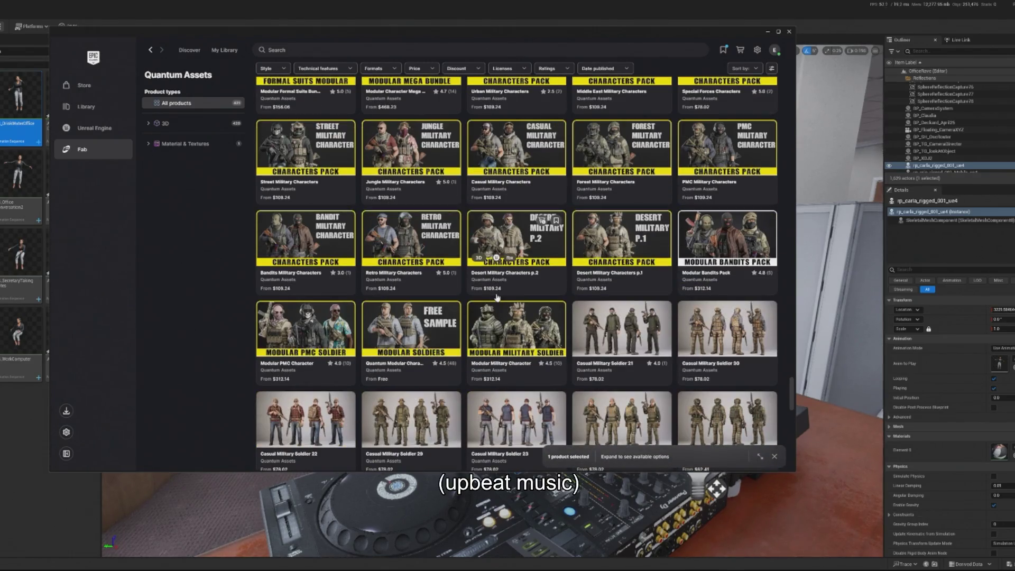
scroll(497, 297, "down", 10)
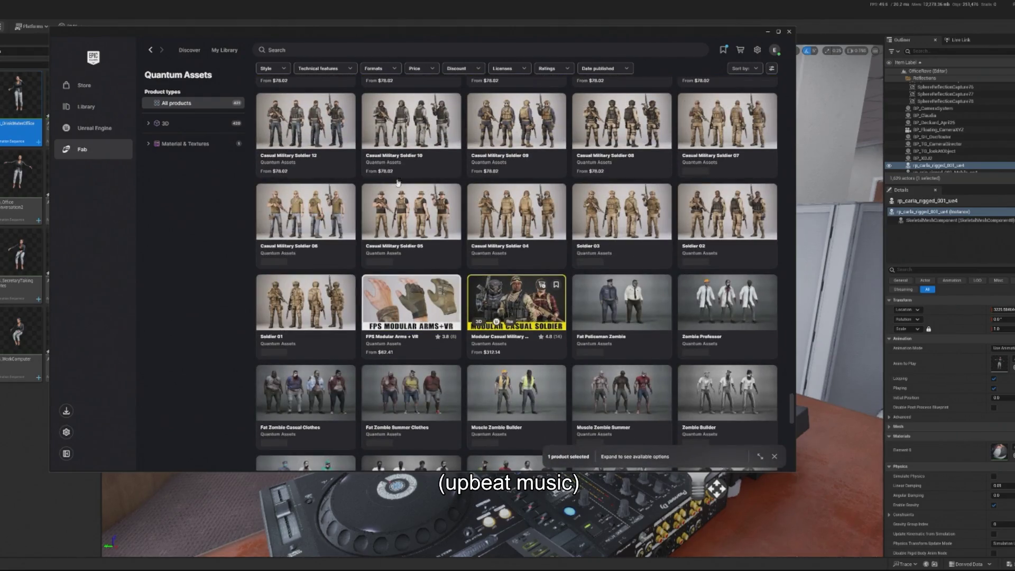
left_click(342, 50)
type("bu")
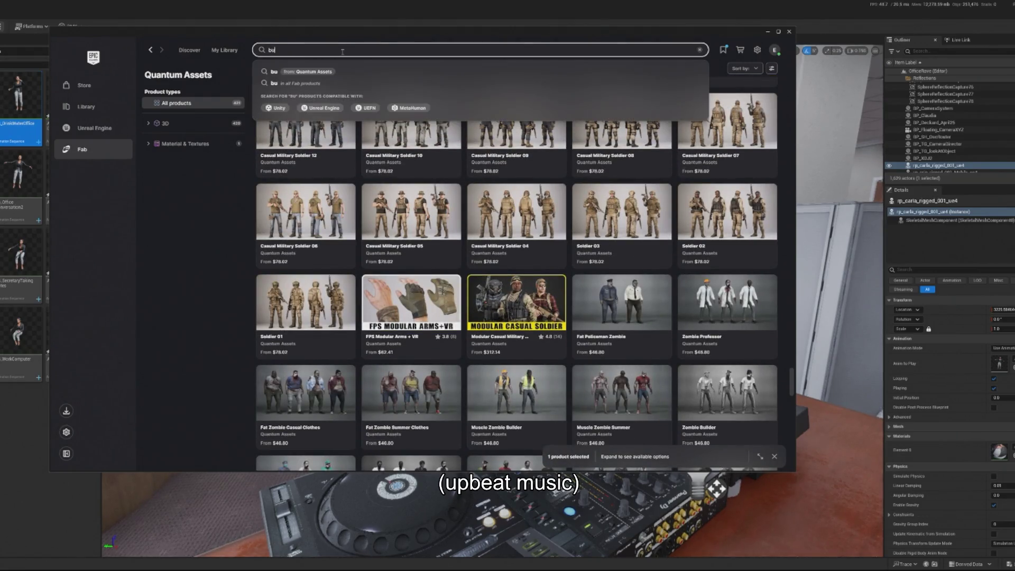
type("siness")
key("Return")
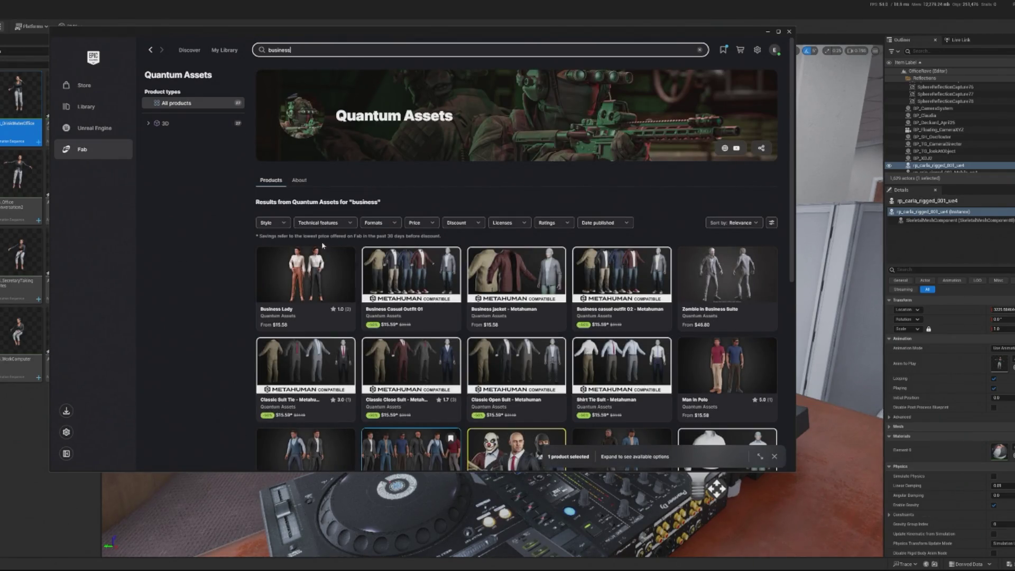
scroll(344, 297, "down", 3)
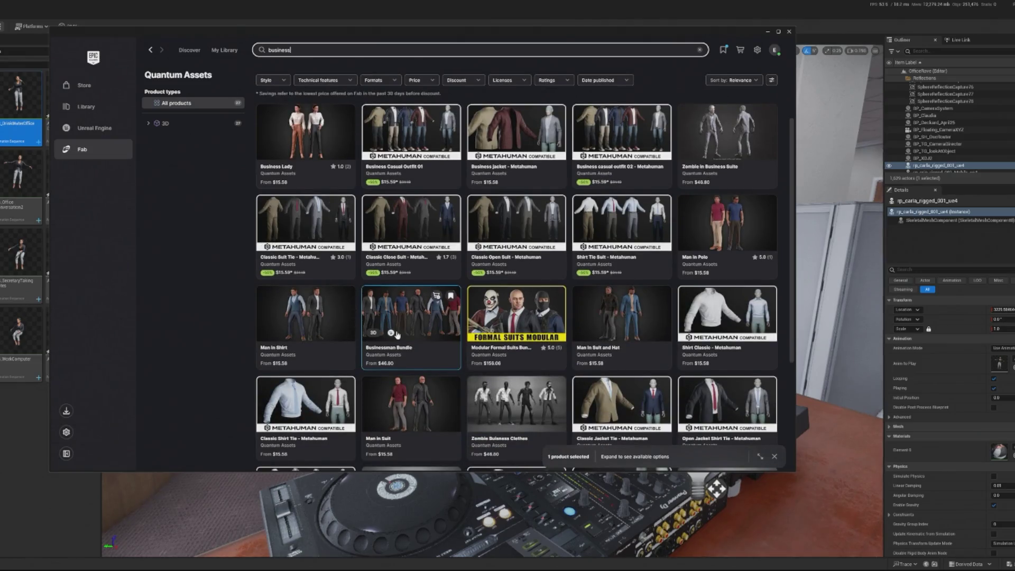
scroll(397, 335, "down", 3)
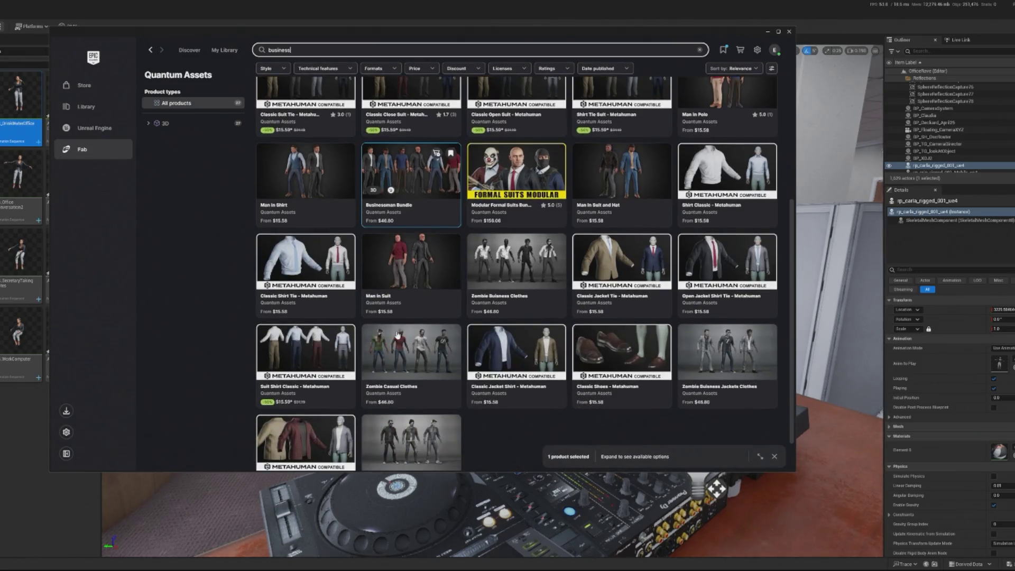
scroll(492, 380, "down", 1)
scroll(490, 379, "up", 3)
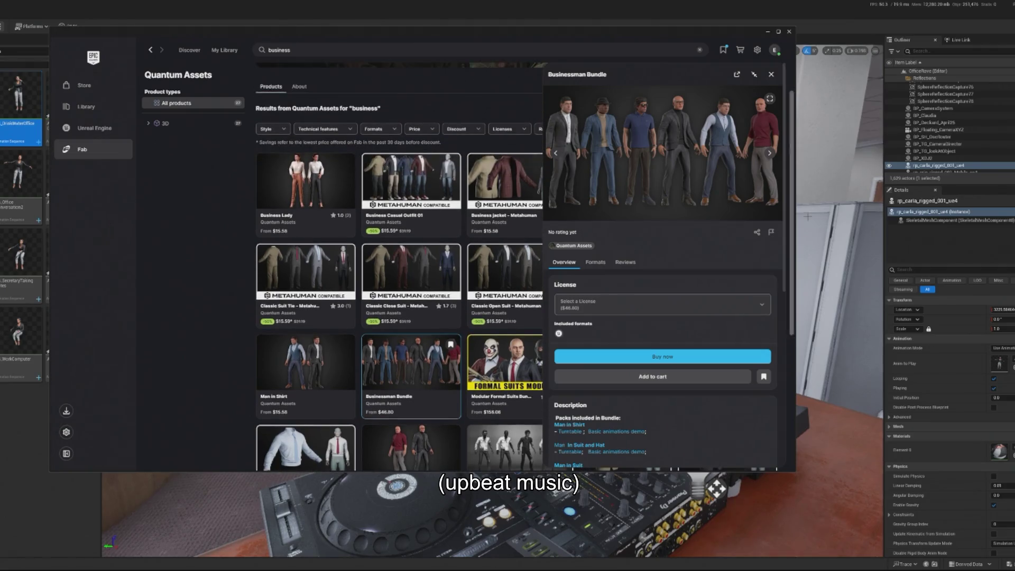
left_click(770, 74)
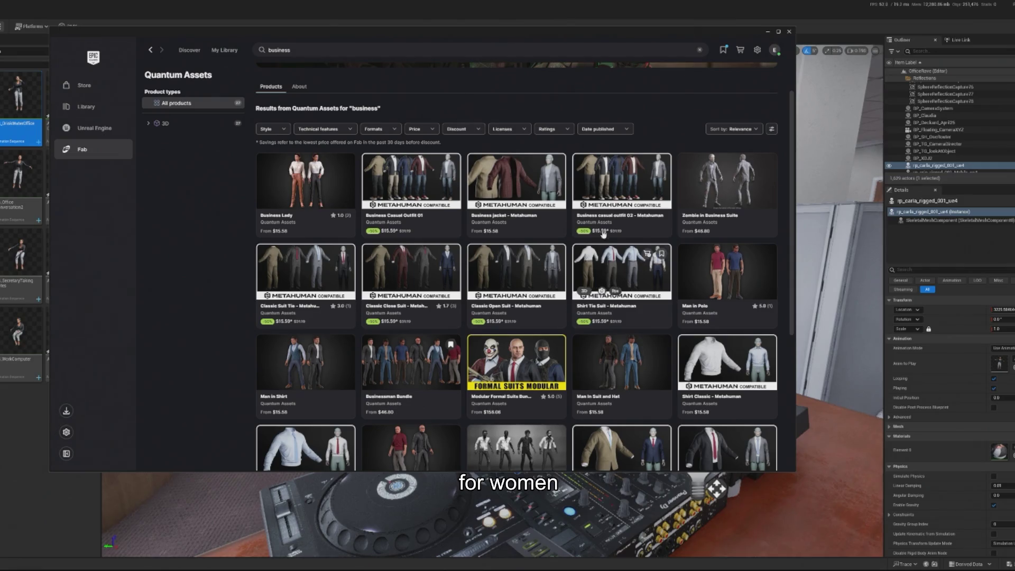
scroll(514, 236, "down", 2)
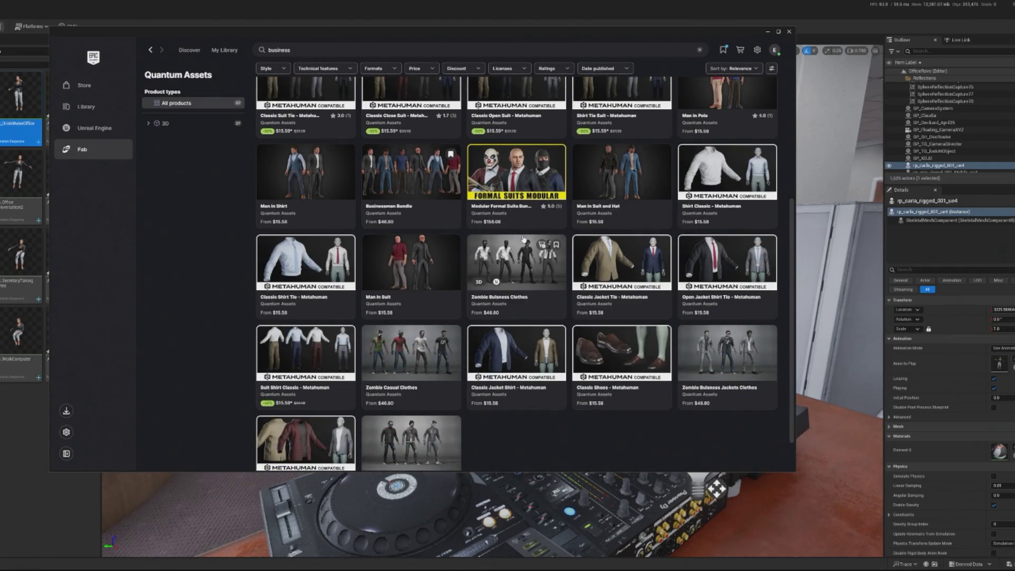
scroll(474, 237, "up", 4)
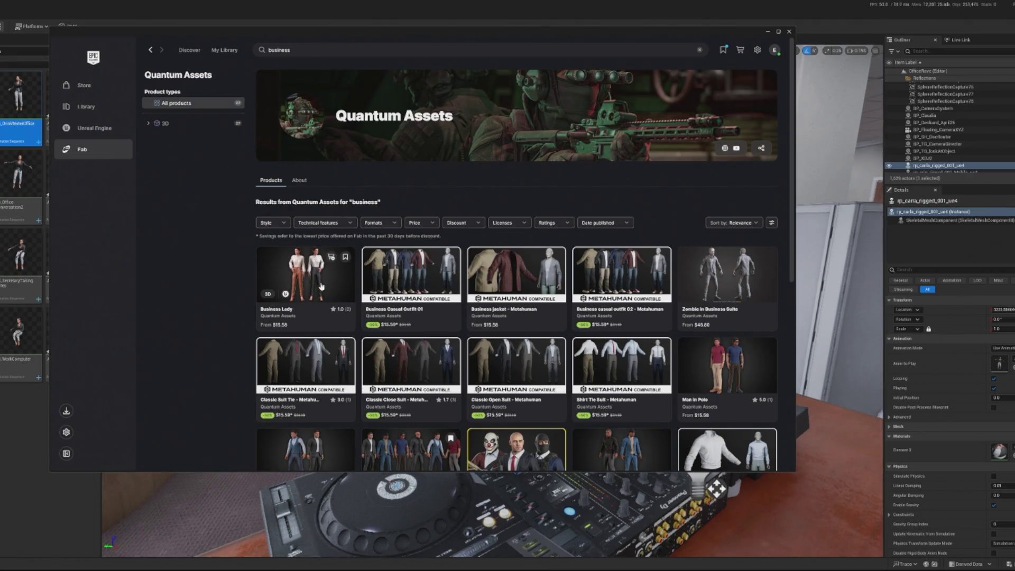
Step: Go back to the Unreal Engine Characters & Creatures > Humans category page
left_click(149, 51)
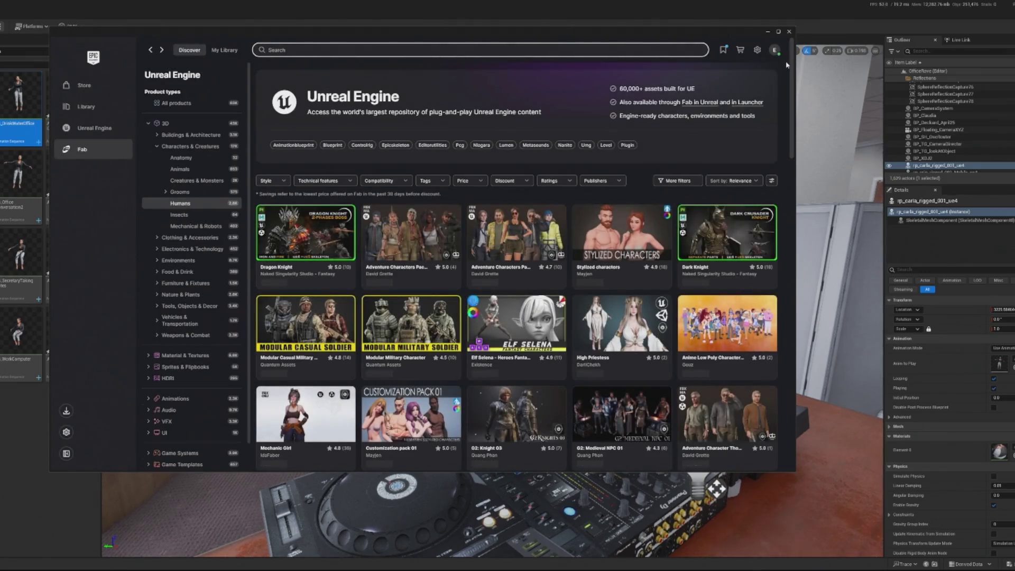
left_click_drag(787, 65, 749, 404)
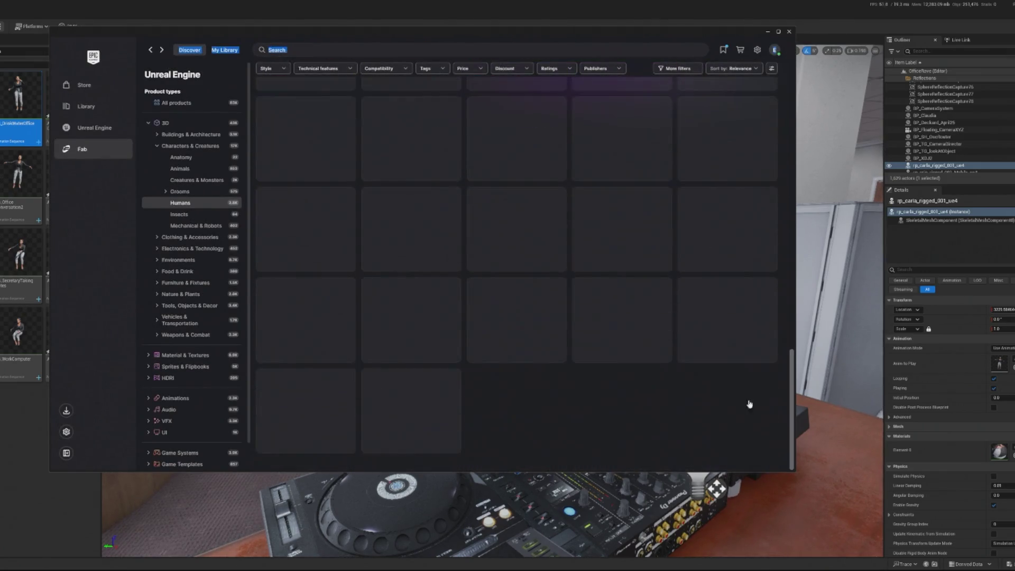
left_click_drag(788, 300, 775, 370)
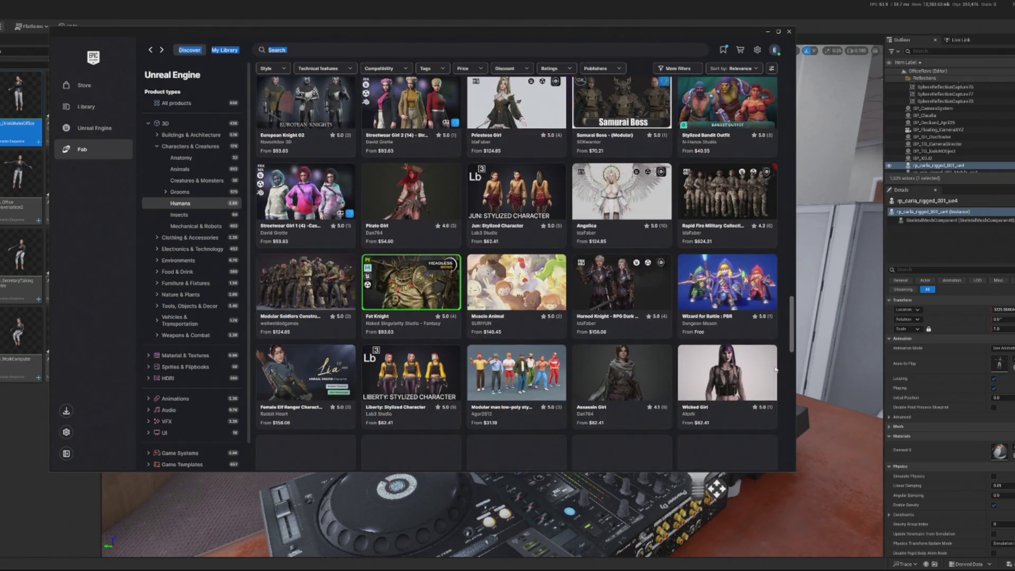
Step: Scroll the Humans grid past Survivor Girl 2, Dracula (Modular) and Creative Characters FREE
scroll(776, 370, "down", 10)
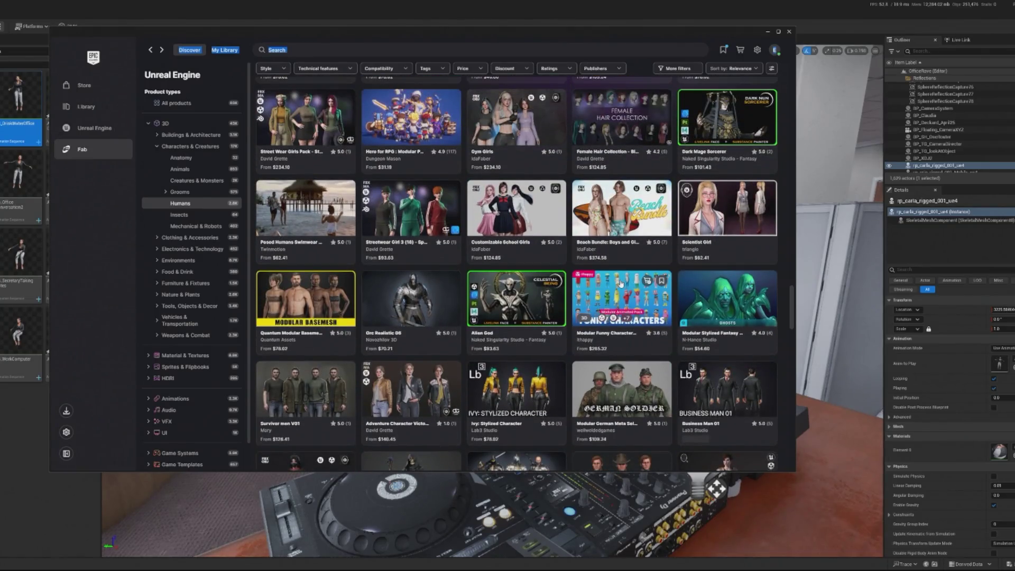
scroll(621, 283, "down", 10)
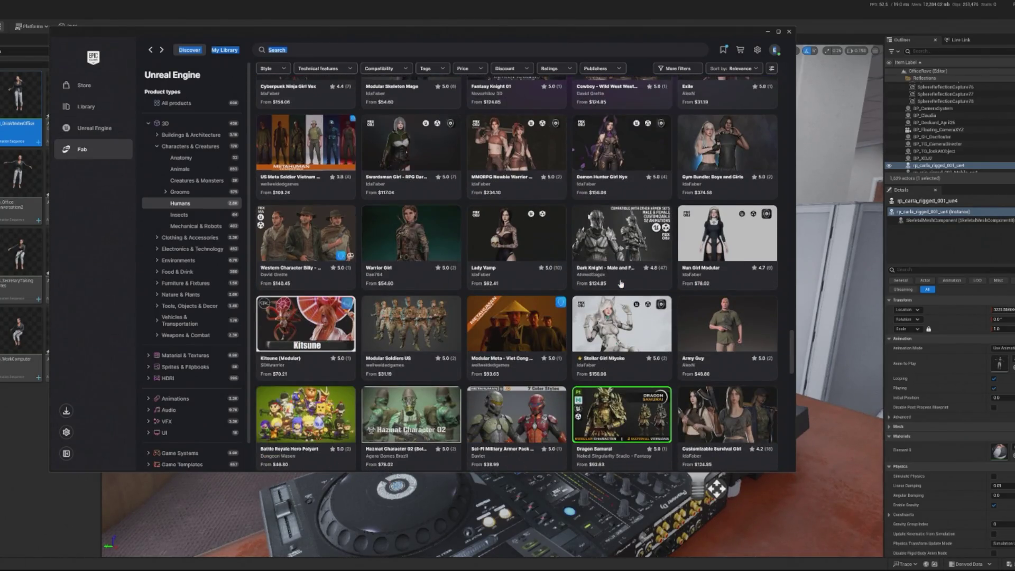
scroll(620, 283, "down", 10)
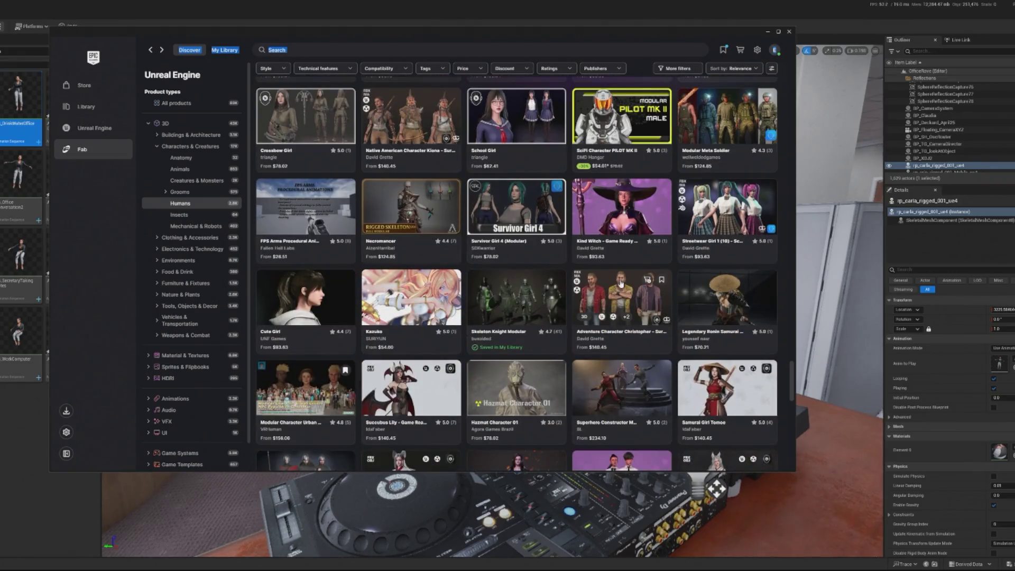
scroll(621, 284, "down", 5)
scroll(613, 301, "down", 5)
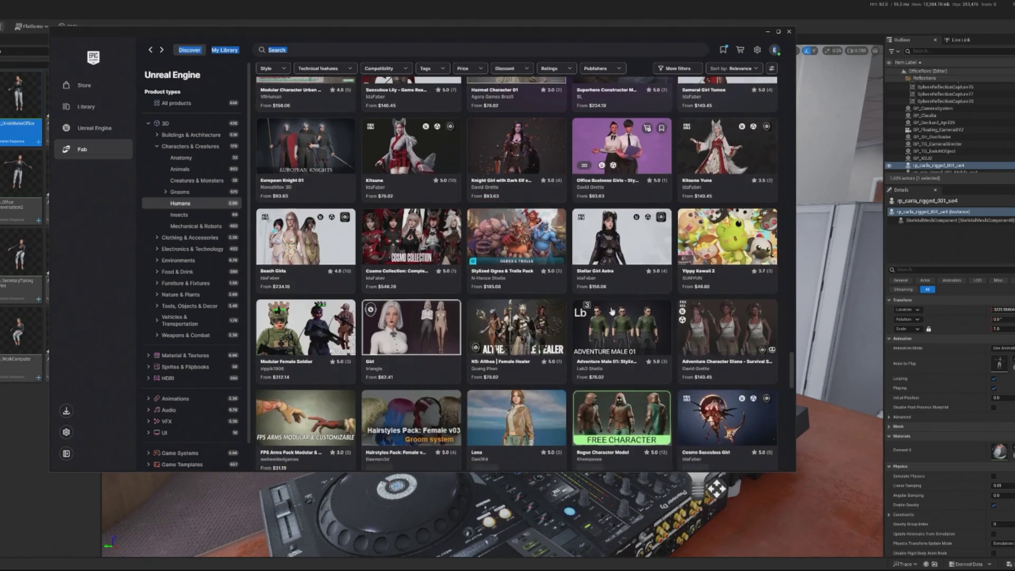
scroll(610, 308, "down", 6)
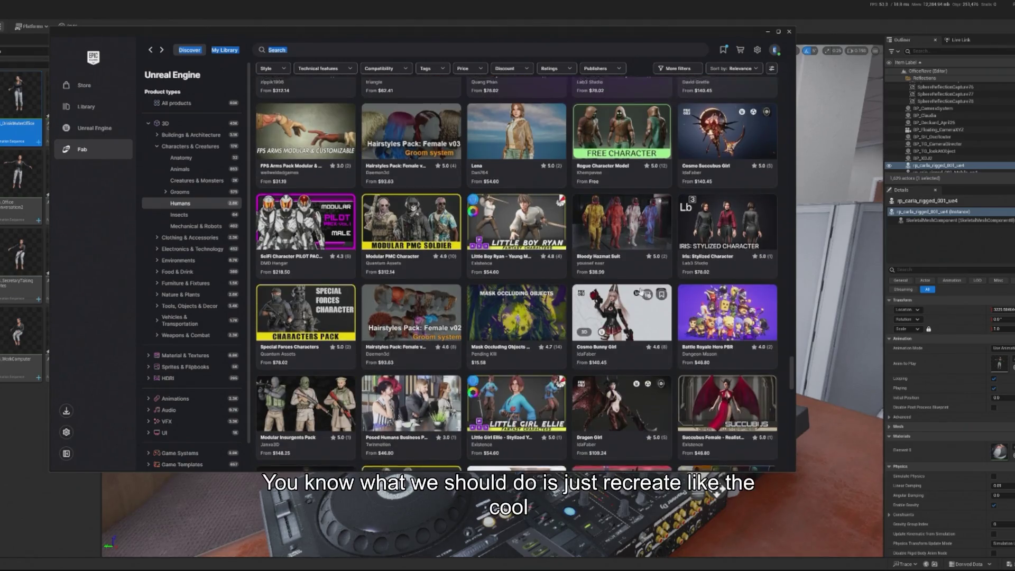
scroll(640, 291, "down", 2)
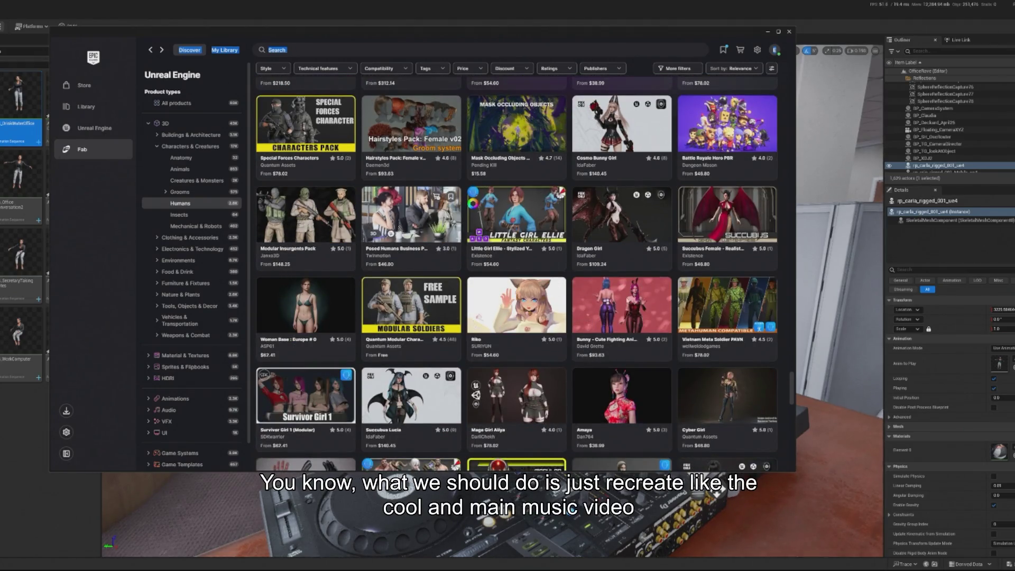
scroll(610, 266, "down", 1)
scroll(610, 266, "down", 9)
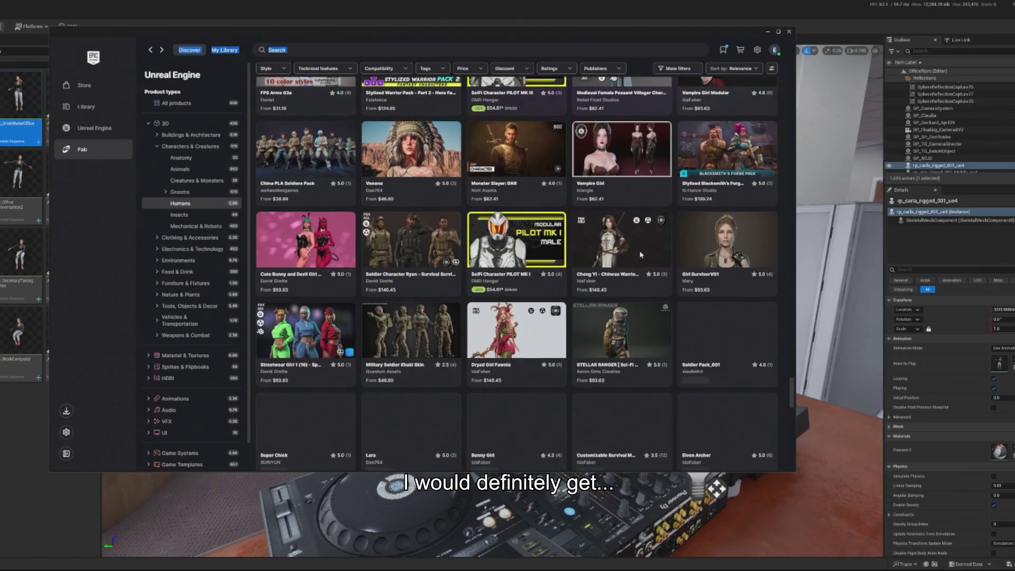
scroll(640, 258, "down", 4)
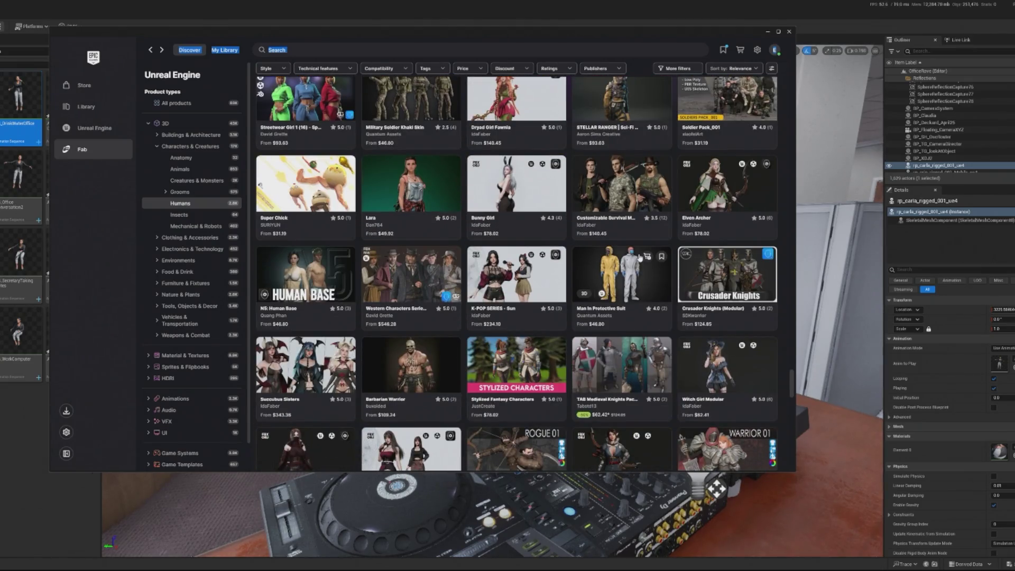
scroll(640, 258, "down", 6)
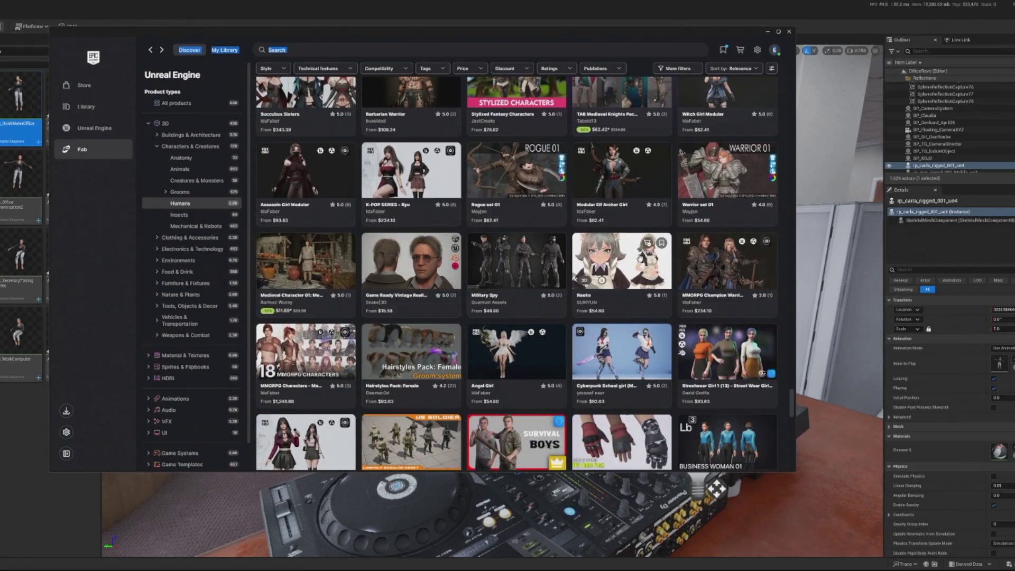
scroll(640, 258, "down", 2)
scroll(640, 258, "down", 3)
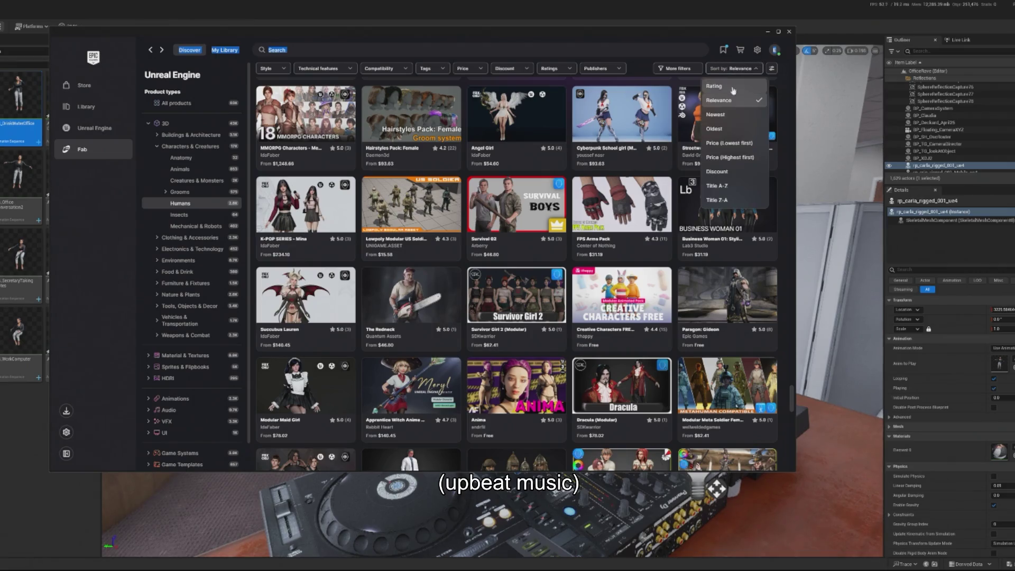
Step: Sort Humans by Price (Lowest first) and scroll down to Human Factory's $9.33 Crowd characters
left_click(731, 144)
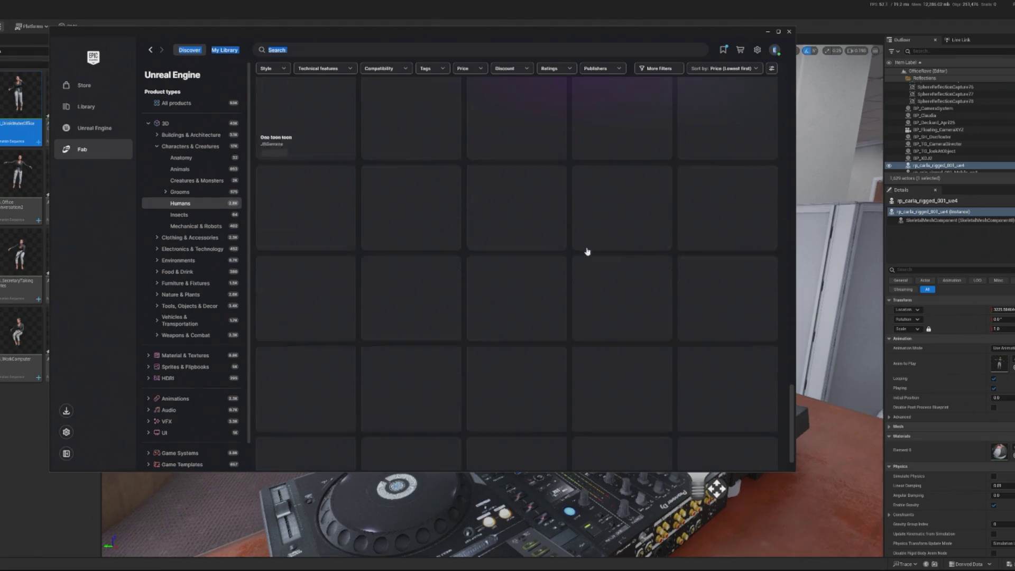
scroll(587, 247, "down", 10)
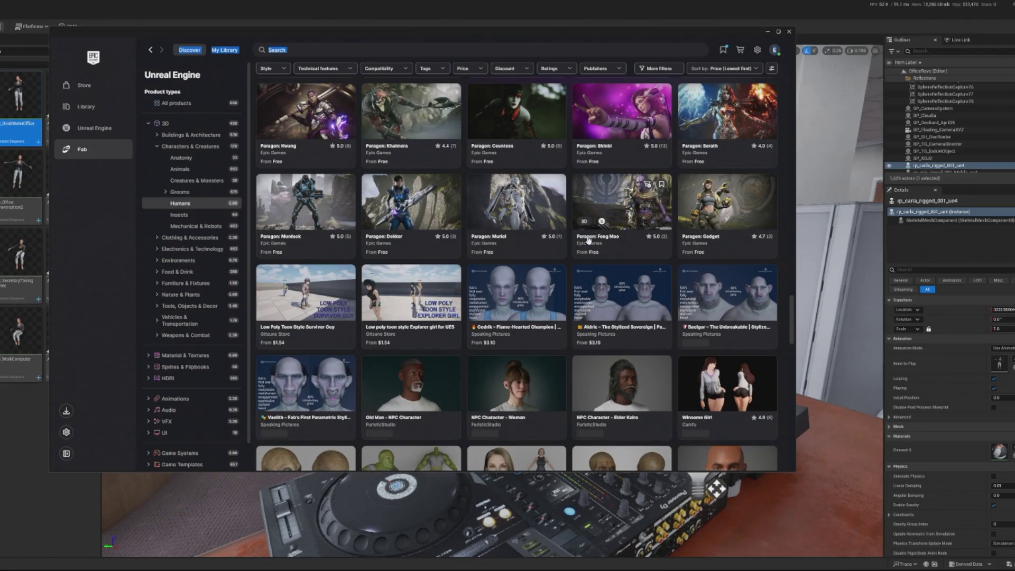
scroll(588, 240, "down", 15)
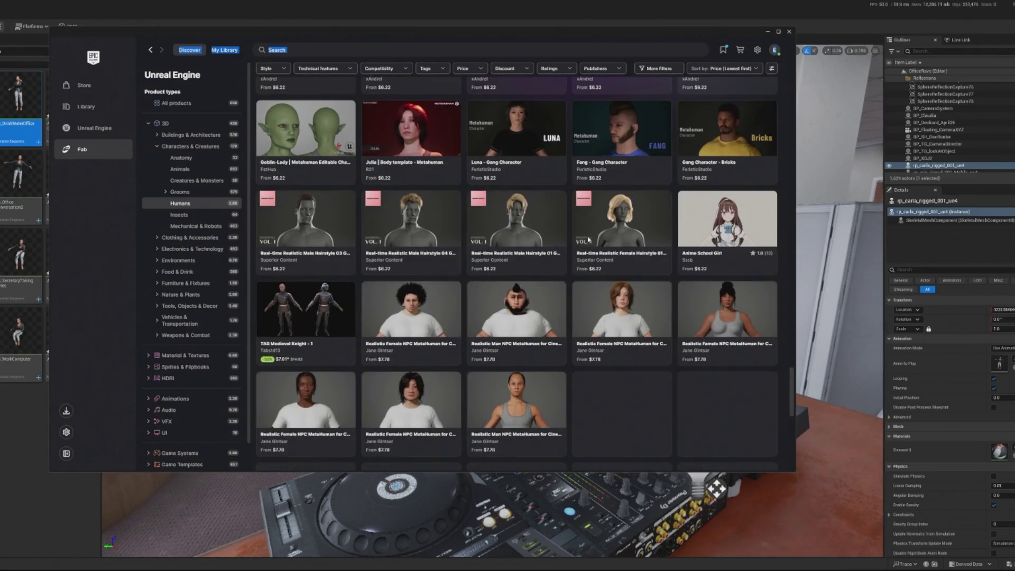
scroll(589, 240, "down", 15)
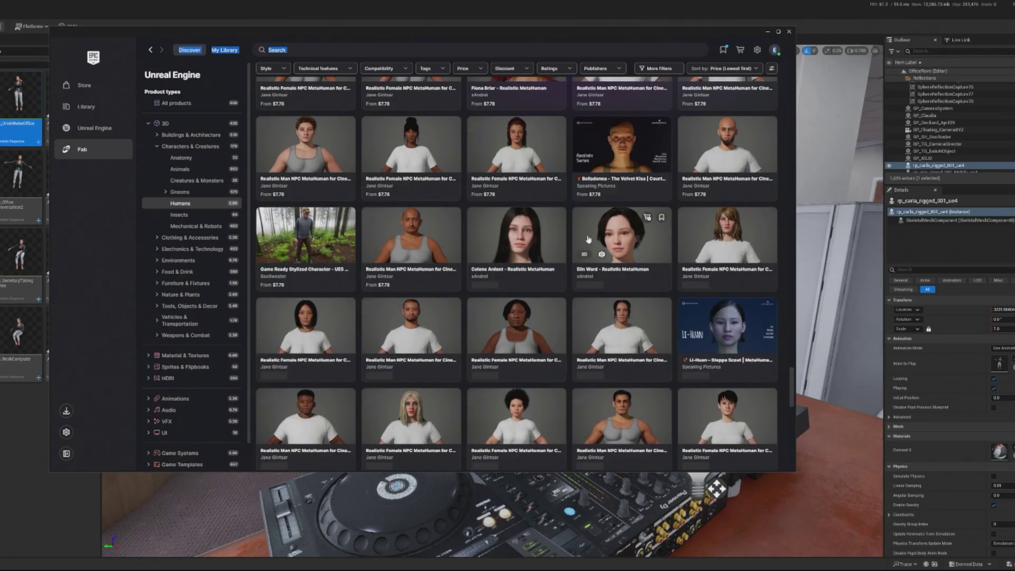
scroll(588, 236, "down", 5)
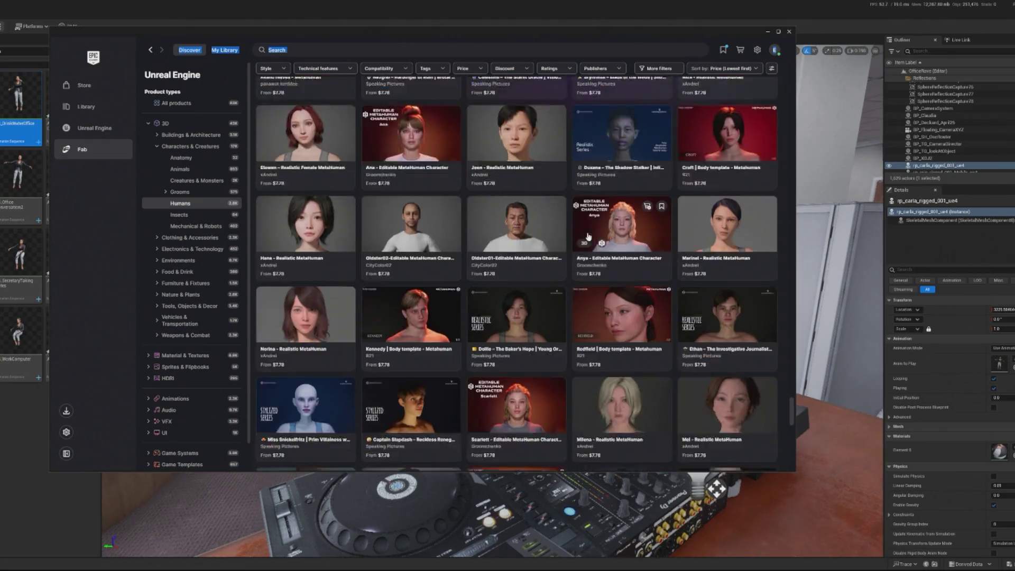
scroll(588, 236, "down", 5)
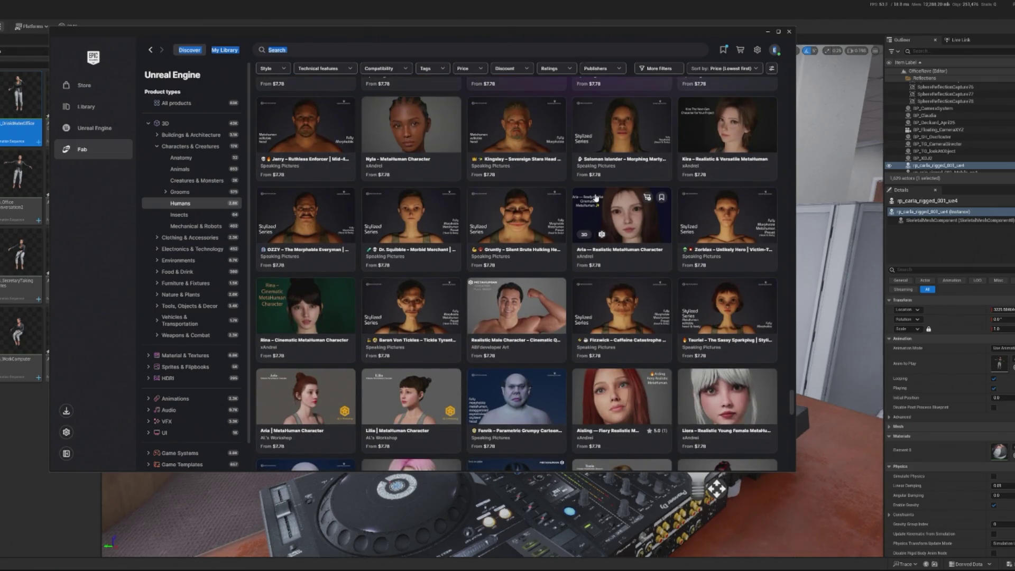
scroll(606, 178, "down", 4)
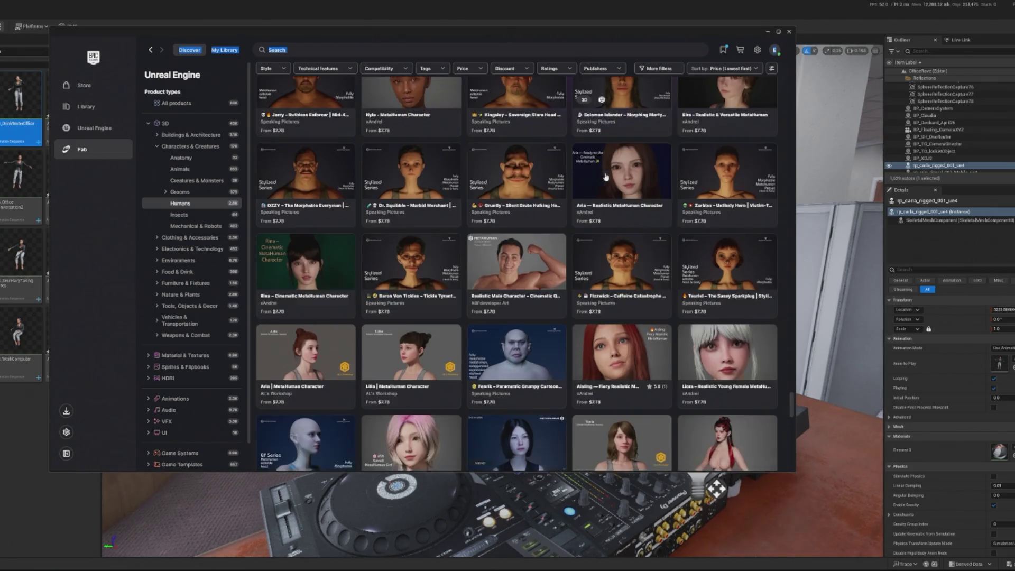
scroll(597, 184, "down", 5)
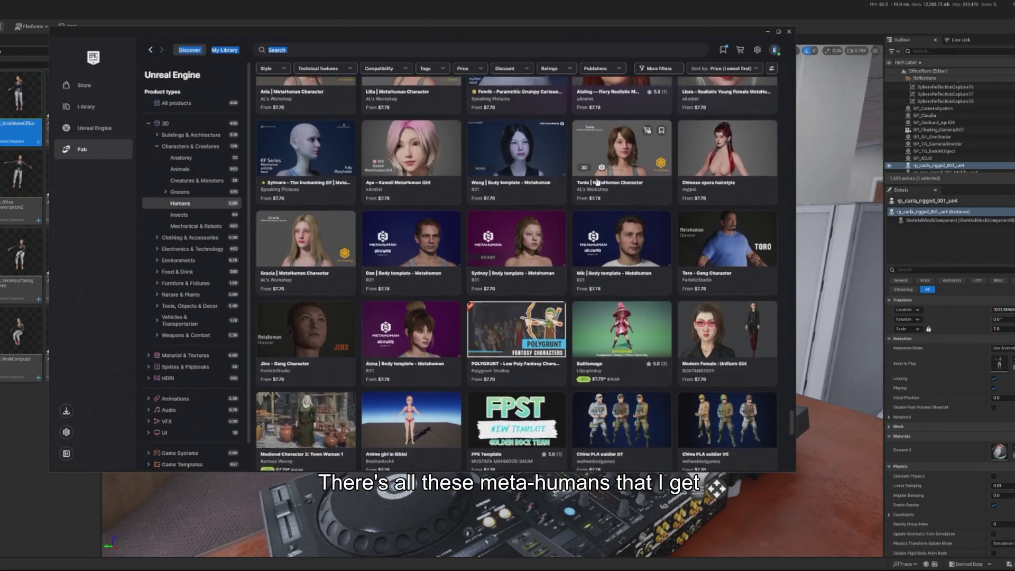
scroll(599, 178, "down", 6)
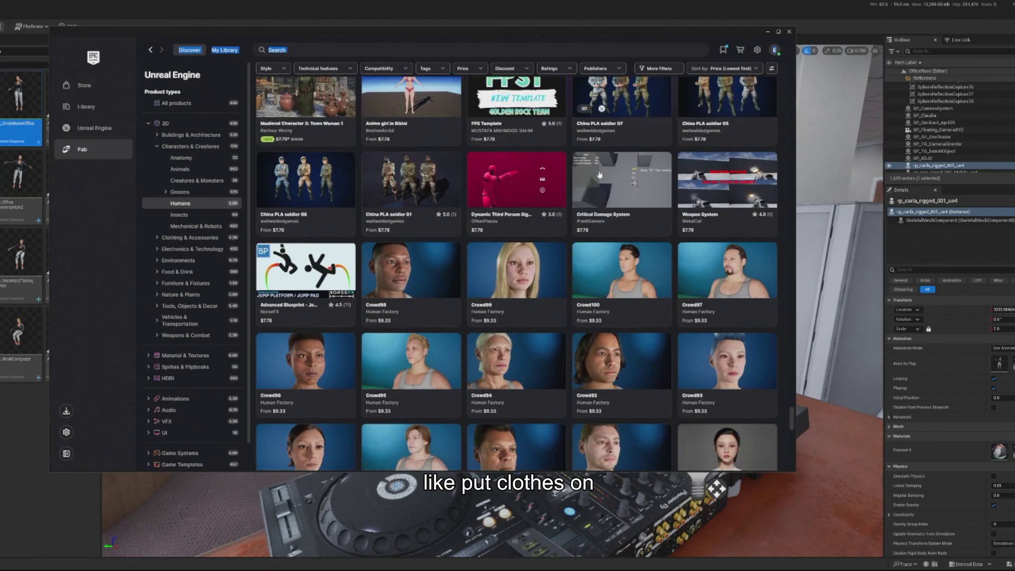
scroll(599, 174, "down", 6)
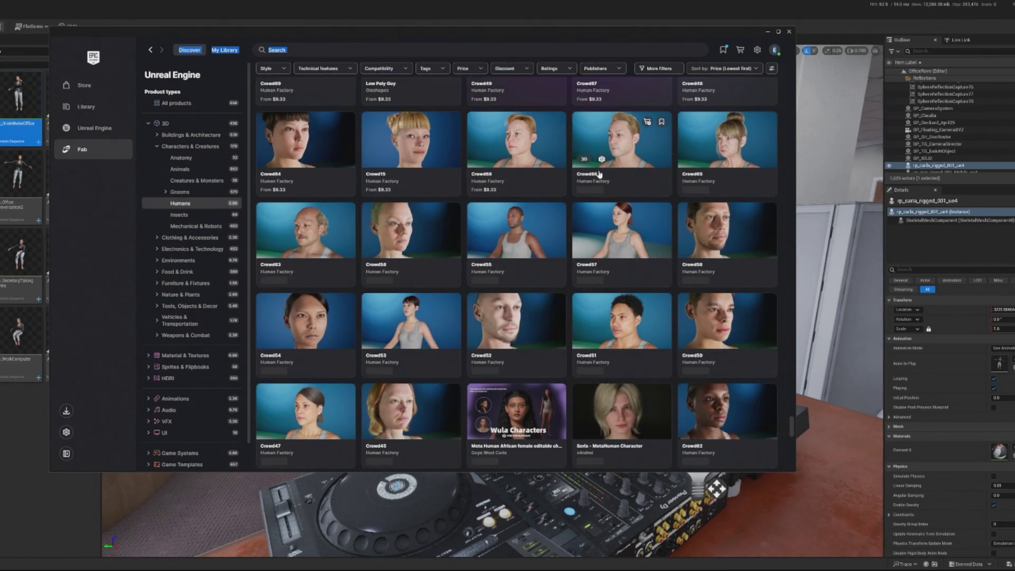
scroll(599, 174, "down", 10)
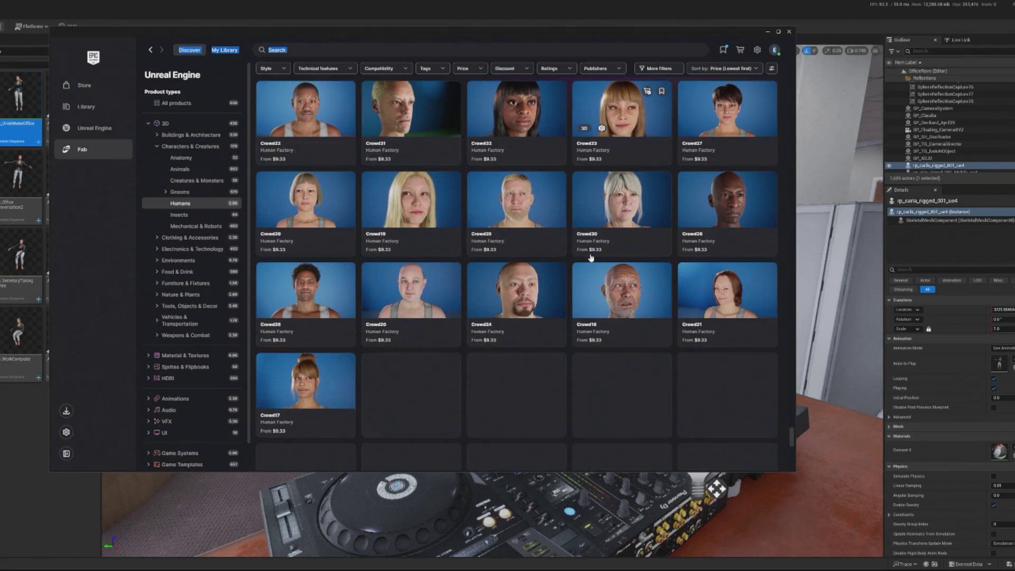
scroll(591, 258, "down", 5)
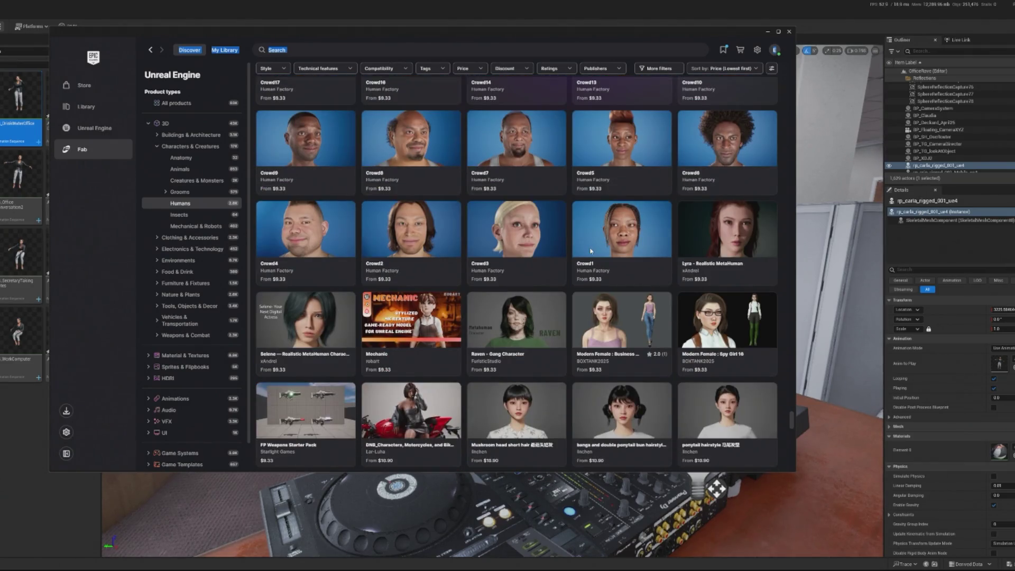
scroll(590, 248, "down", 1)
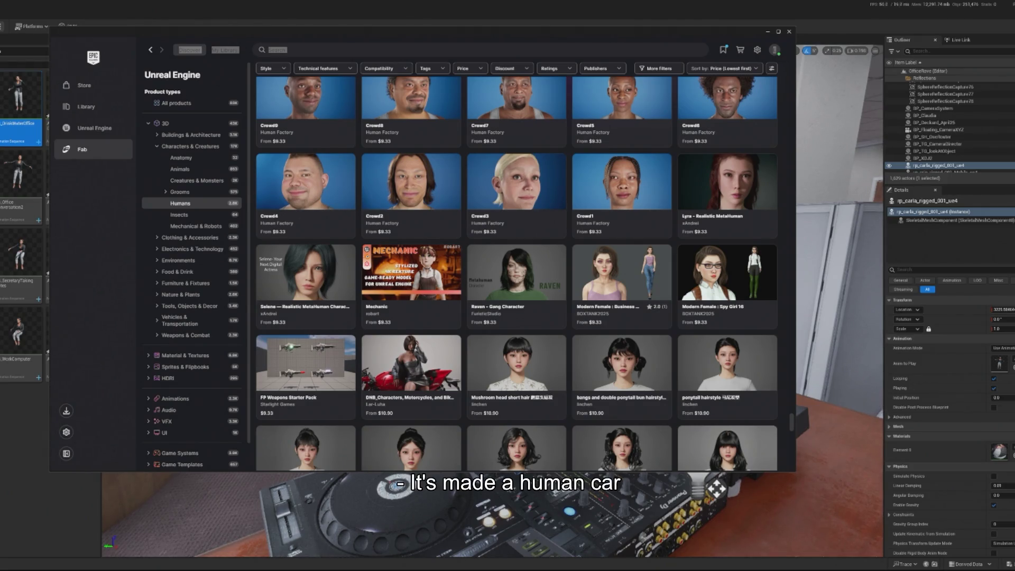
Step: Scroll further down the price-sorted Humans listings beyond the $10.90 characters
scroll(472, 236, "down", 10)
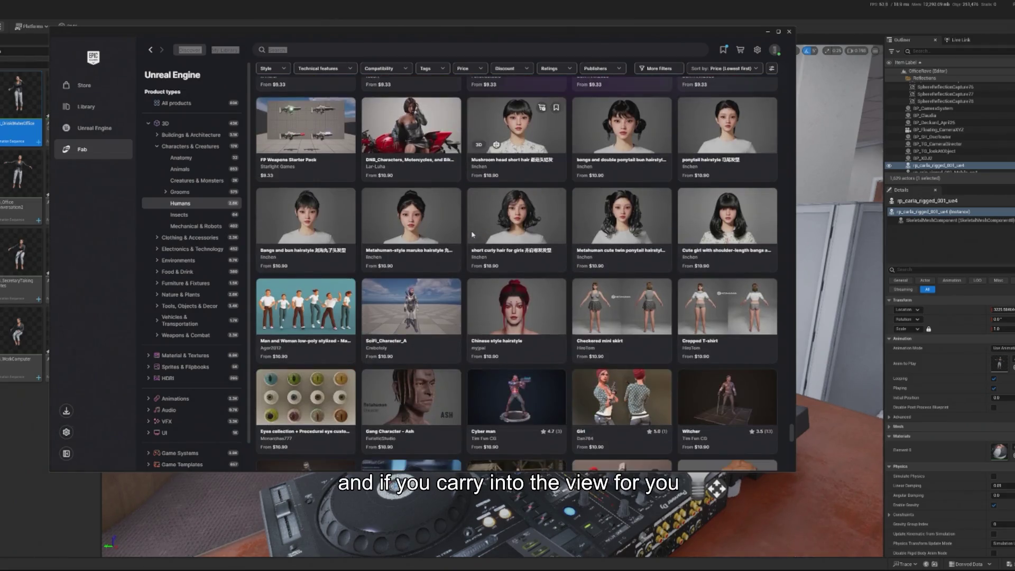
scroll(472, 235, "down", 3)
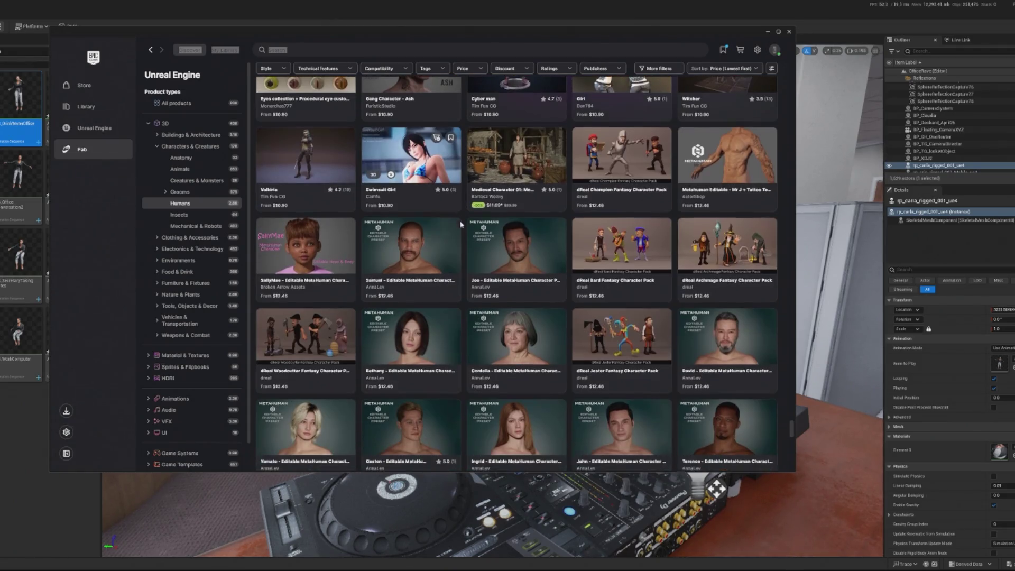
scroll(452, 222, "down", 10)
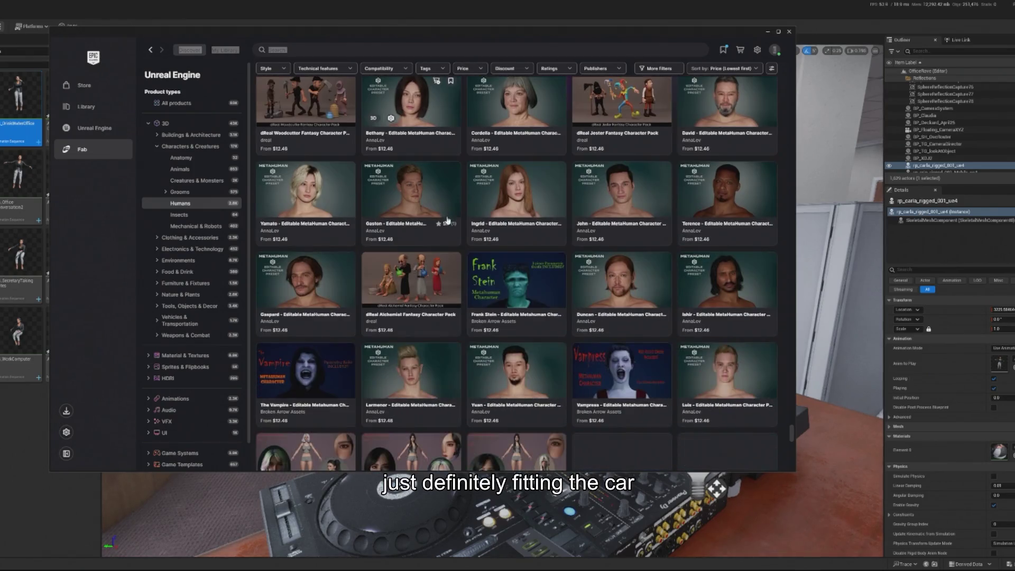
scroll(446, 215, "down", 10)
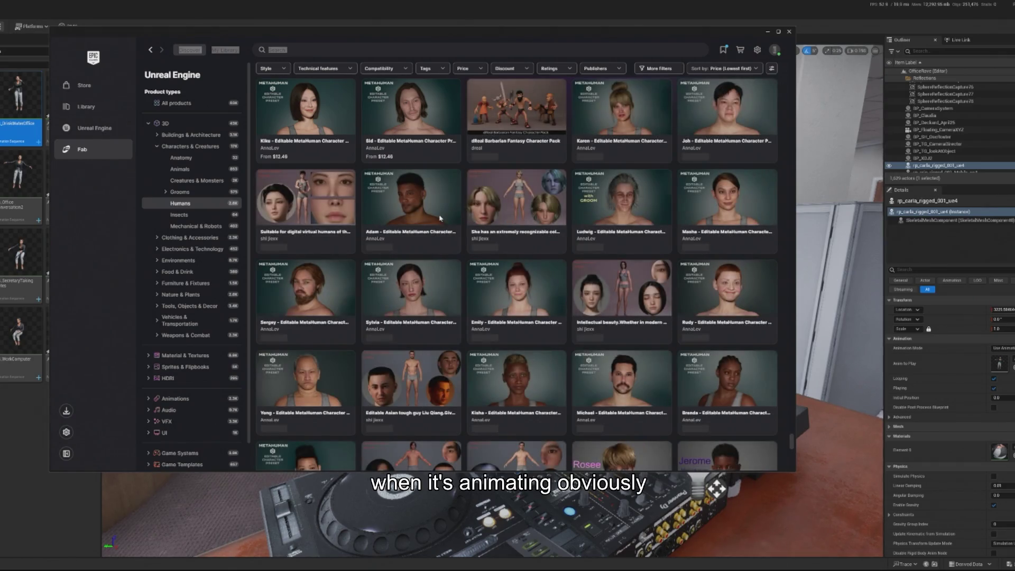
scroll(439, 216, "down", 10)
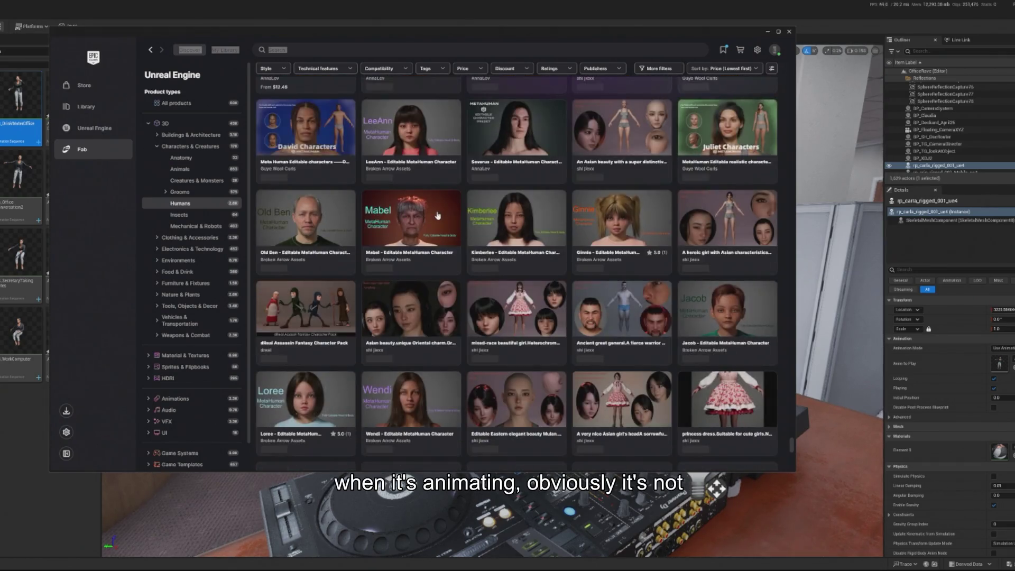
scroll(435, 215, "down", 5)
scroll(425, 212, "down", 3)
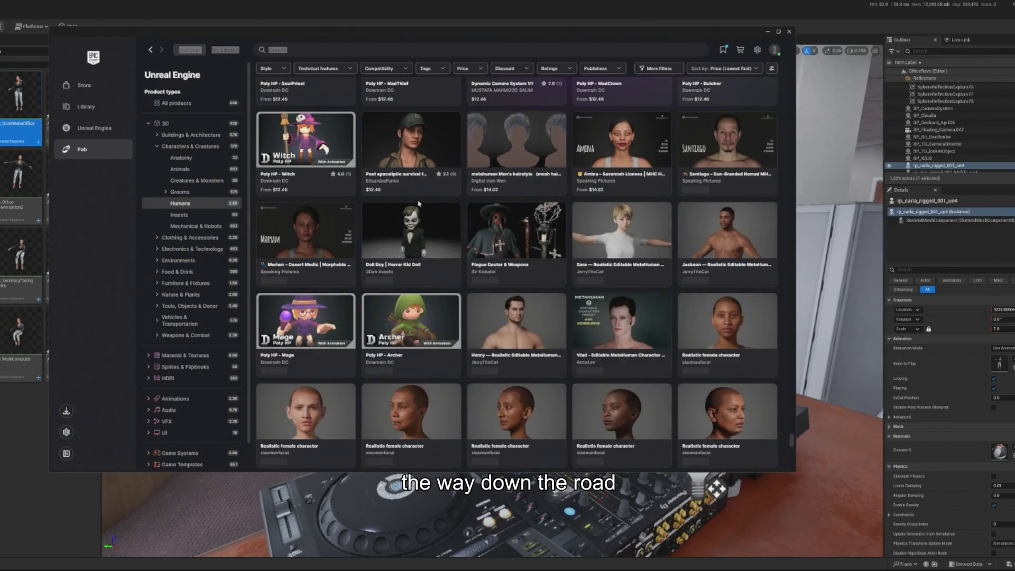
scroll(418, 201, "down", 15)
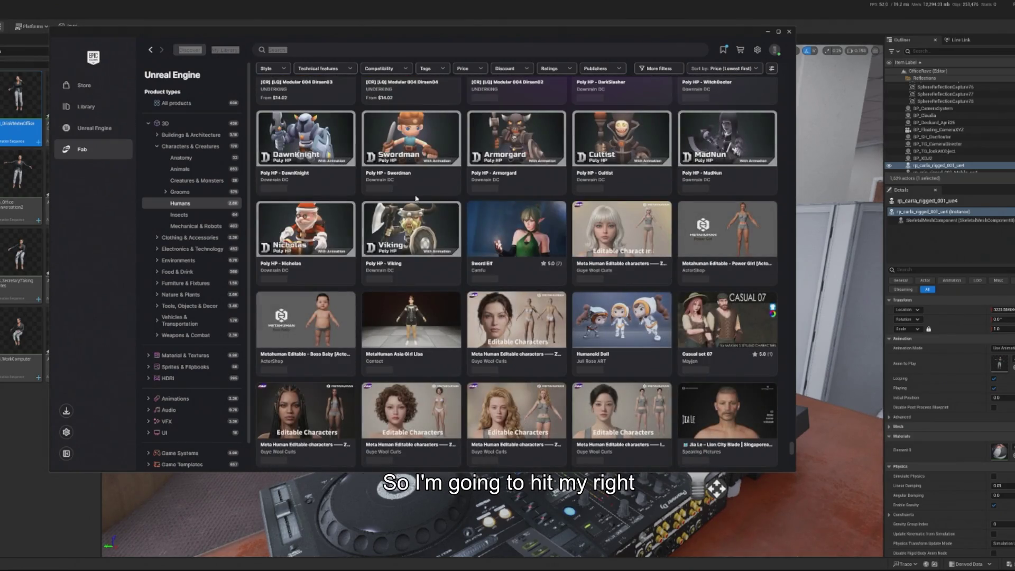
scroll(416, 200, "down", 3)
scroll(415, 199, "down", 5)
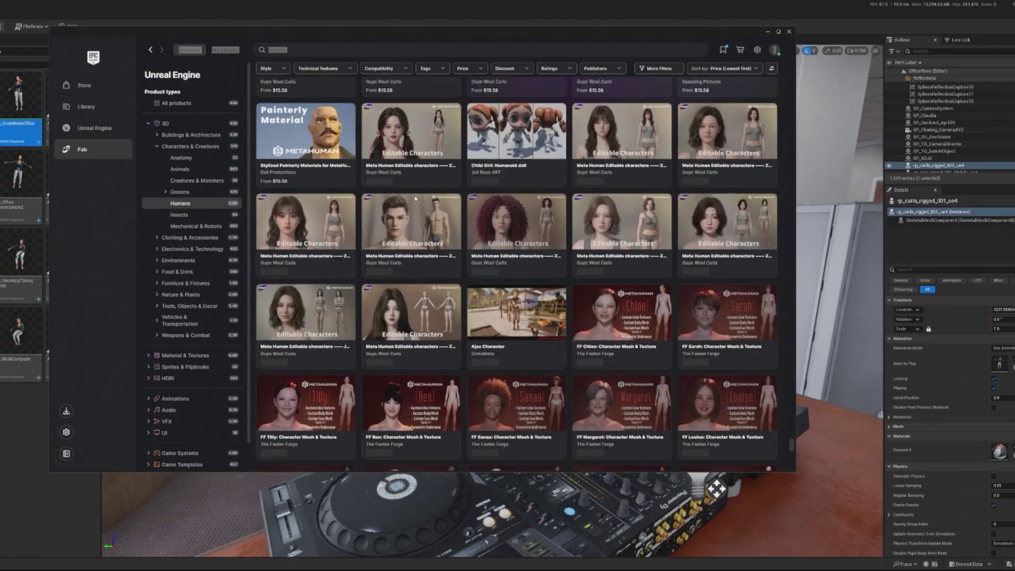
scroll(415, 199, "down", 15)
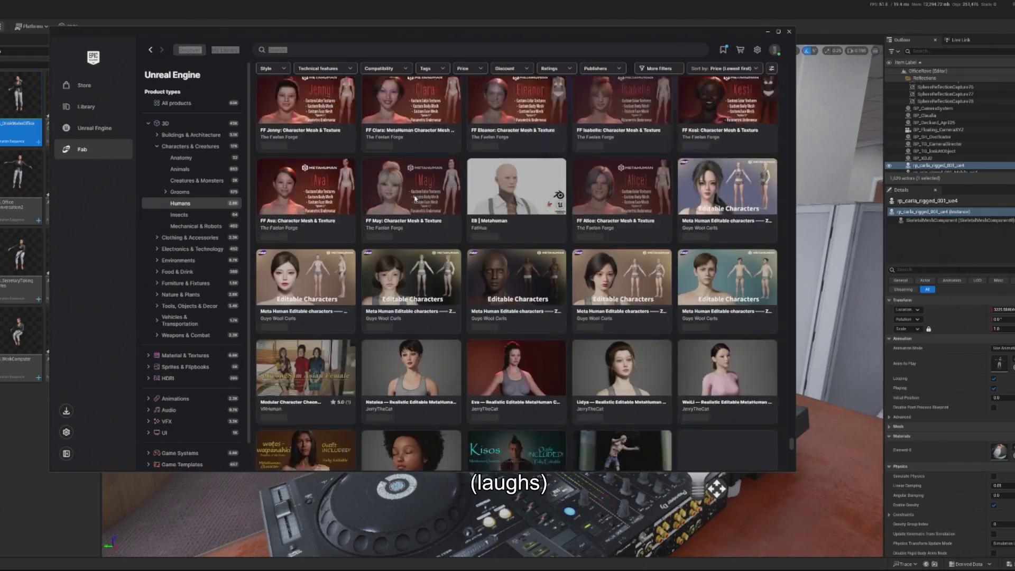
scroll(415, 198, "down", 8)
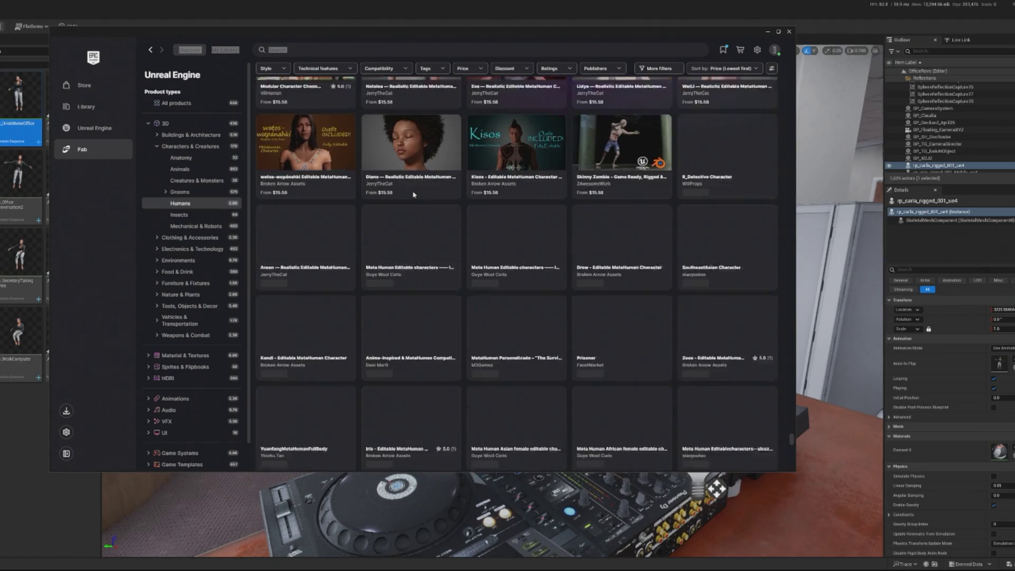
scroll(408, 190, "down", 7)
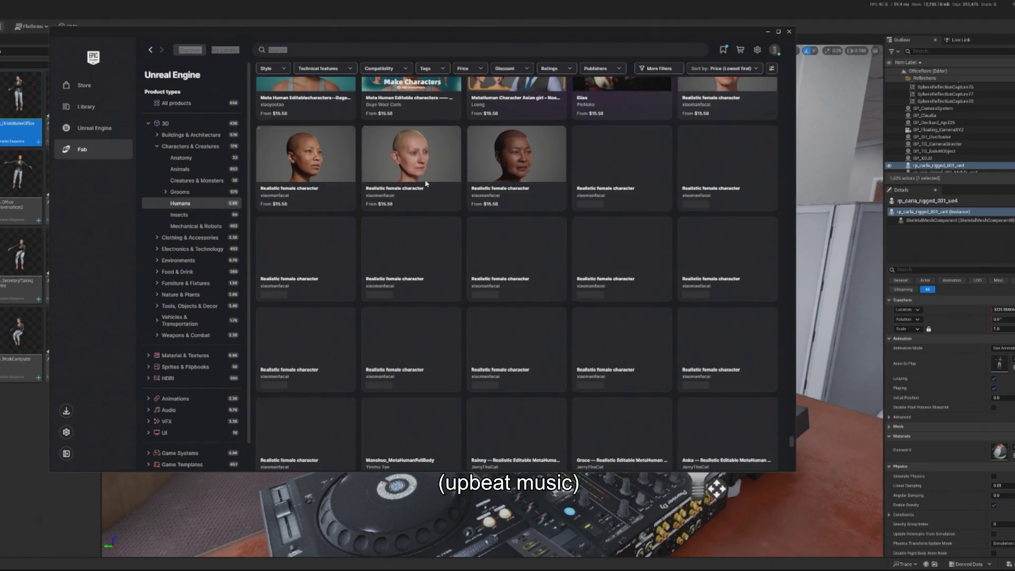
scroll(427, 182, "down", 10)
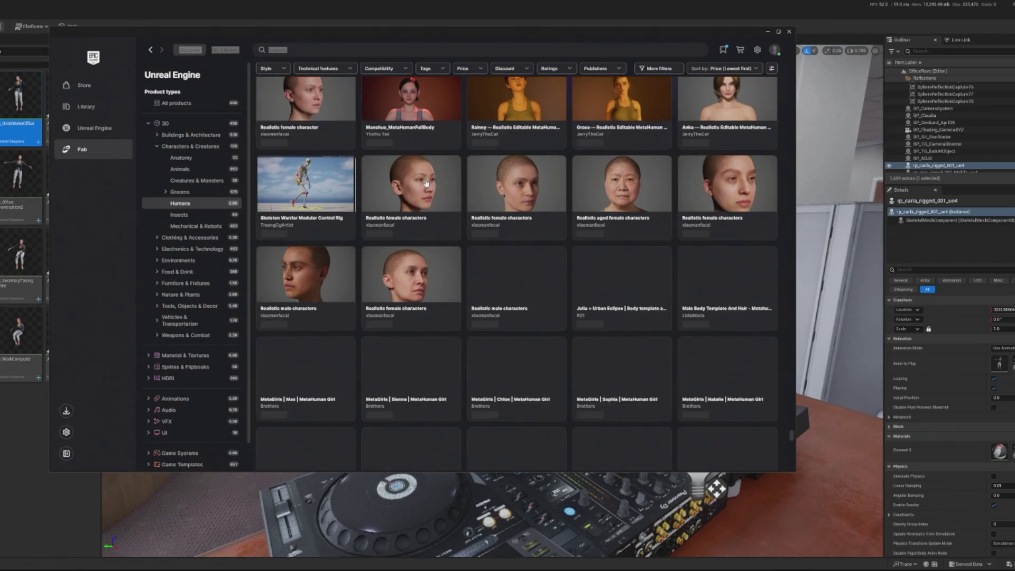
scroll(426, 183, "down", 10)
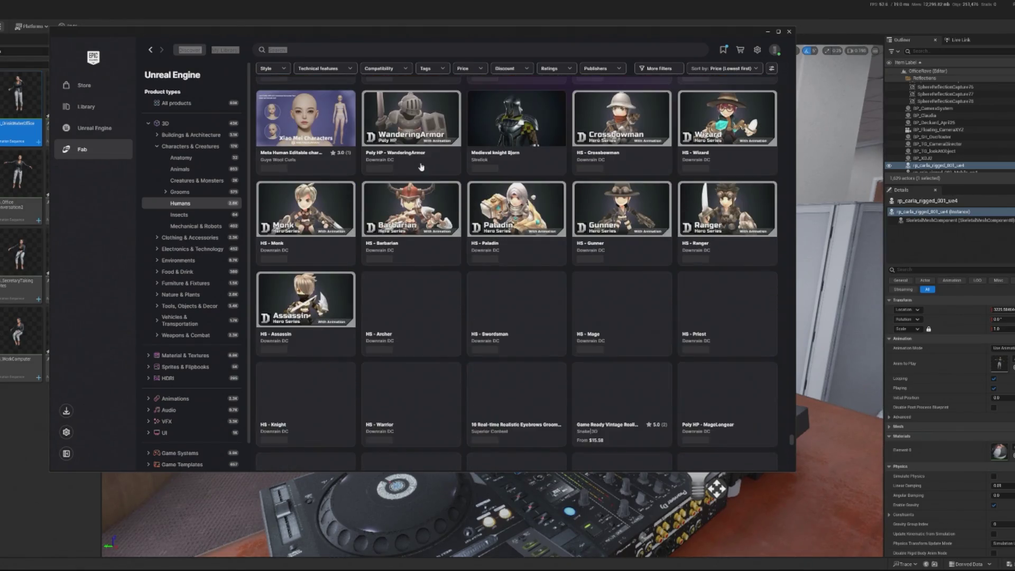
scroll(421, 166, "down", 7)
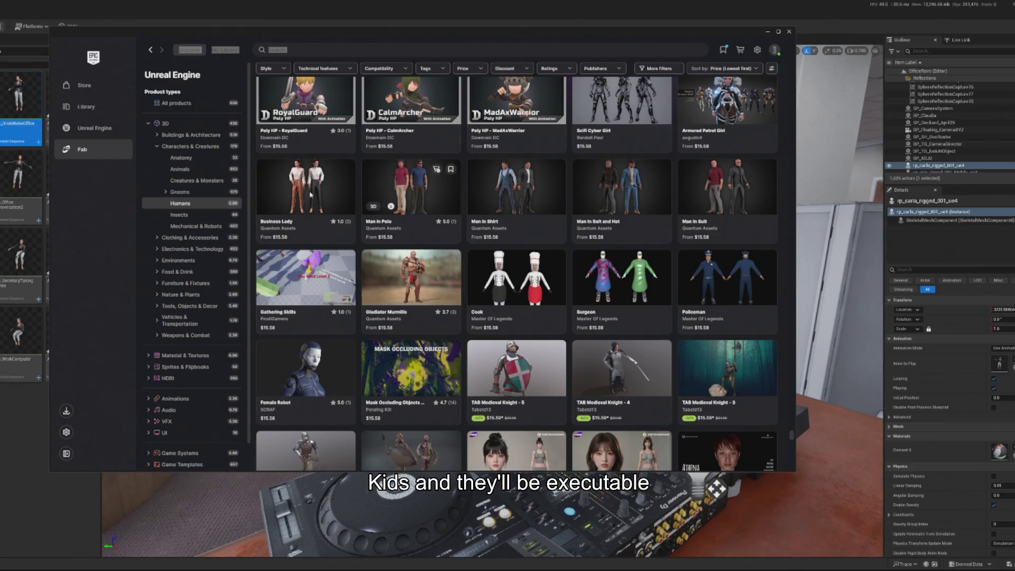
Step: Continue to the $23.39 editable female MetaHuman rows, then close the Fab window
scroll(447, 213, "up", 1)
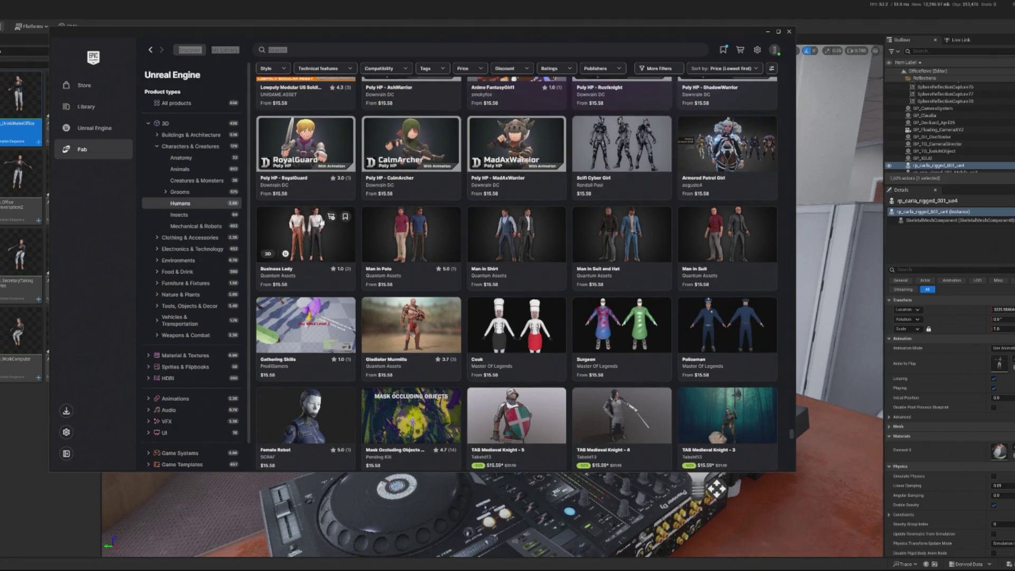
scroll(331, 216, "down", 3)
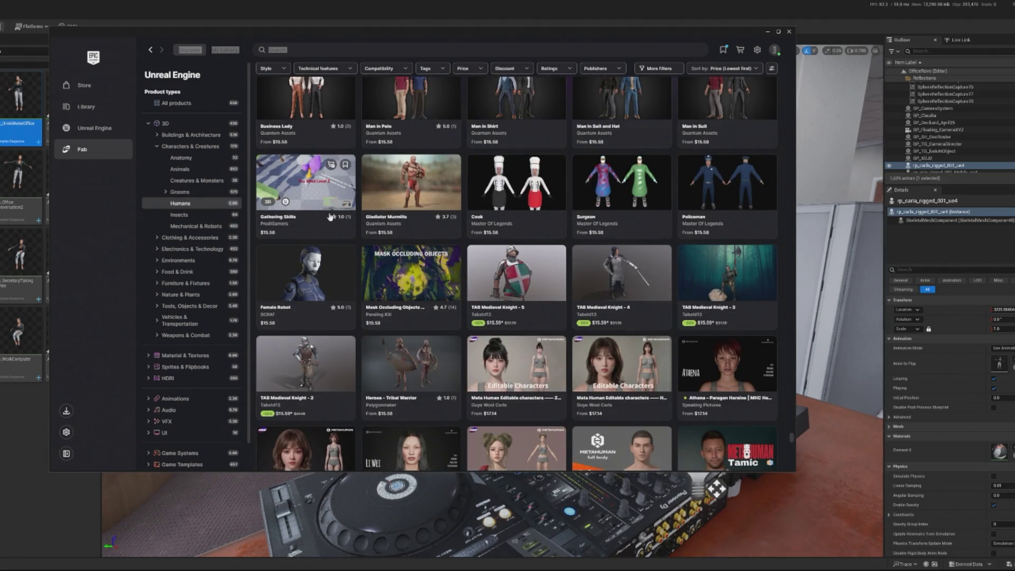
scroll(331, 216, "down", 4)
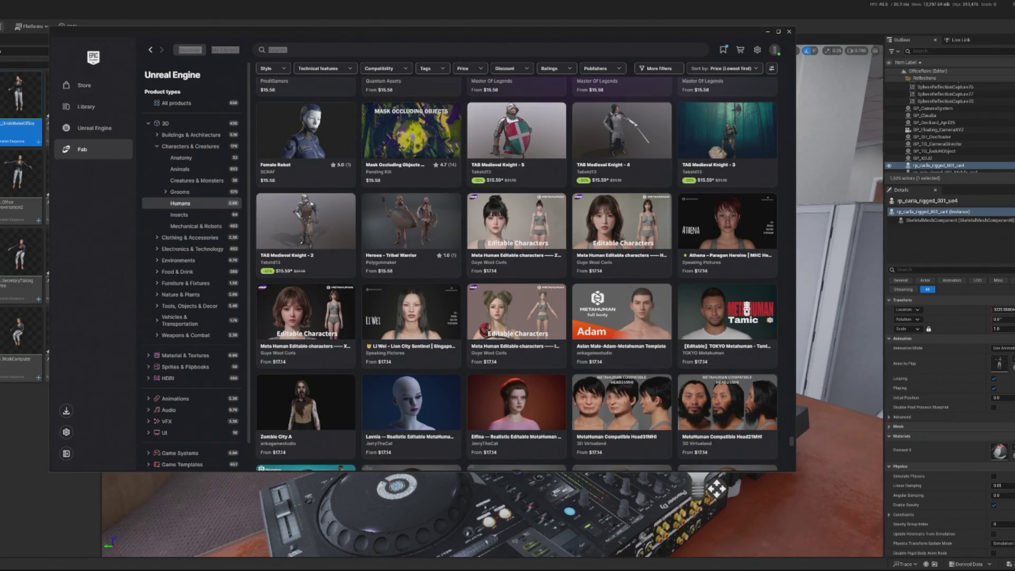
scroll(694, 268, "down", 9)
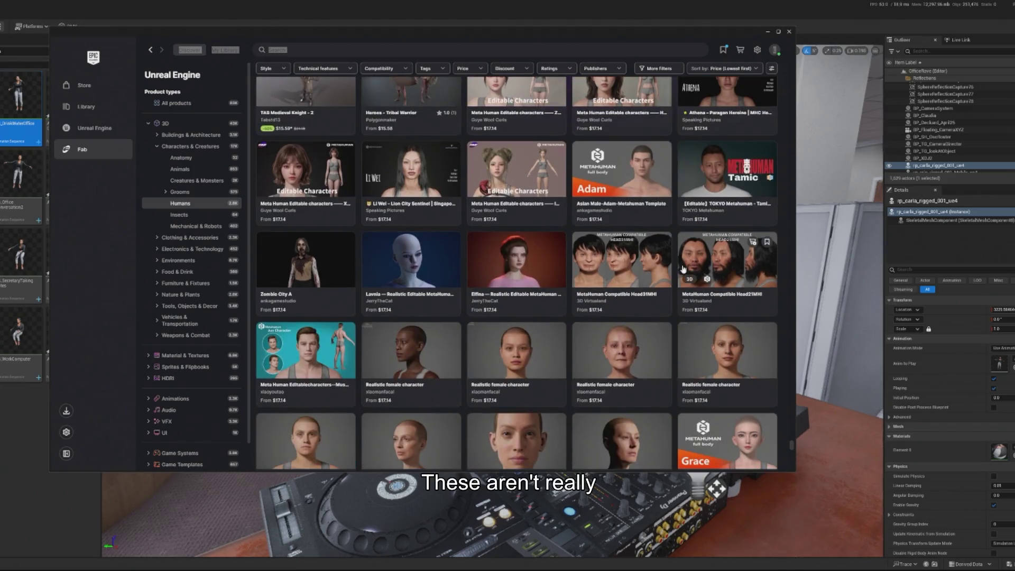
scroll(695, 267, "down", 10)
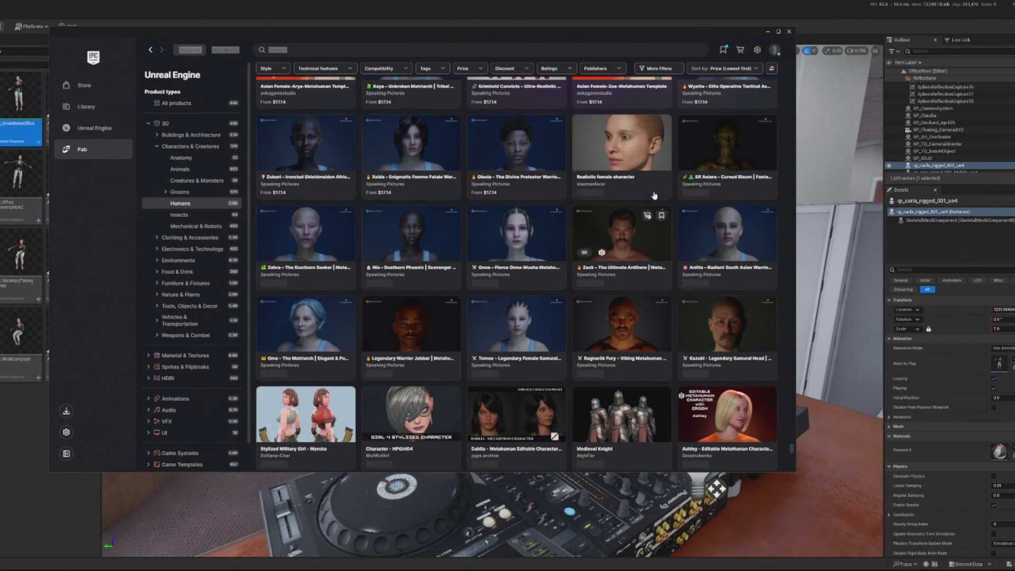
scroll(651, 197, "down", 5)
scroll(655, 195, "down", 10)
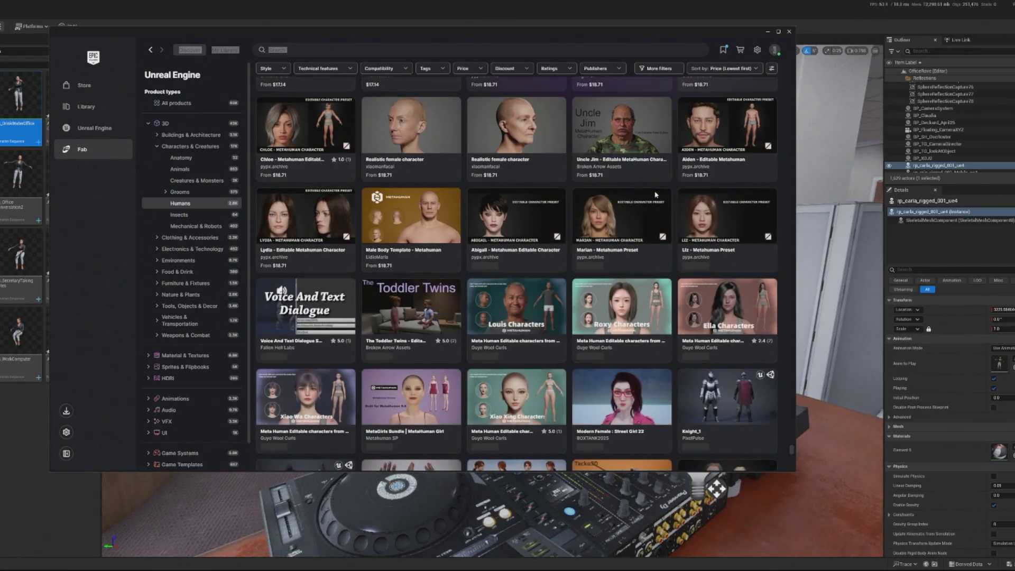
scroll(656, 195, "down", 7)
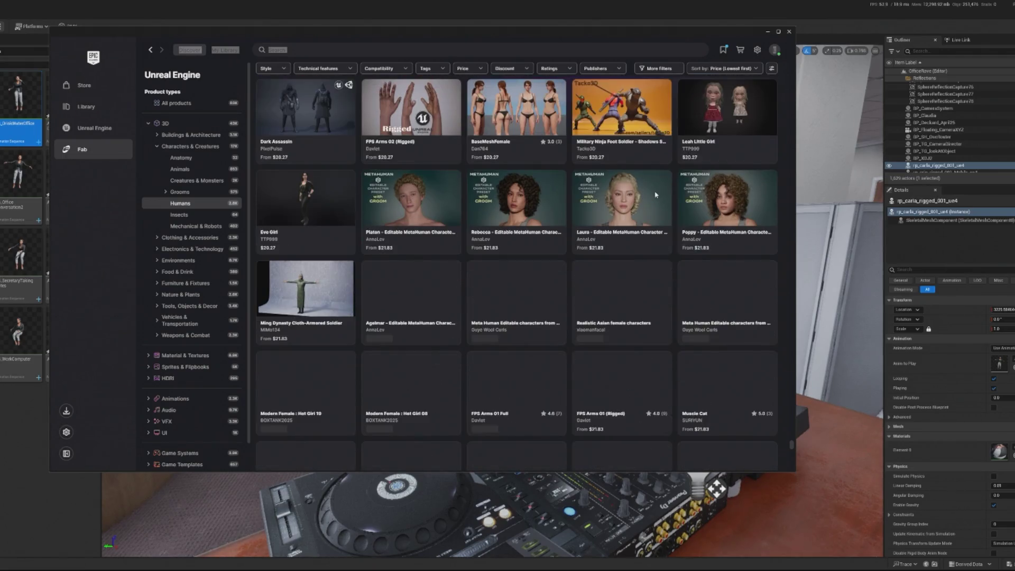
scroll(655, 194, "down", 6)
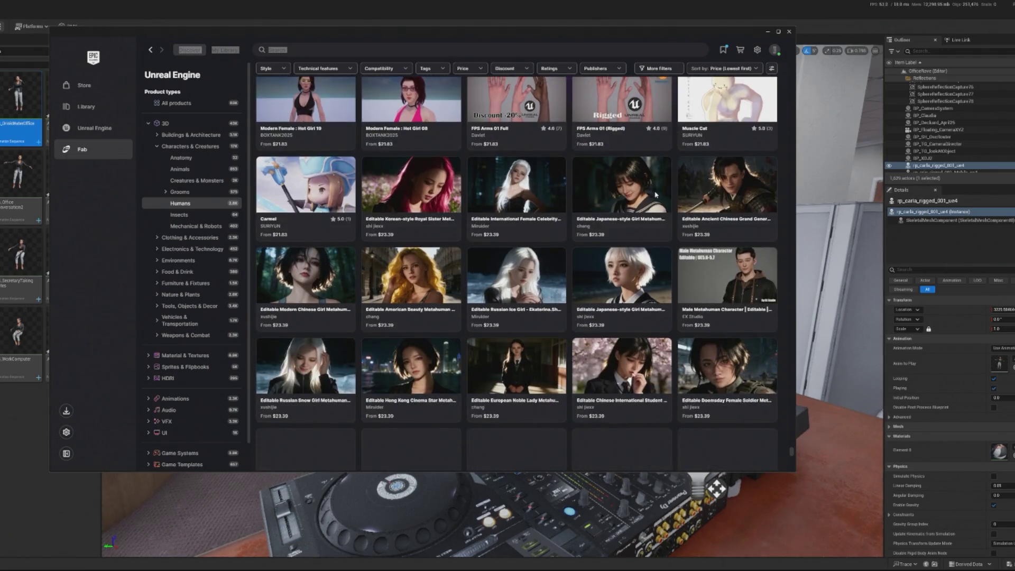
scroll(656, 194, "down", 4)
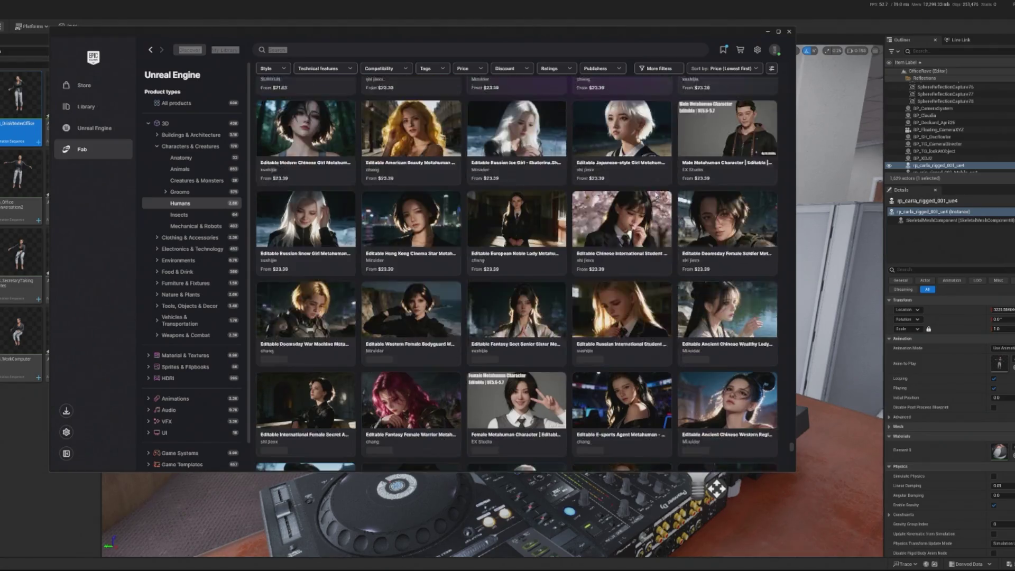
scroll(655, 195, "down", 1)
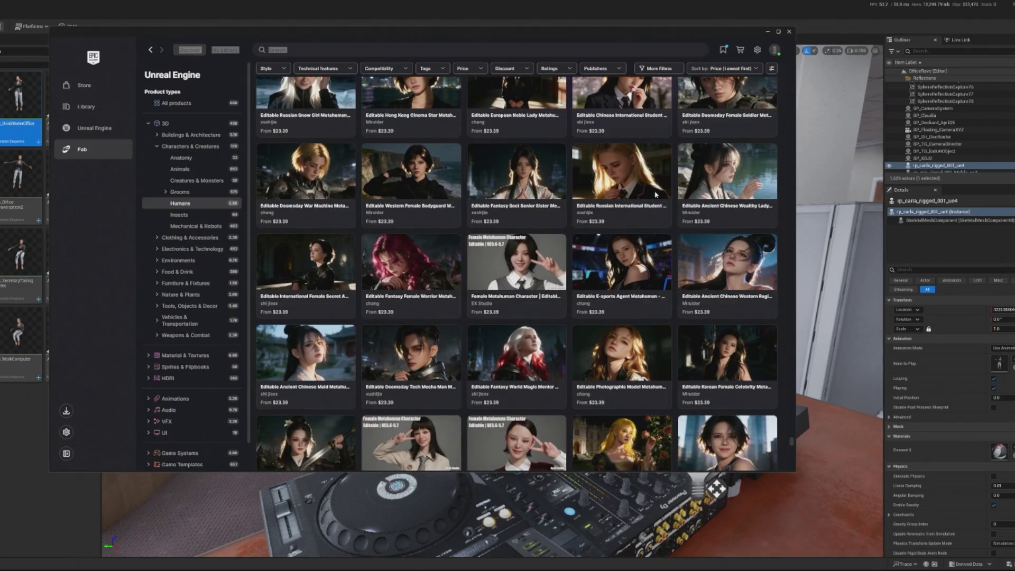
scroll(655, 195, "down", 3)
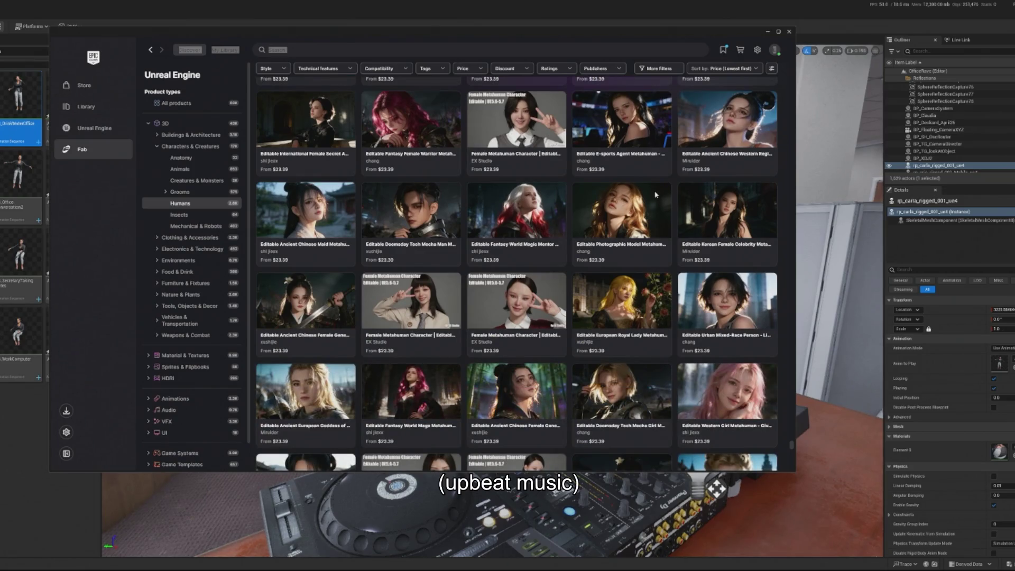
scroll(656, 194, "down", 8)
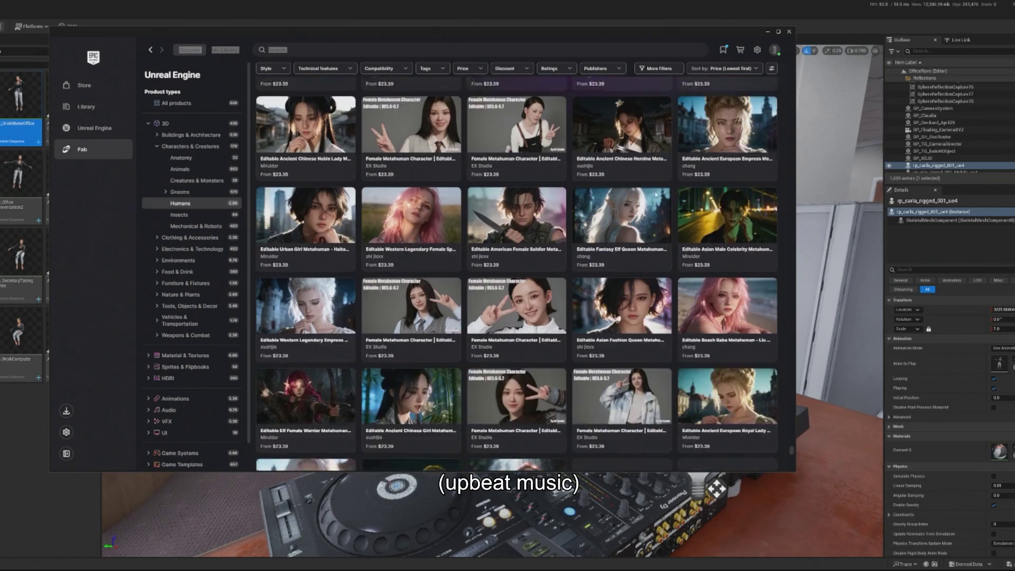
scroll(656, 195, "down", 5)
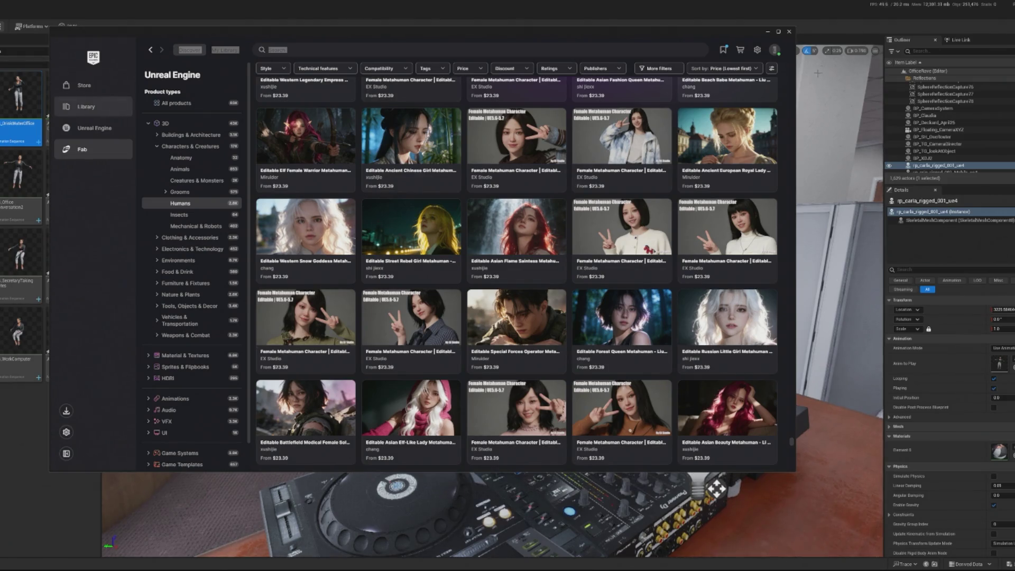
left_click(789, 32)
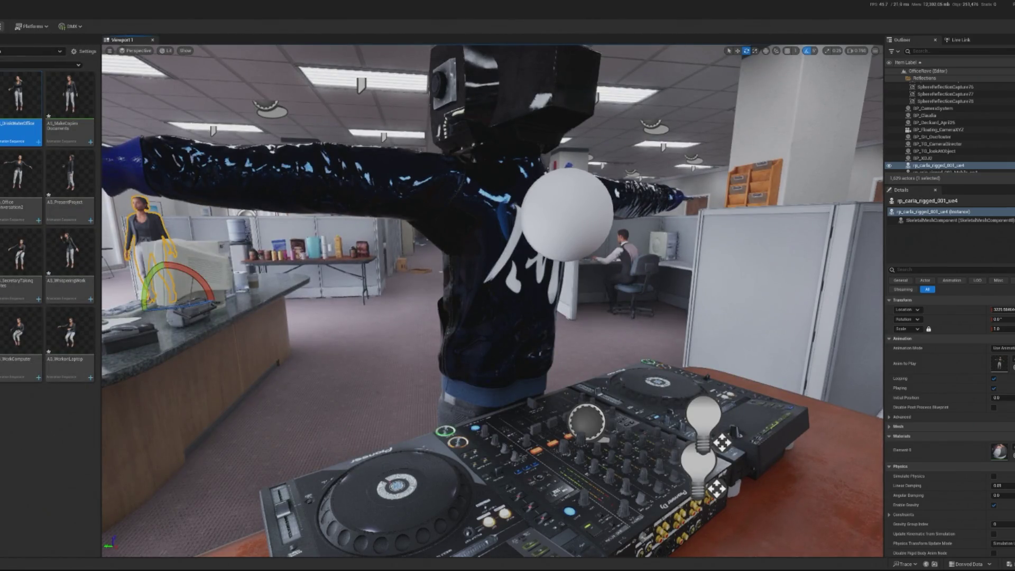
Step: Start a Play-in-Editor session of the office DJ level with Alt+P
key("alt+p")
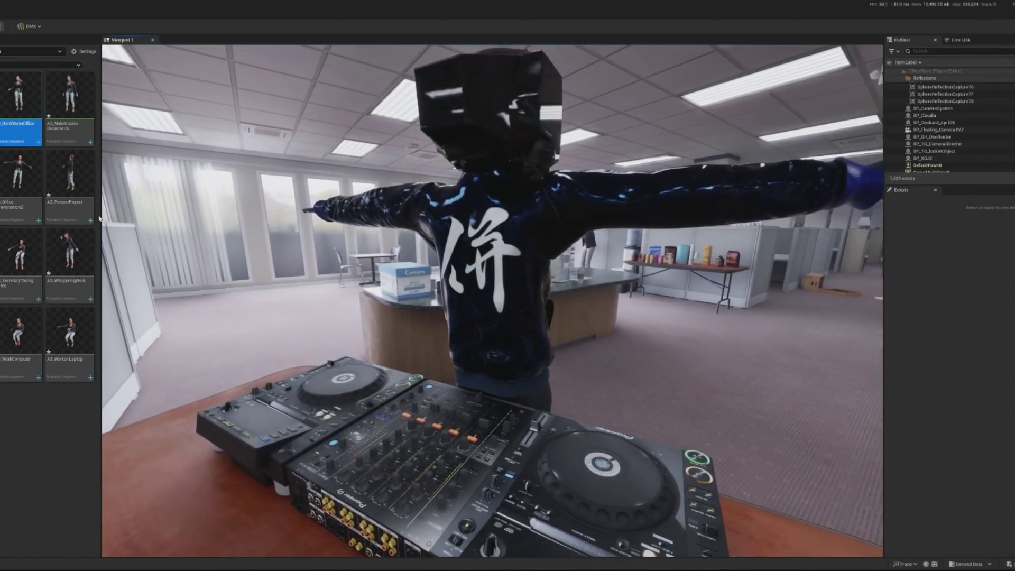
Step: Capture input in the Play In Editor viewport to watch the DJ and office workers animate, then release the cursor with Shift+F1
left_click(259, 124)
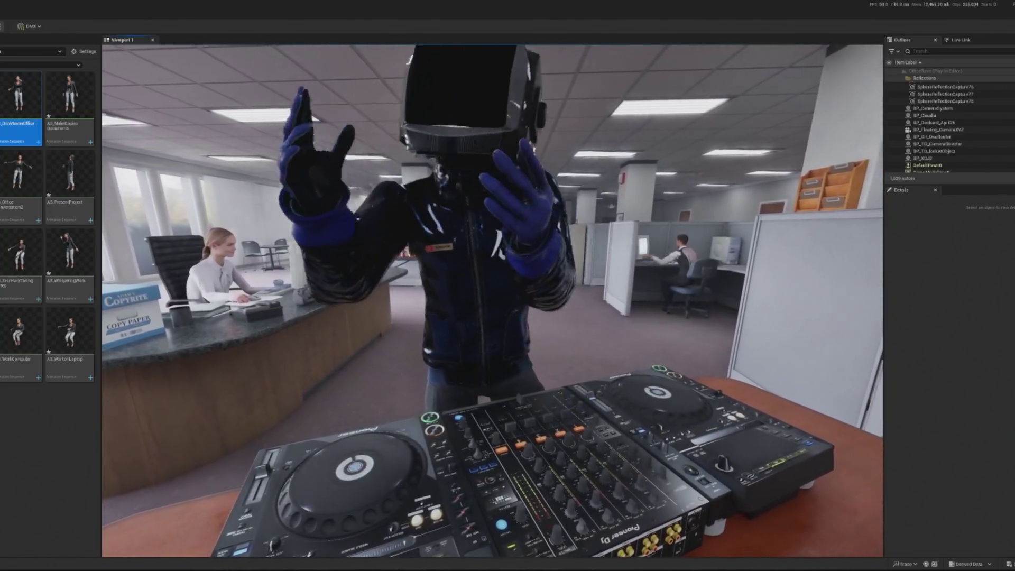
key("shift+F1")
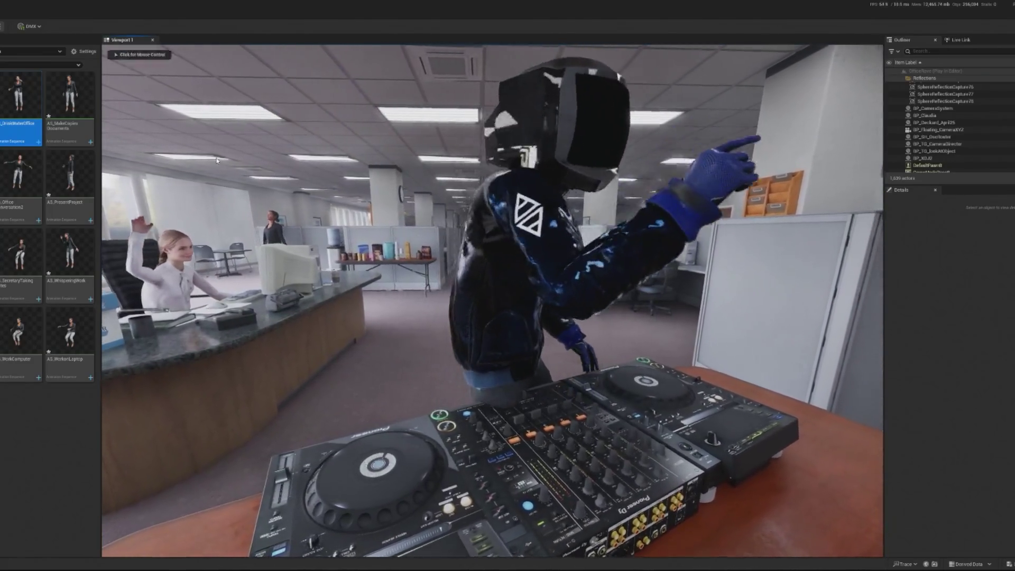